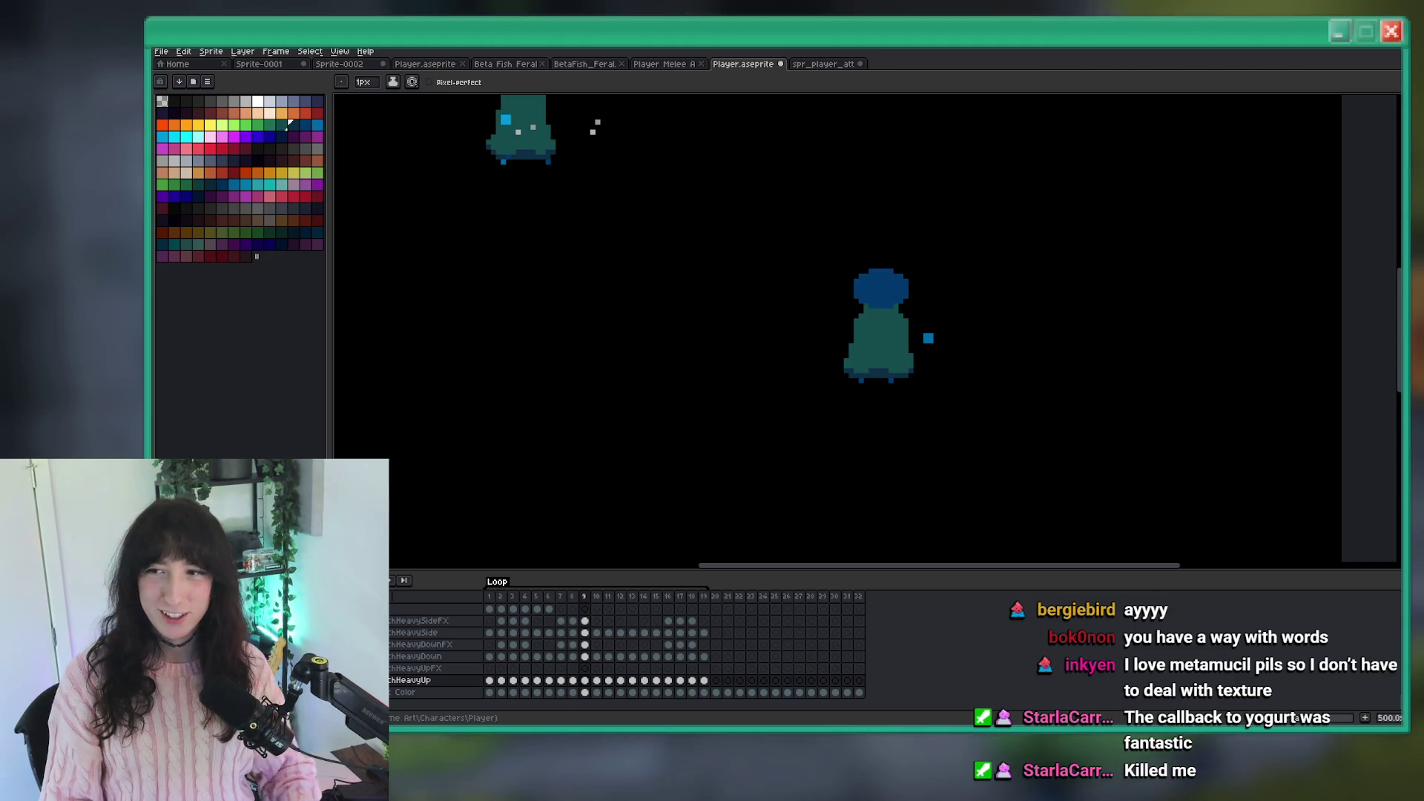
# Start playback of the heavy attack animation in Player.aseprite.
pyautogui.press('Return')
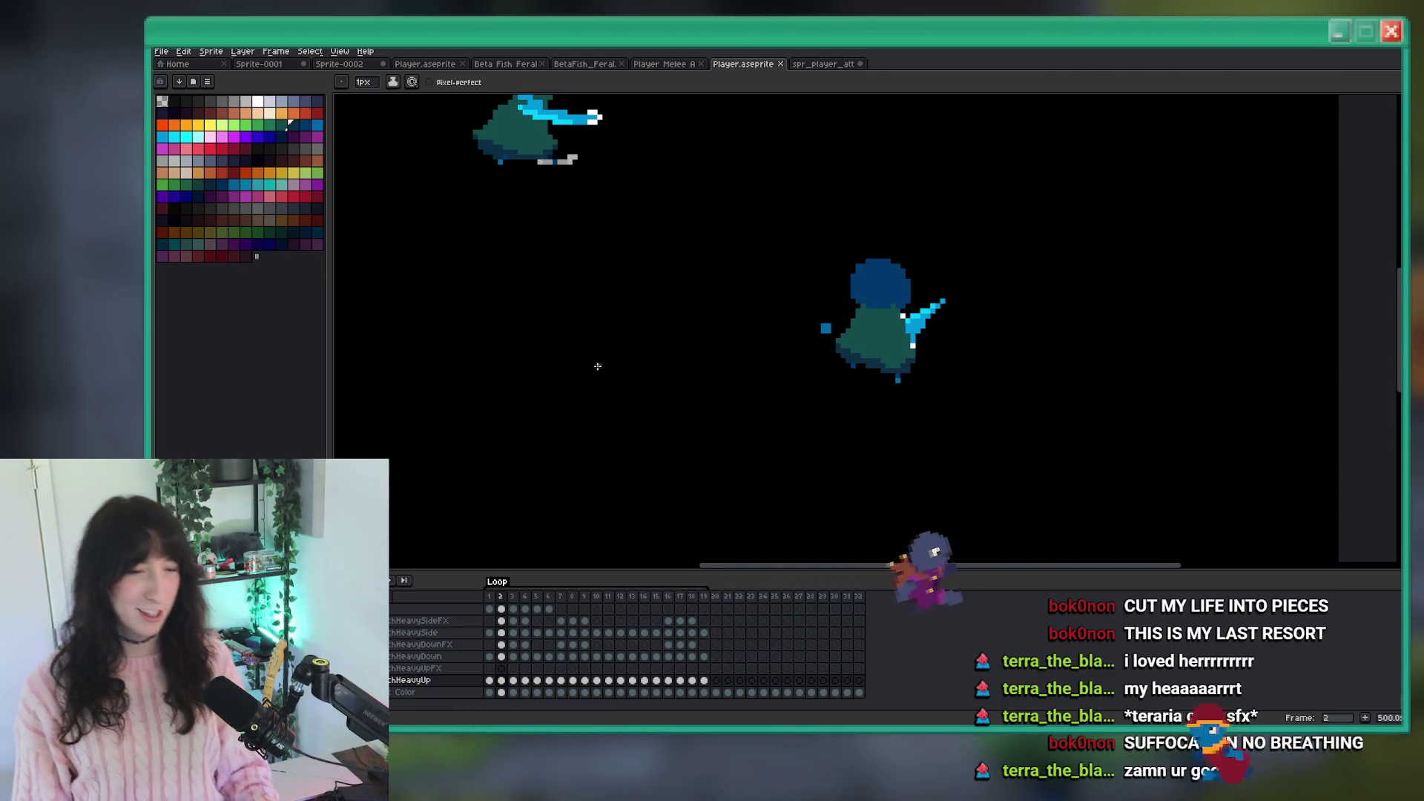
pyautogui.scroll(-1, 603, 346)
pyautogui.press('Return')
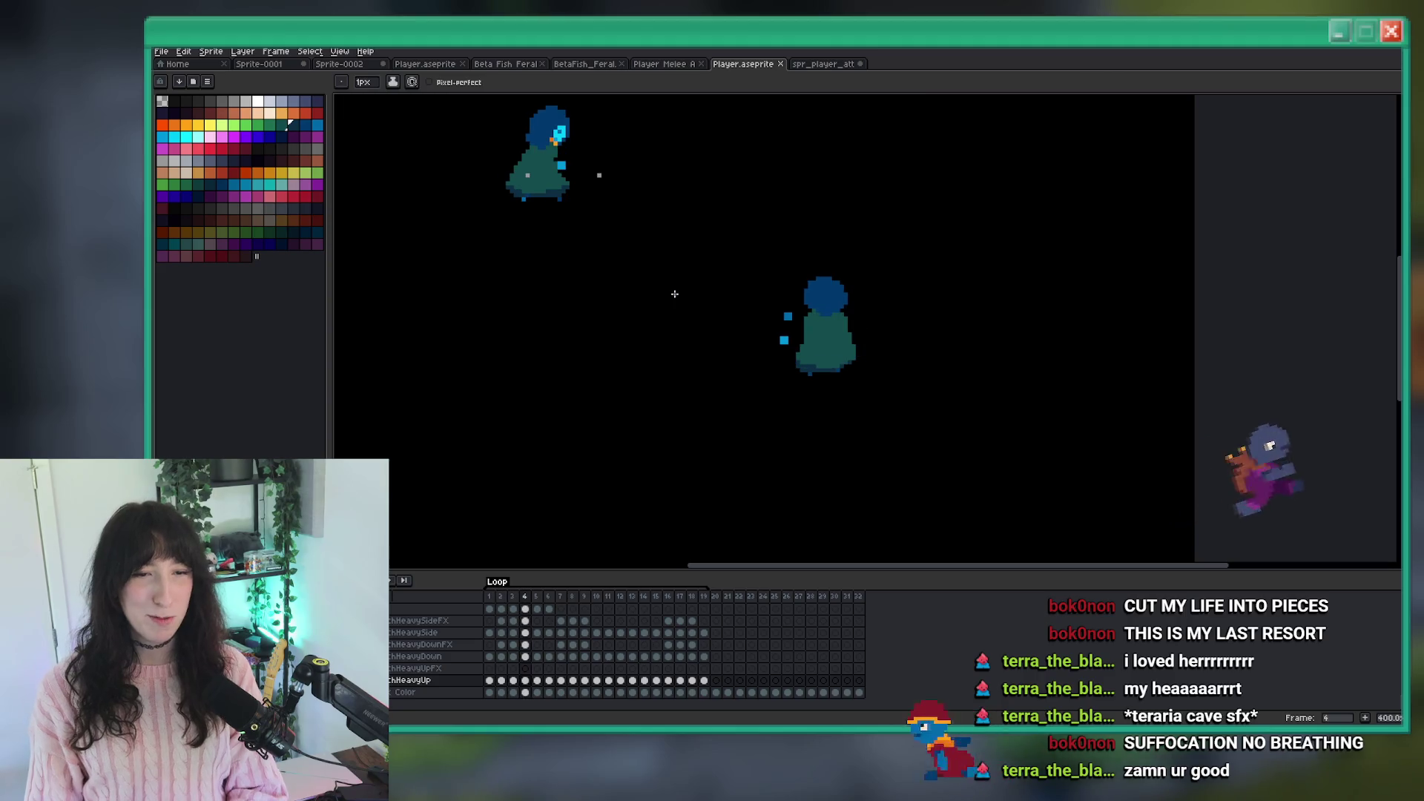
pyautogui.press('i')
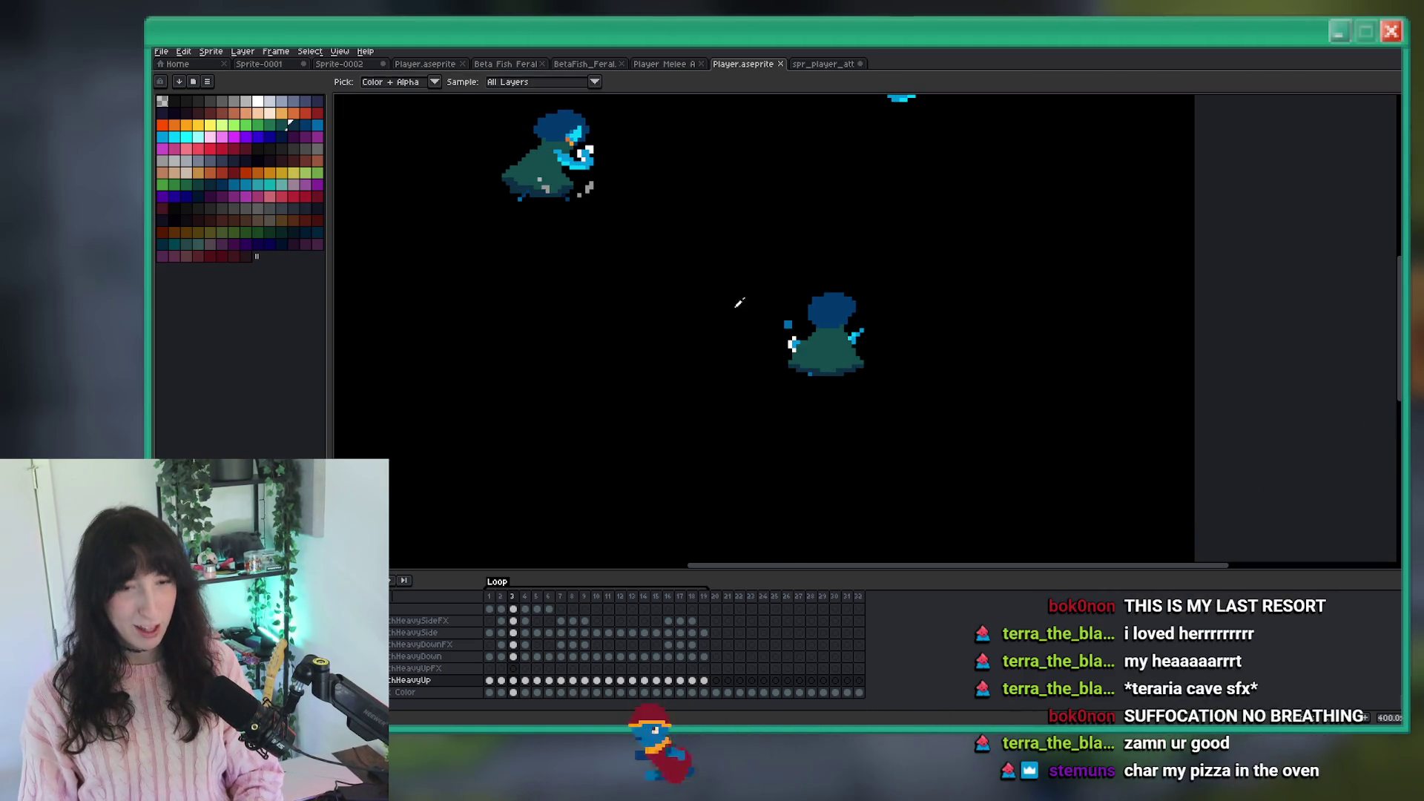
pyautogui.scroll(6, 796, 353)
pyautogui.press('b')
pyautogui.scroll(-3, 911, 426)
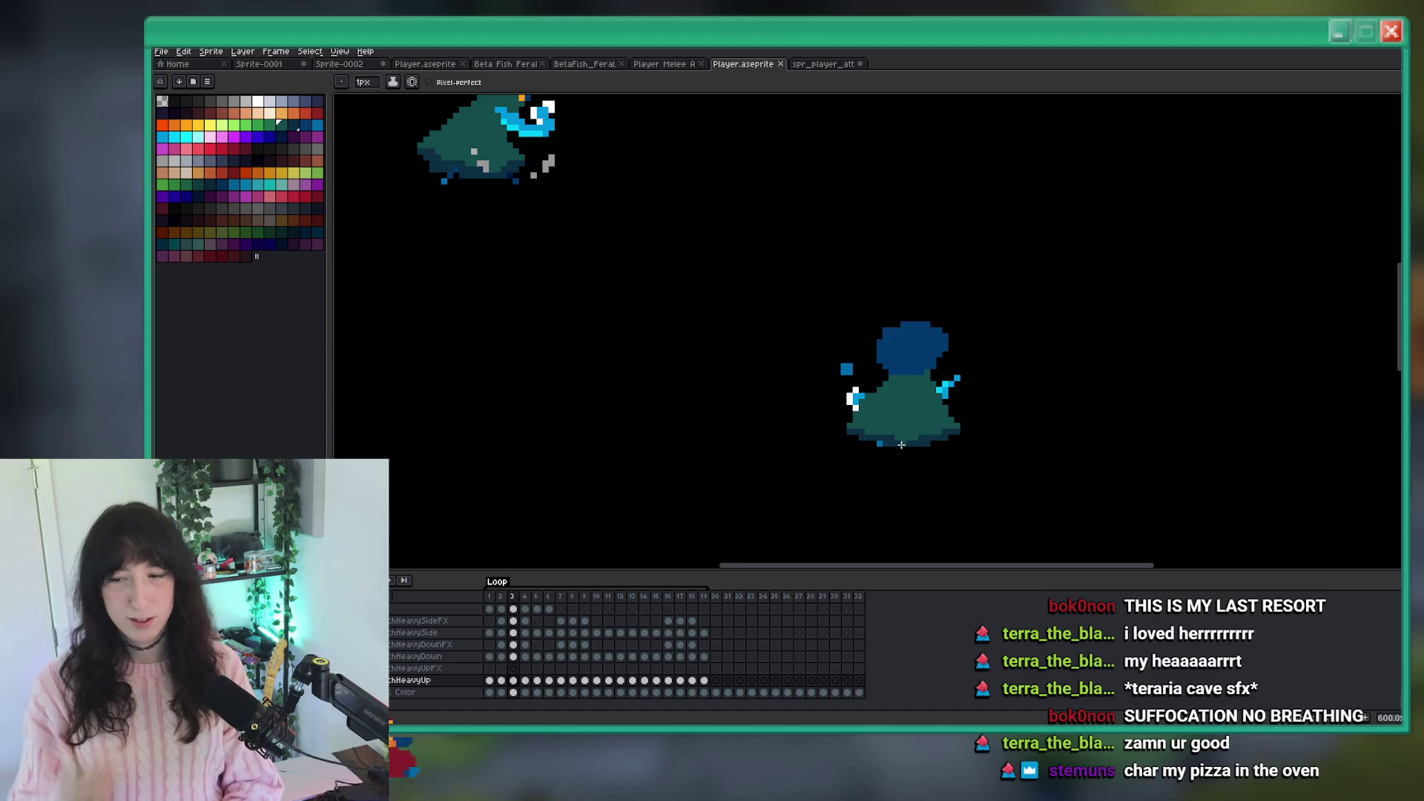
pyautogui.scroll(3, 901, 444)
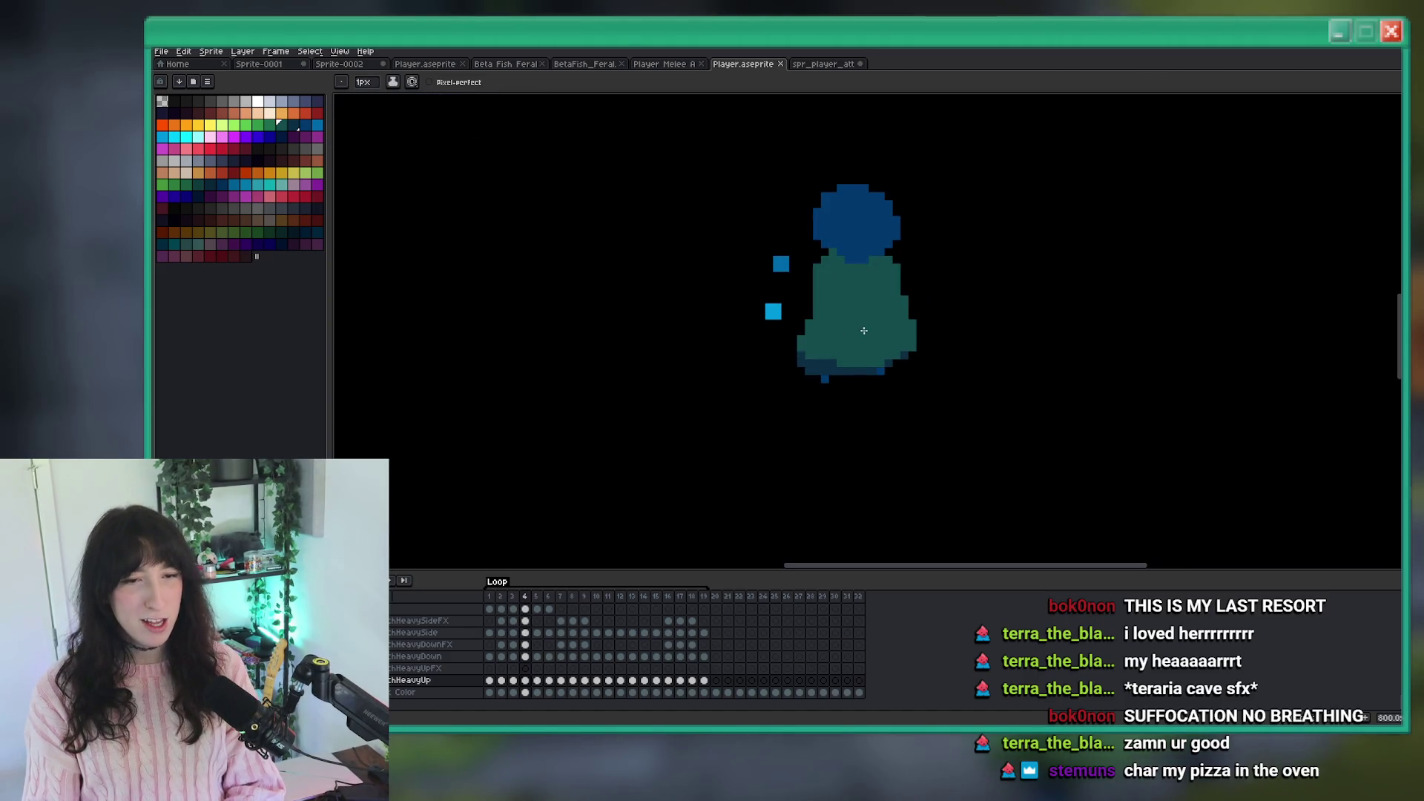
pyautogui.scroll(1, 833, 325)
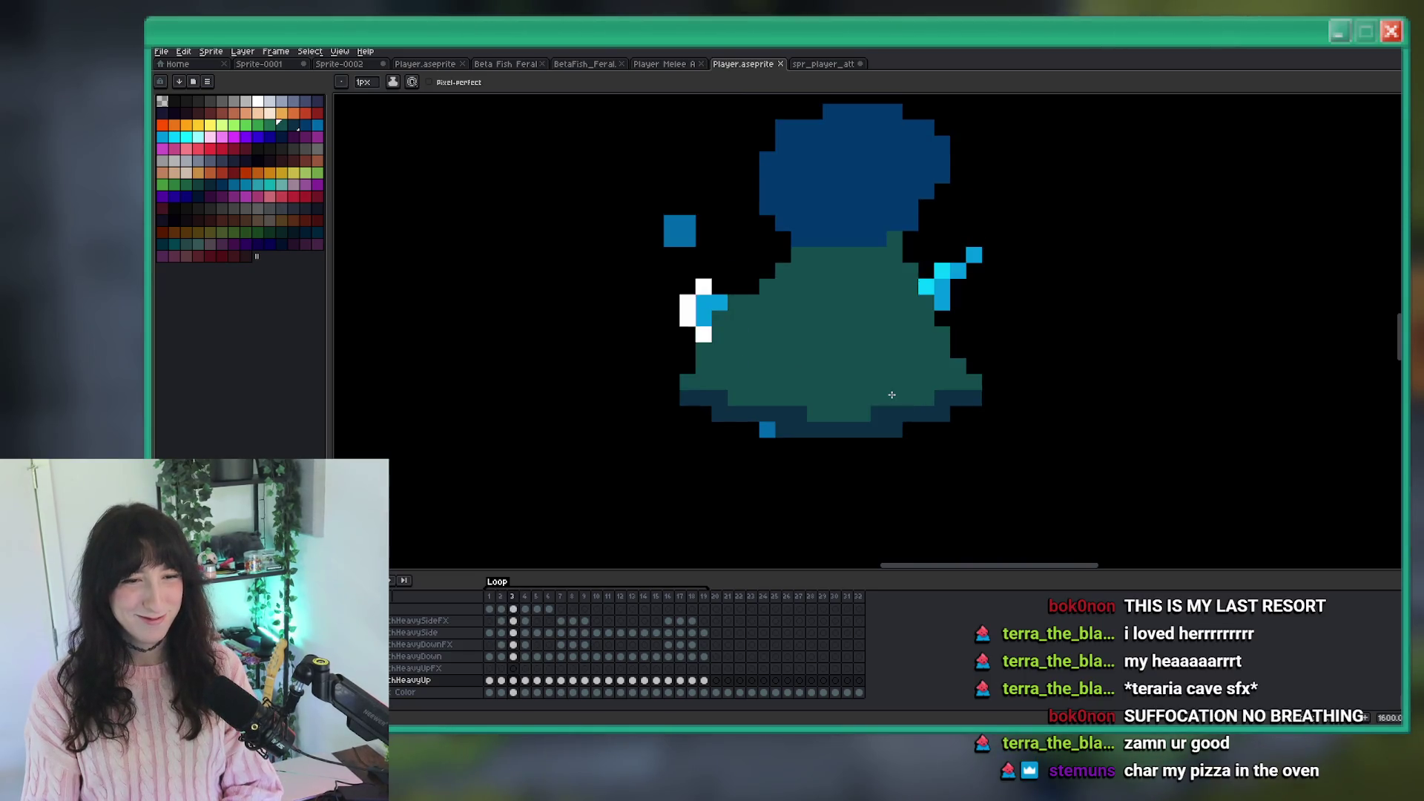
pyautogui.scroll(1, 921, 380)
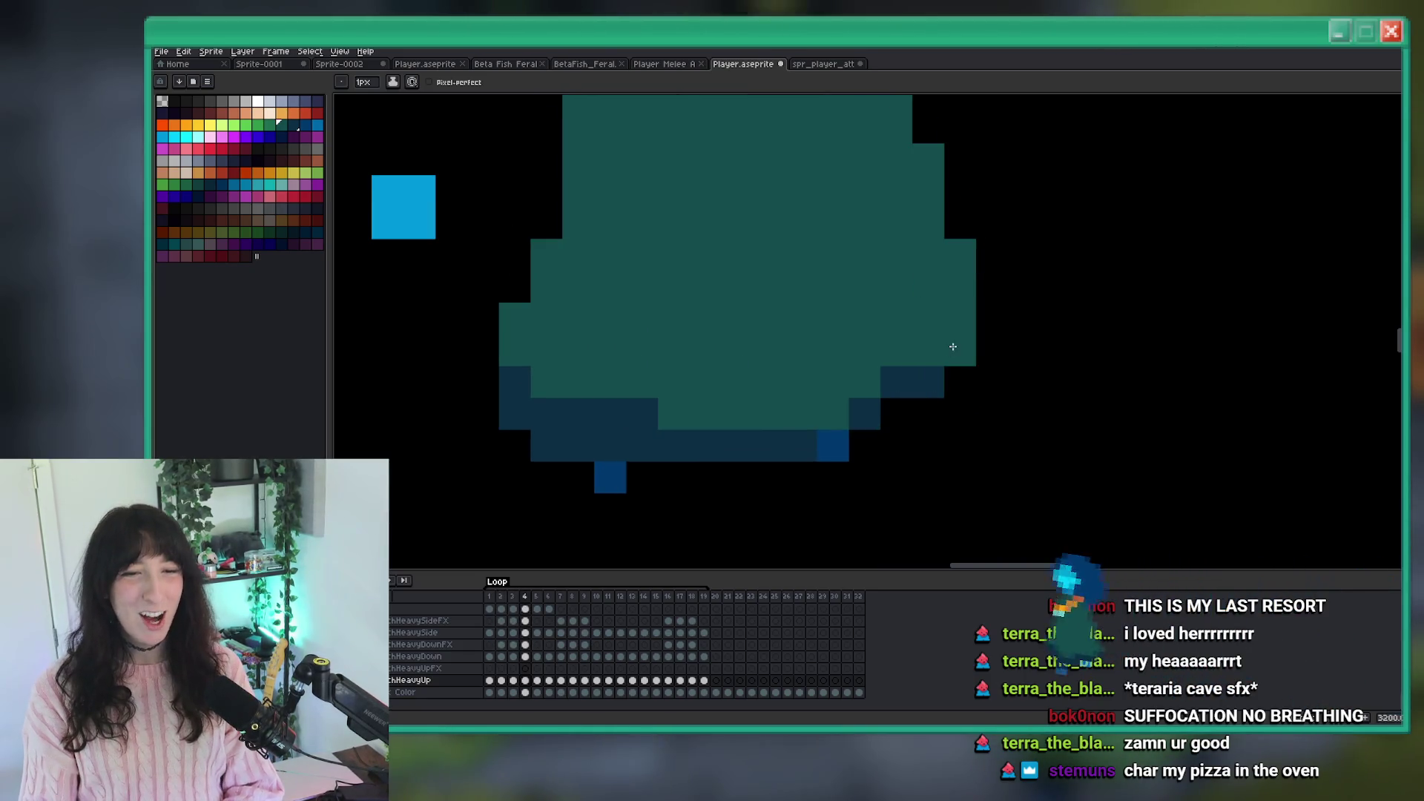
pyautogui.scroll(-5, 931, 379)
pyautogui.scroll(-2, 932, 378)
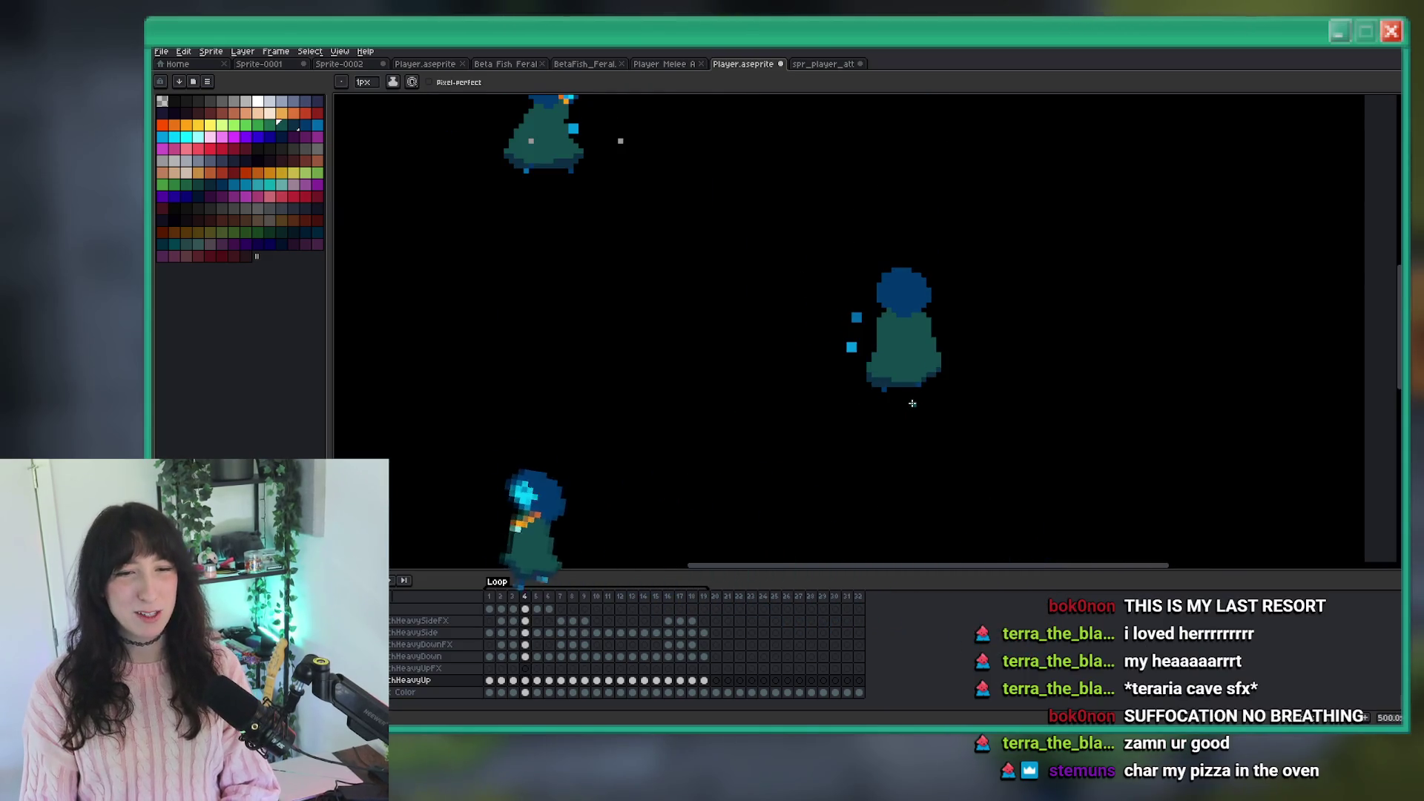
pyautogui.press('ctrl')
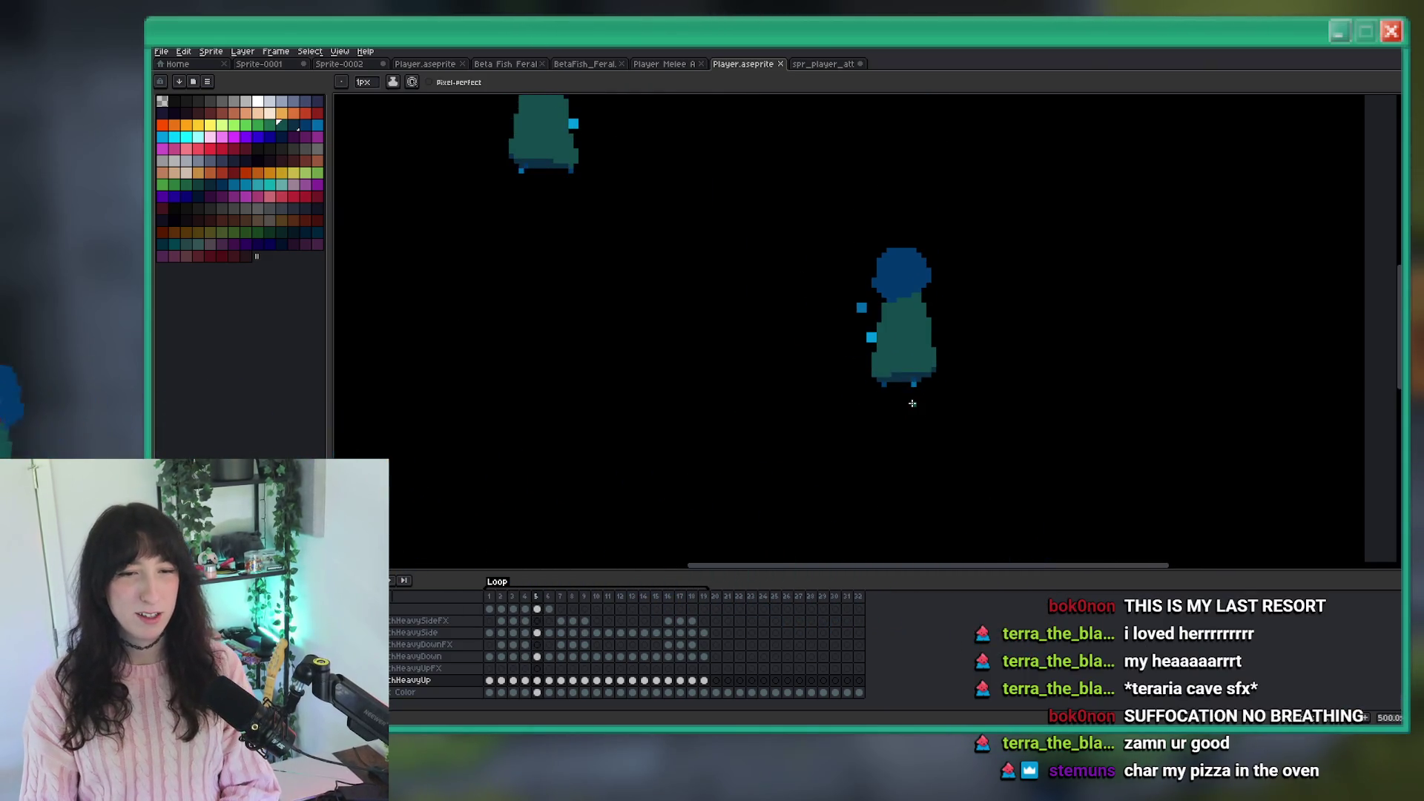
pyautogui.scroll(4, 964, 385)
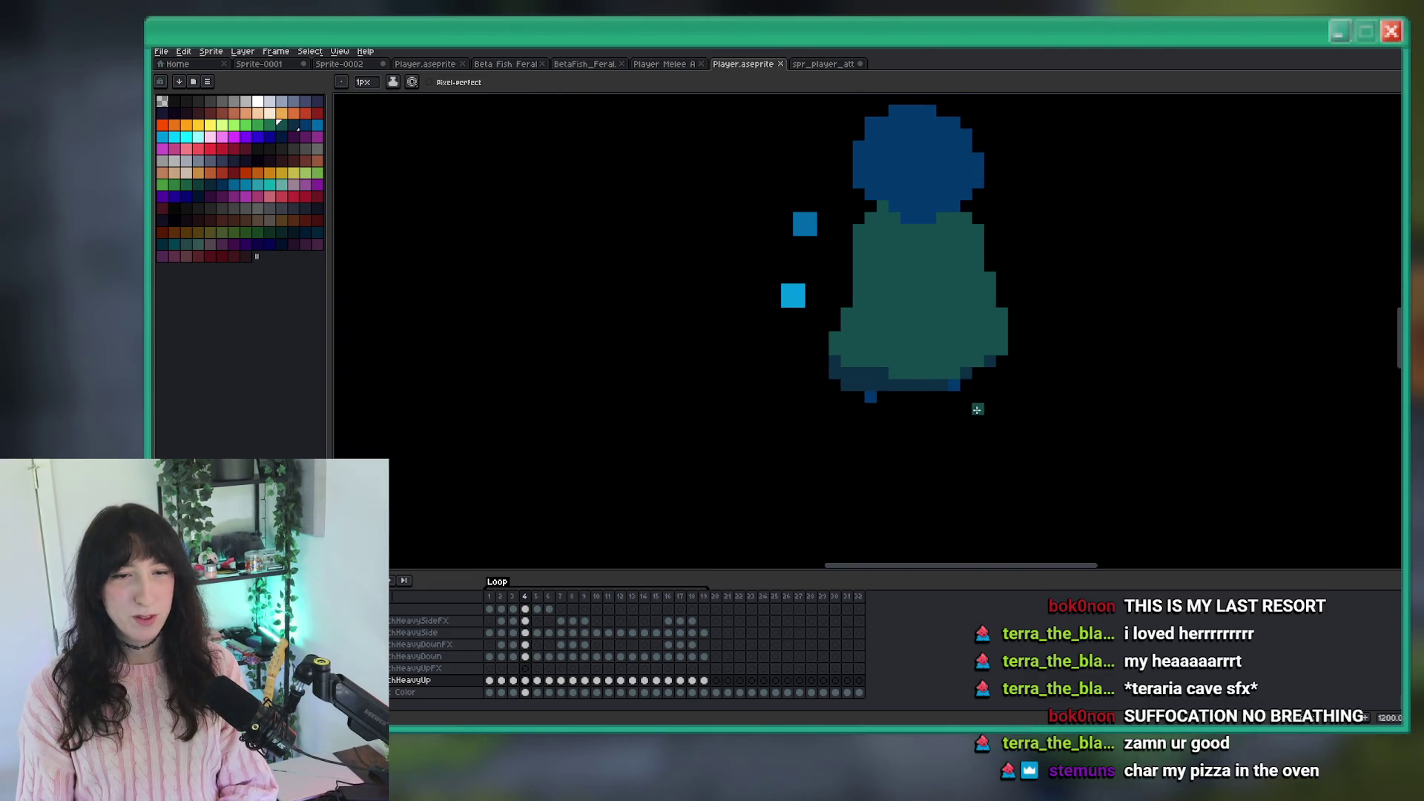
pyautogui.scroll(-2, 964, 385)
pyautogui.scroll(2, 980, 384)
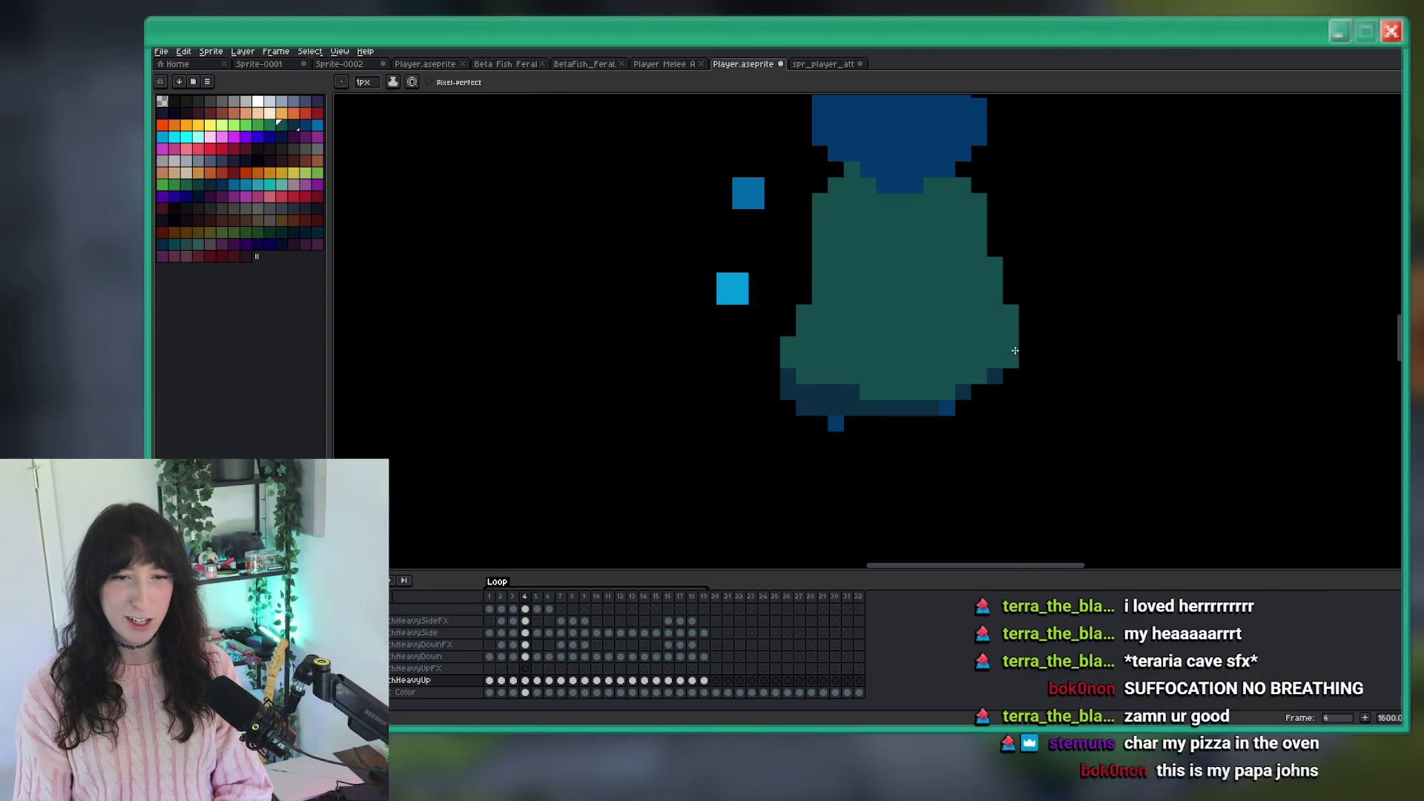
pyautogui.scroll(-2, 1043, 379)
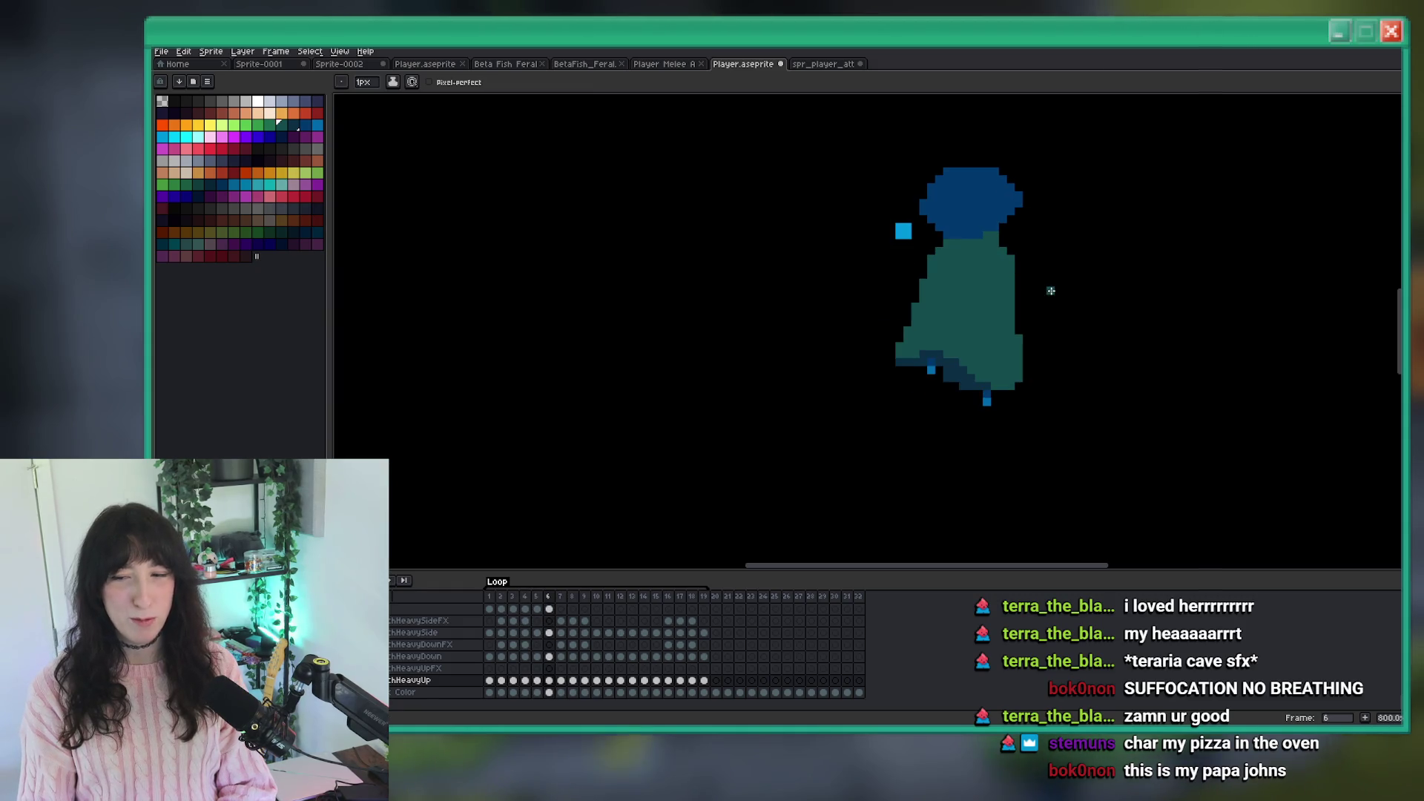
pyautogui.scroll(-2, 1043, 313)
pyautogui.scroll(2, 1121, 391)
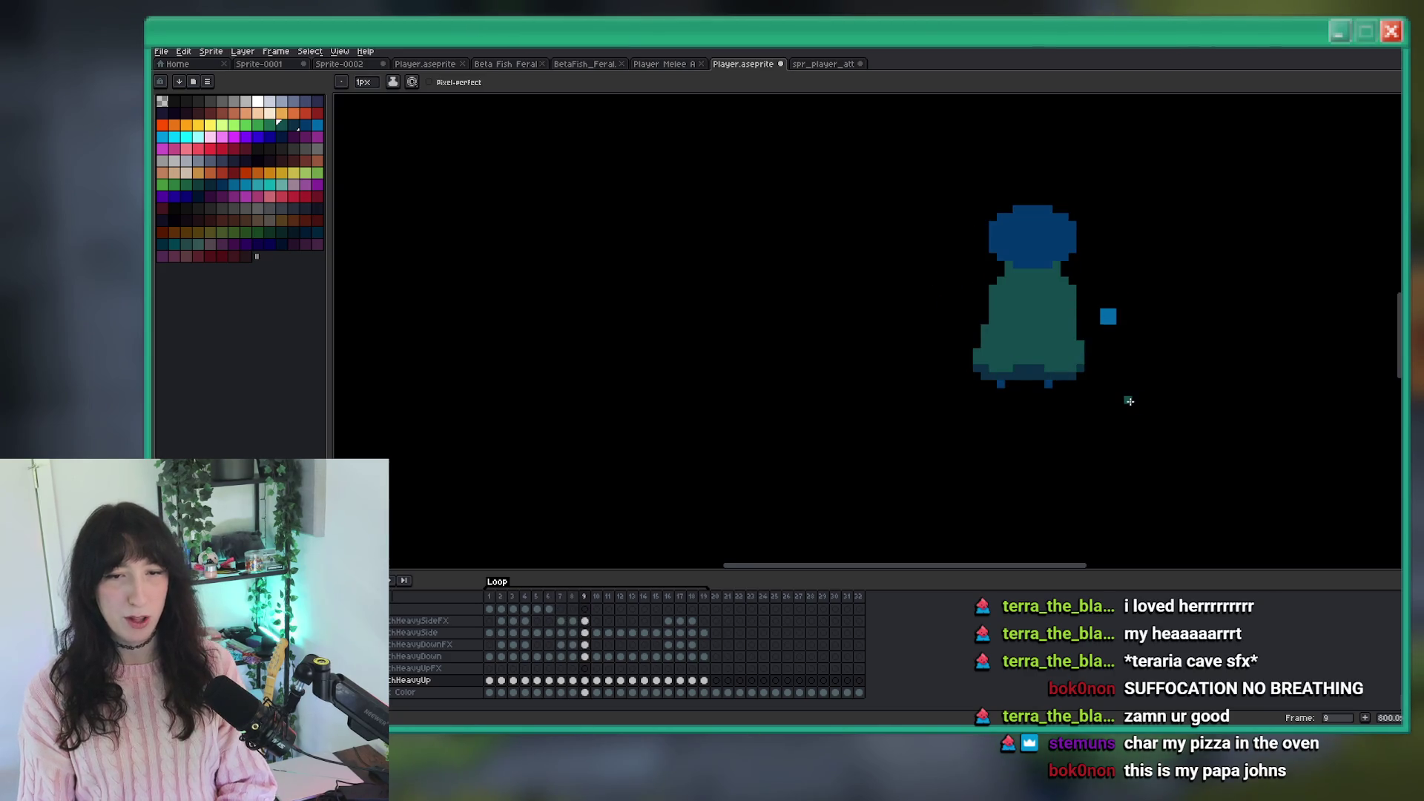
# Repaint the robe's bottom hem row and darken its lower-left edge on frame 9, comparing with frame 8.
pyautogui.scroll(1, 1128, 397)
pyautogui.scroll(-1, 1005, 397)
pyautogui.scroll(5, 906, 381)
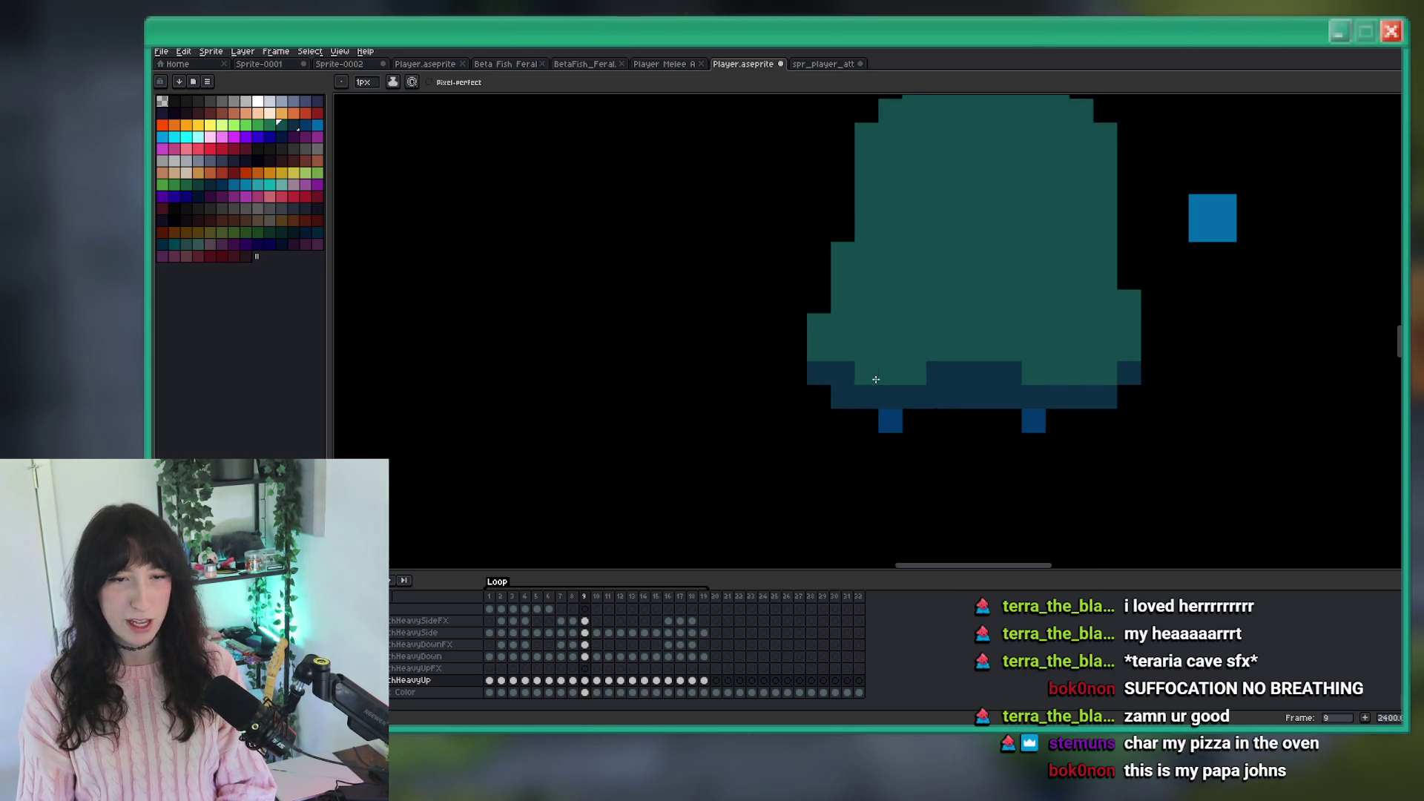
pyautogui.moveTo(876, 379); pyautogui.dragTo(1038, 383)
pyautogui.moveTo(916, 376); pyautogui.dragTo(820, 359)
pyautogui.scroll(-6, 964, 416)
pyautogui.press('Left')
pyautogui.press('Right')
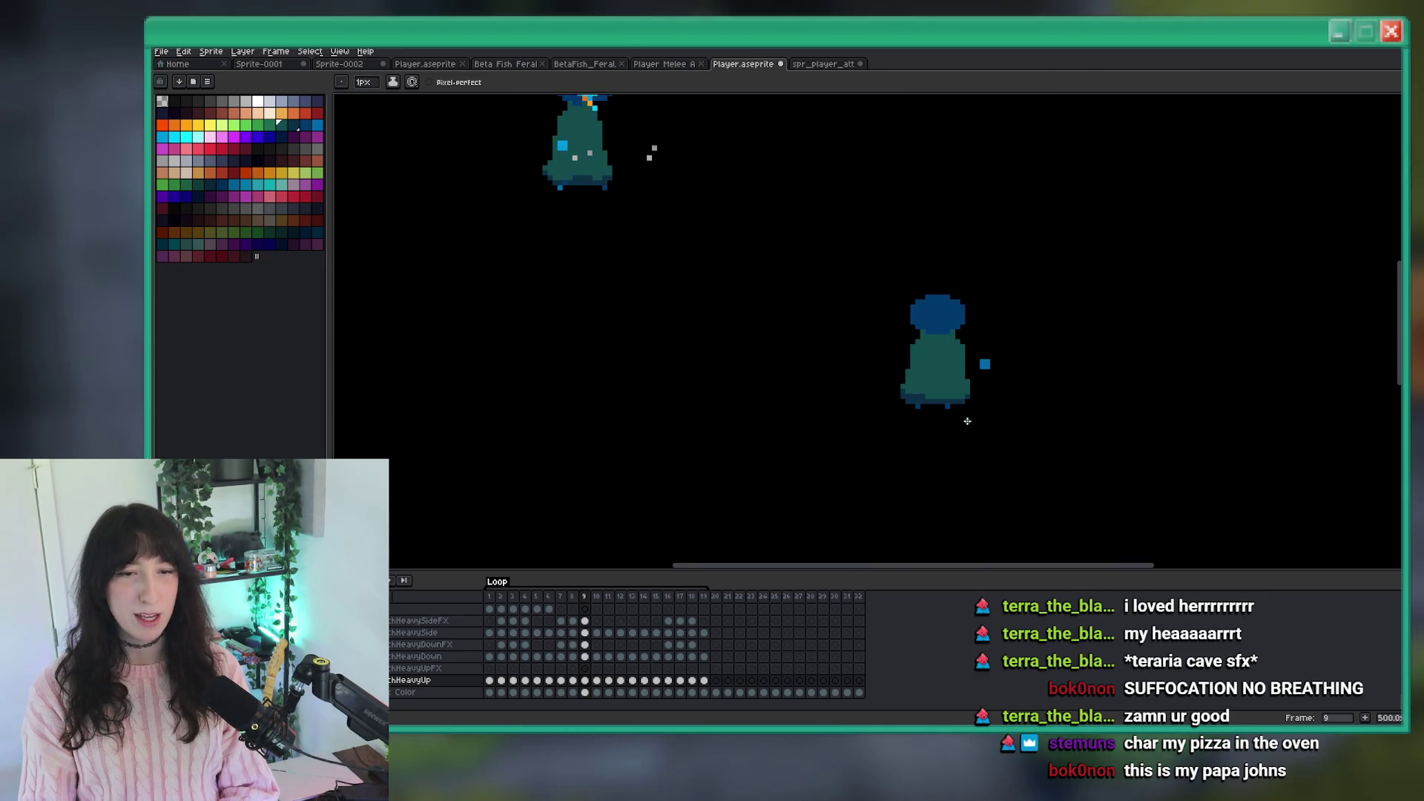
pyautogui.press('Left')
pyautogui.press('Right')
# Add a teal pixel at the robe's edge and recolour a lower-left pixel on frame 9.
pyautogui.scroll(7, 905, 324)
pyautogui.click(864, 357)
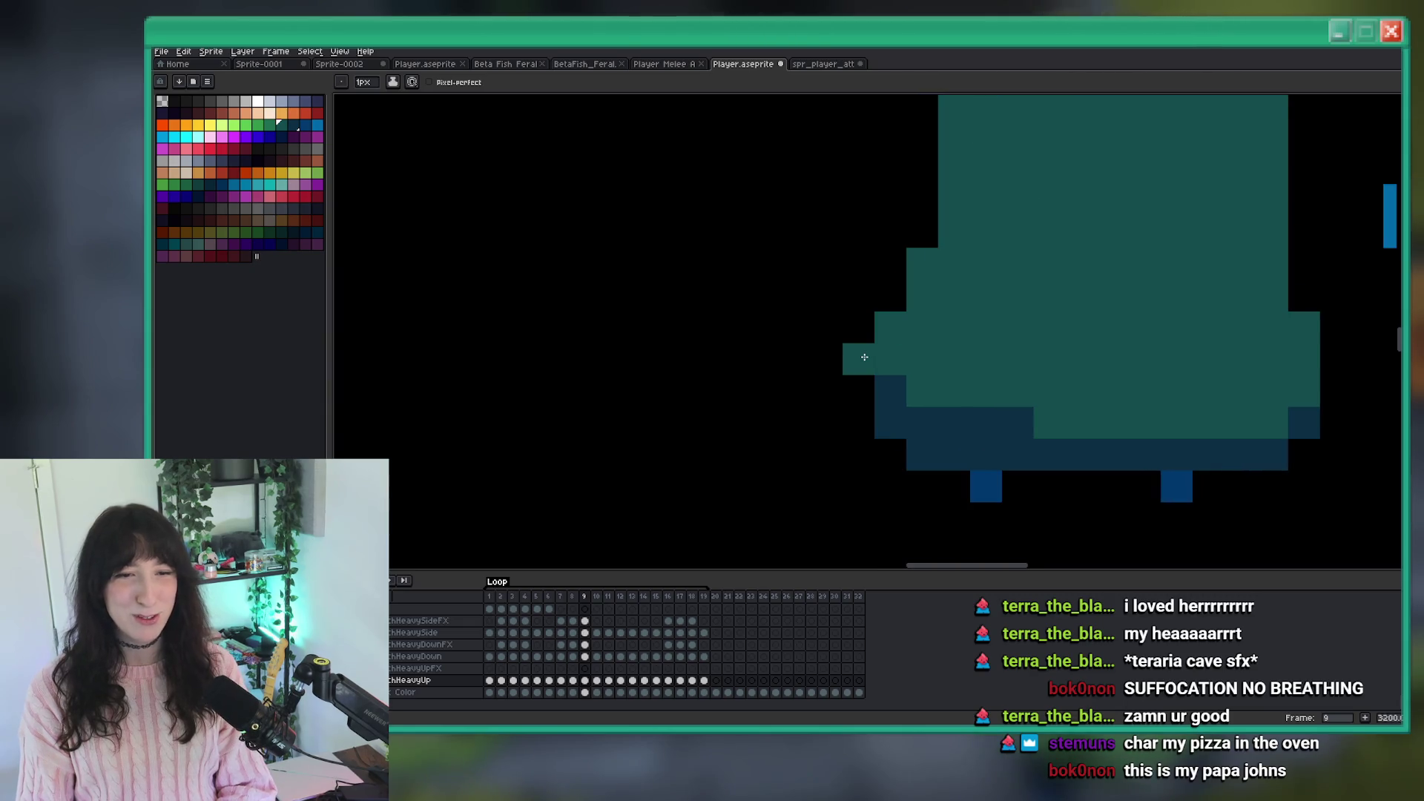
pyautogui.click(922, 423)
pyautogui.scroll(-4, 932, 416)
pyautogui.press('Left')
pyautogui.press('Right')
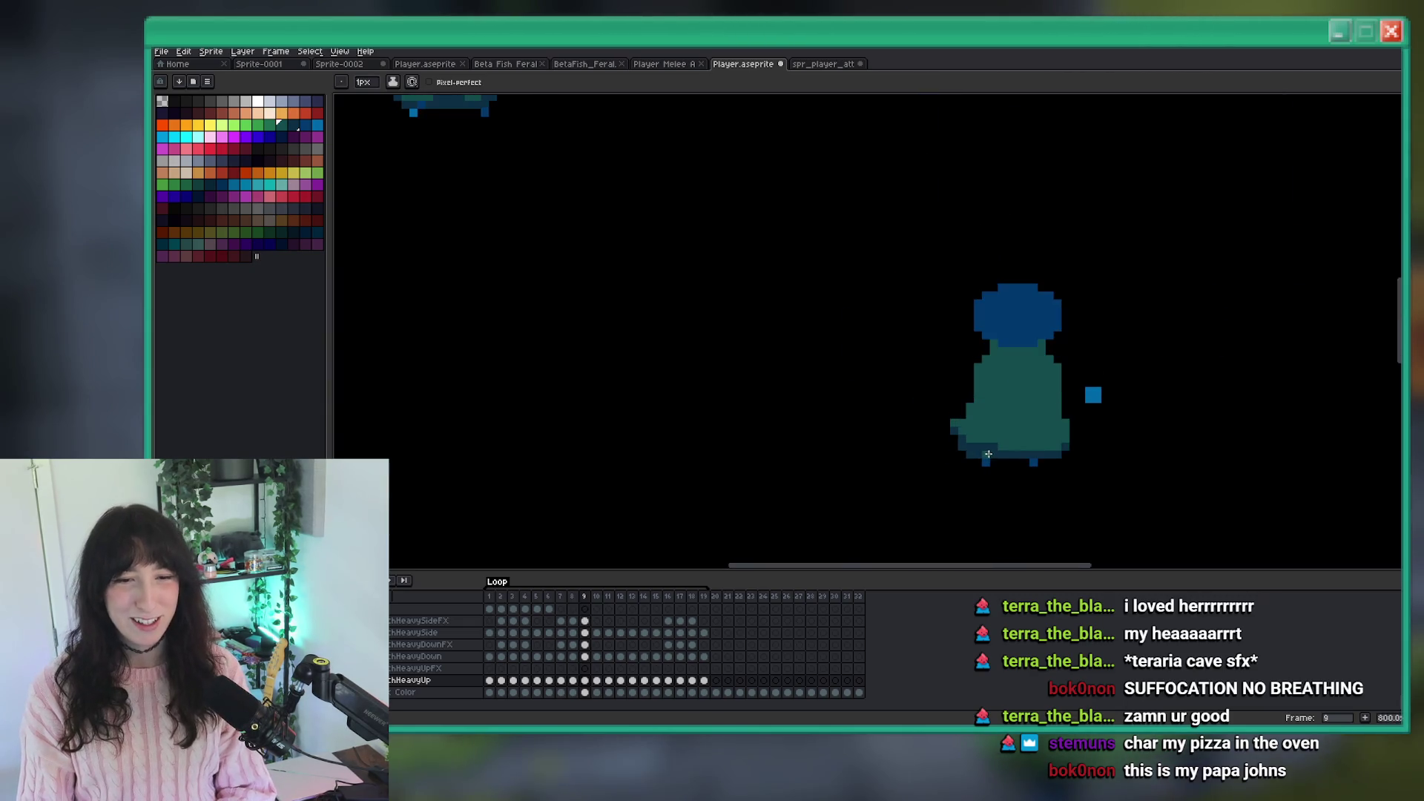
pyautogui.scroll(-2, 1027, 465)
pyautogui.scroll(6, 1027, 464)
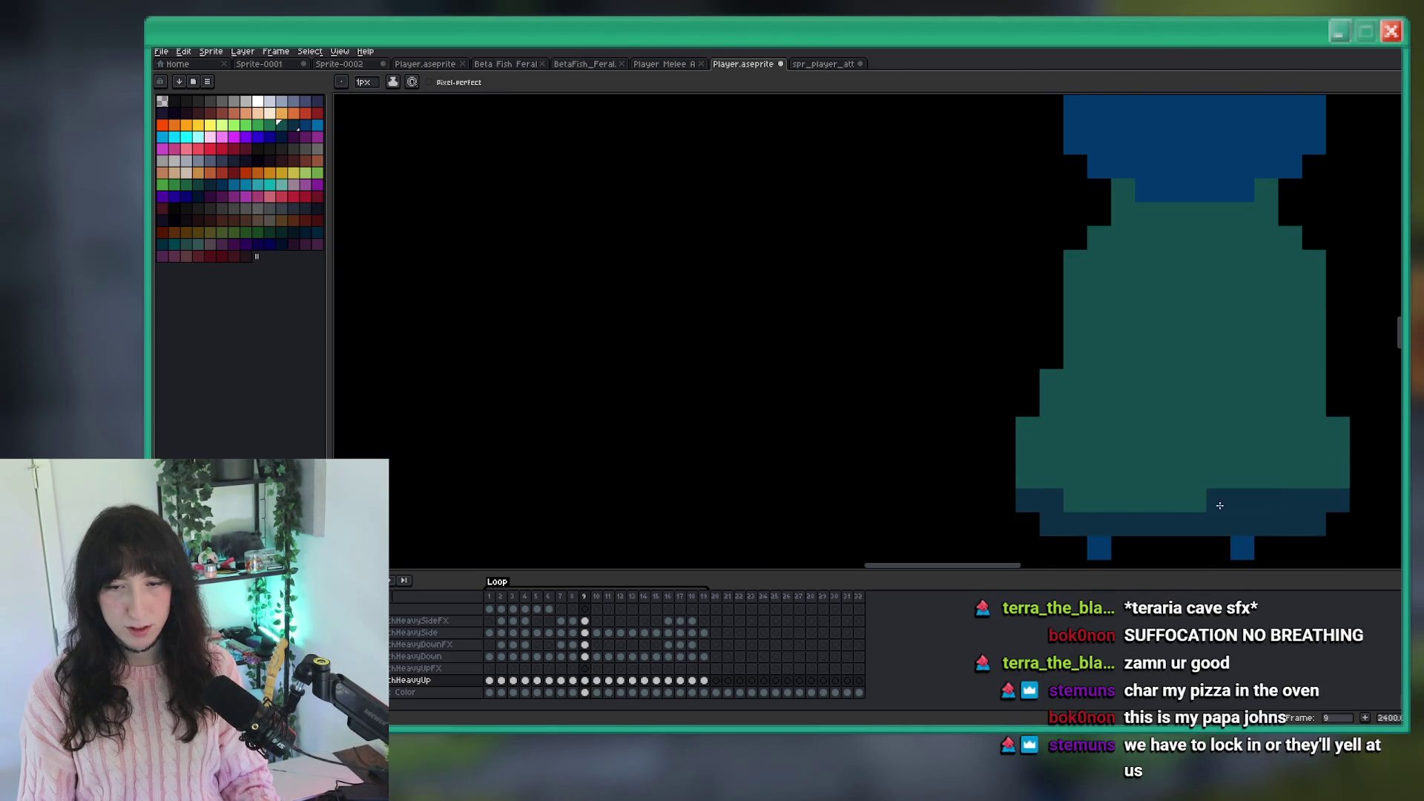
# Make one more pencil stroke on frame 9, check it against frame 8, and move to frame 10.
pyautogui.moveTo(1364, 503)
pyautogui.mouseDown()
pyautogui.moveTo(1096, 505)
pyautogui.moveTo(948, 466)
pyautogui.mouseUp()
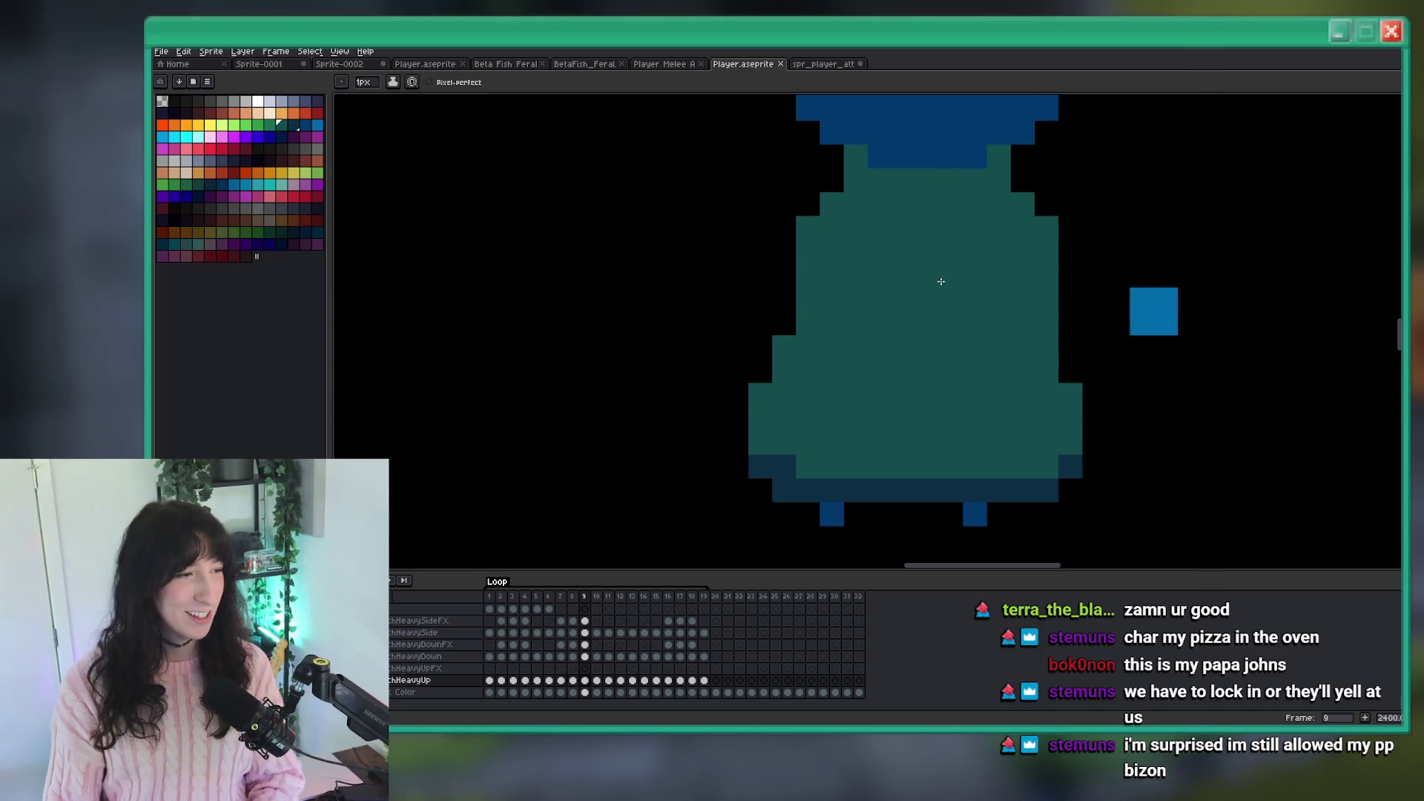
pyautogui.press('Right')
pyautogui.press('Left')
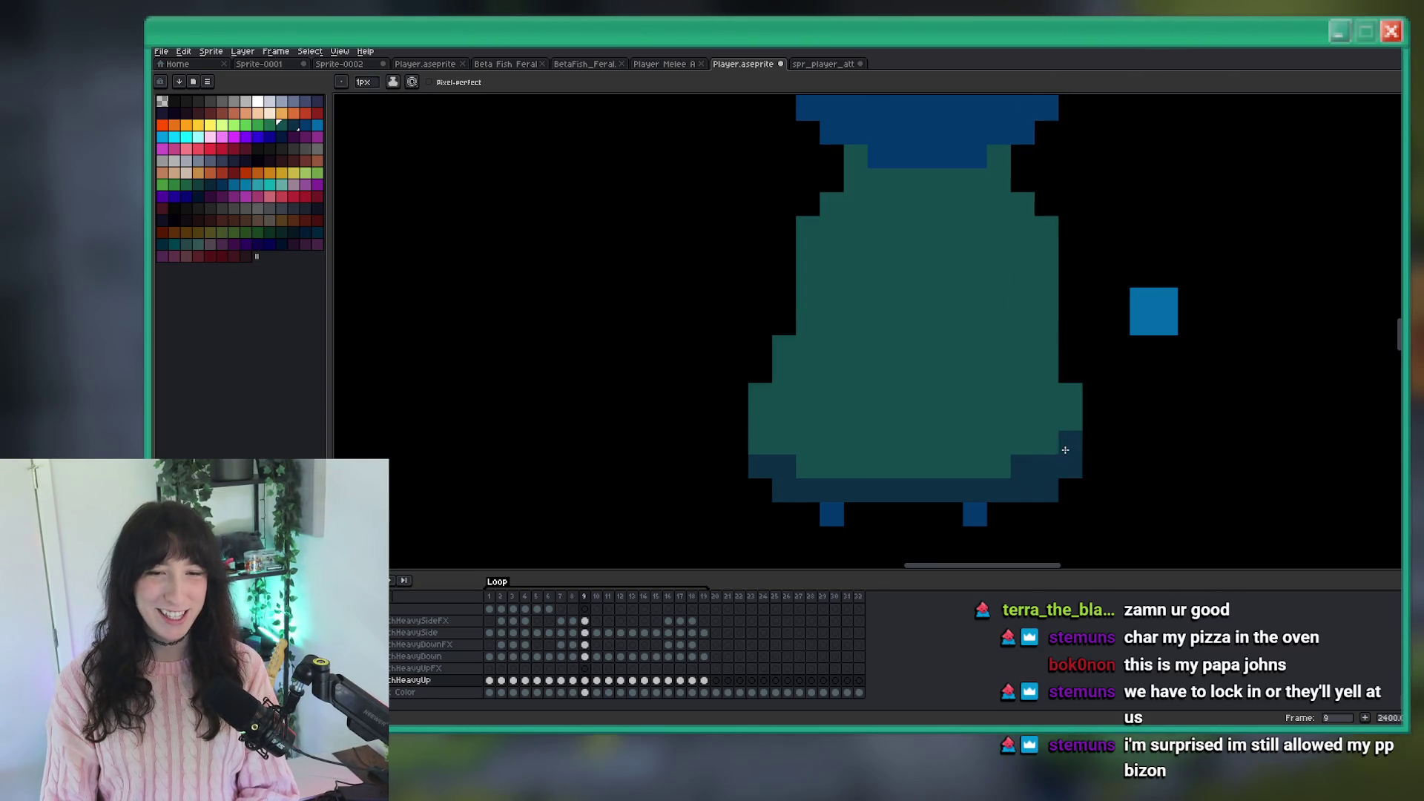
pyautogui.scroll(-5, 1061, 464)
pyautogui.press('Left')
pyautogui.press('Right')
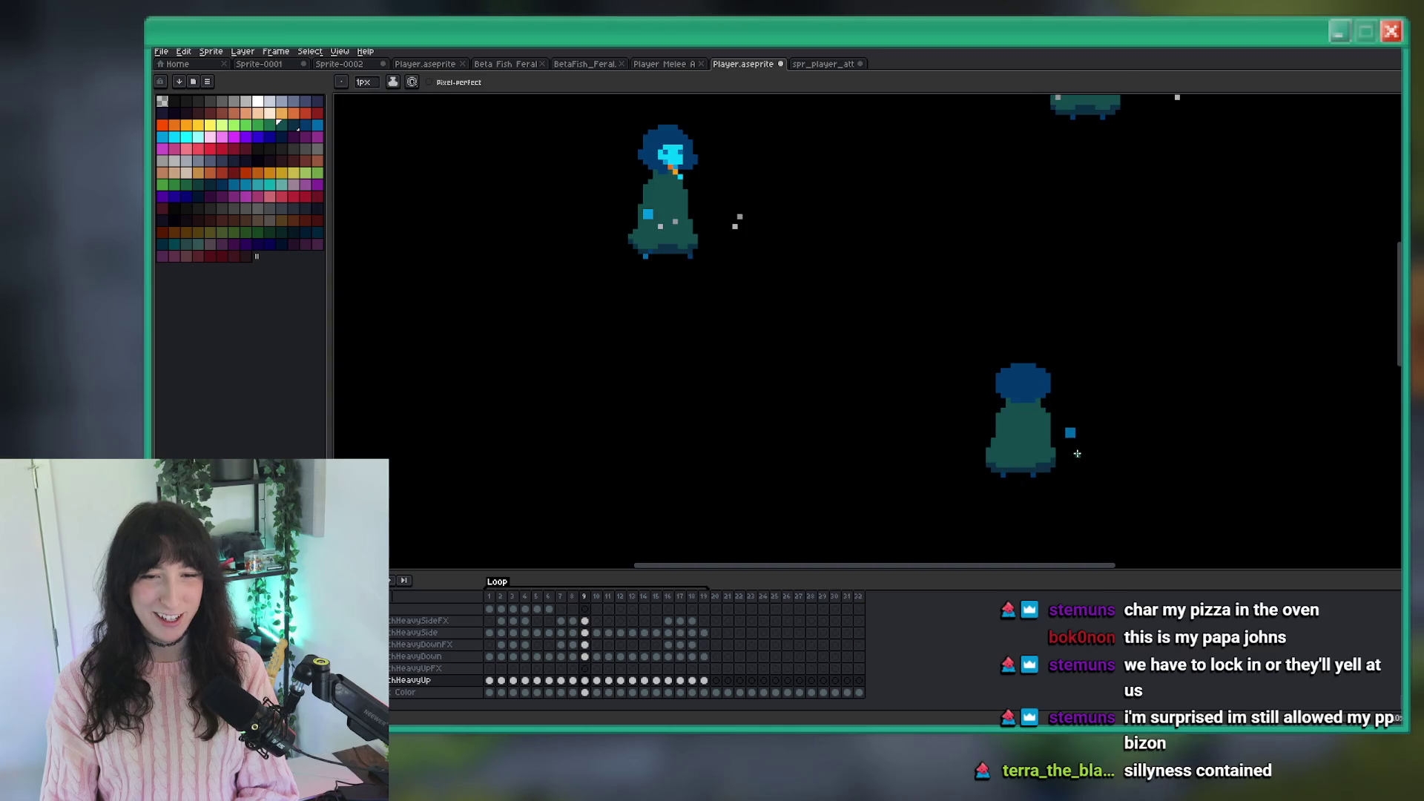
pyautogui.scroll(5, 1061, 445)
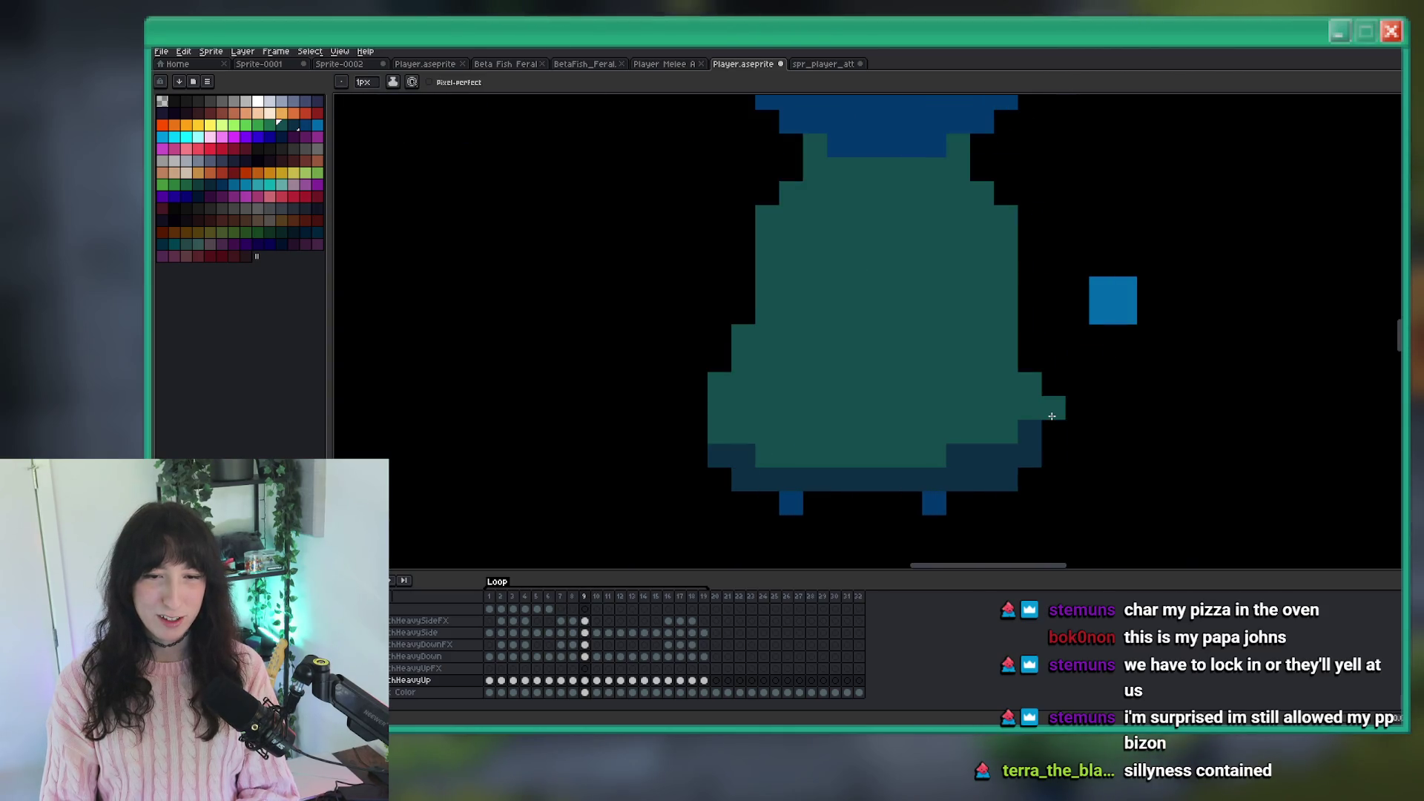
pyautogui.scroll(-5, 1098, 437)
pyautogui.press('Right')
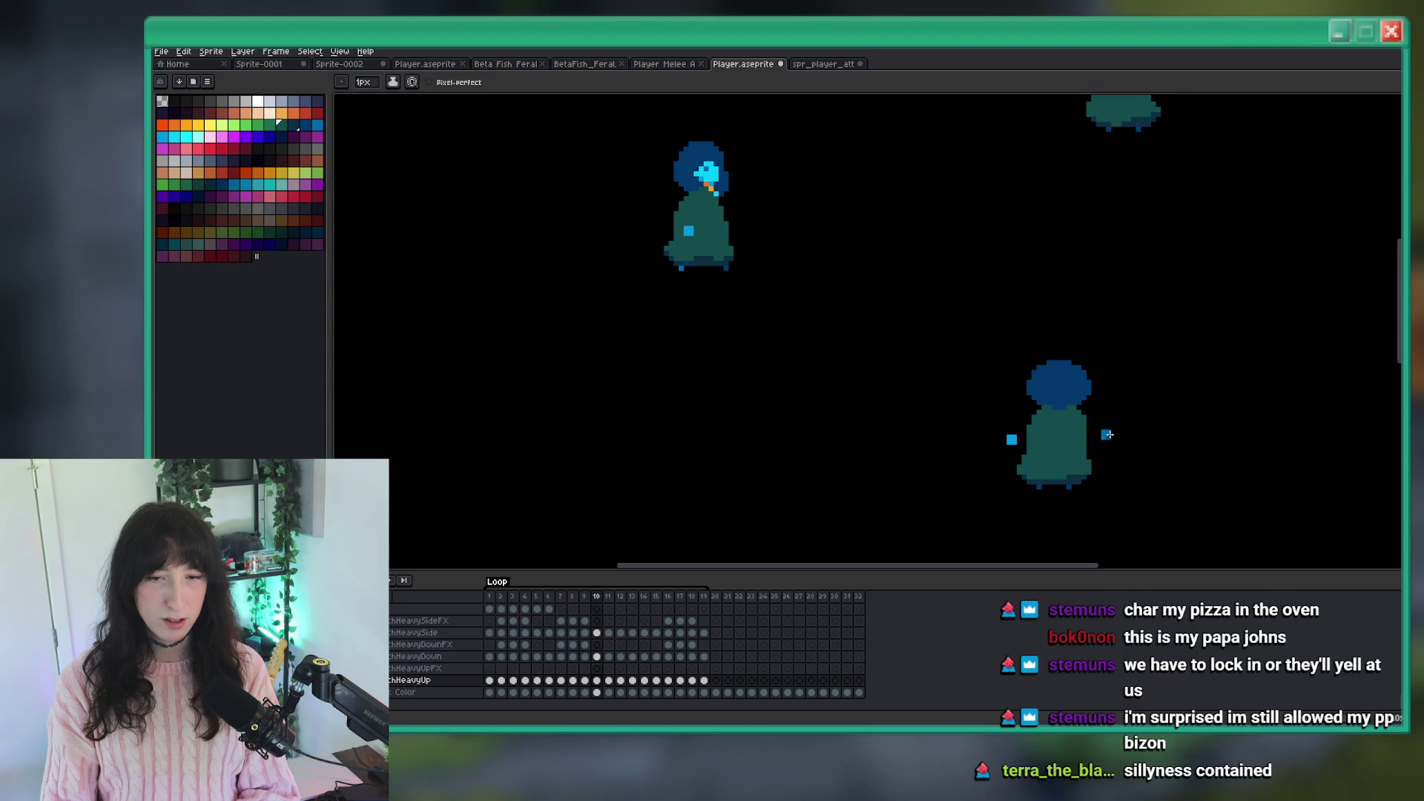
# Compare the poses across frames 10 to 12 and settle on frame 12.
pyautogui.scroll(3, 1107, 435)
pyautogui.press('Left')
pyautogui.press('Right')
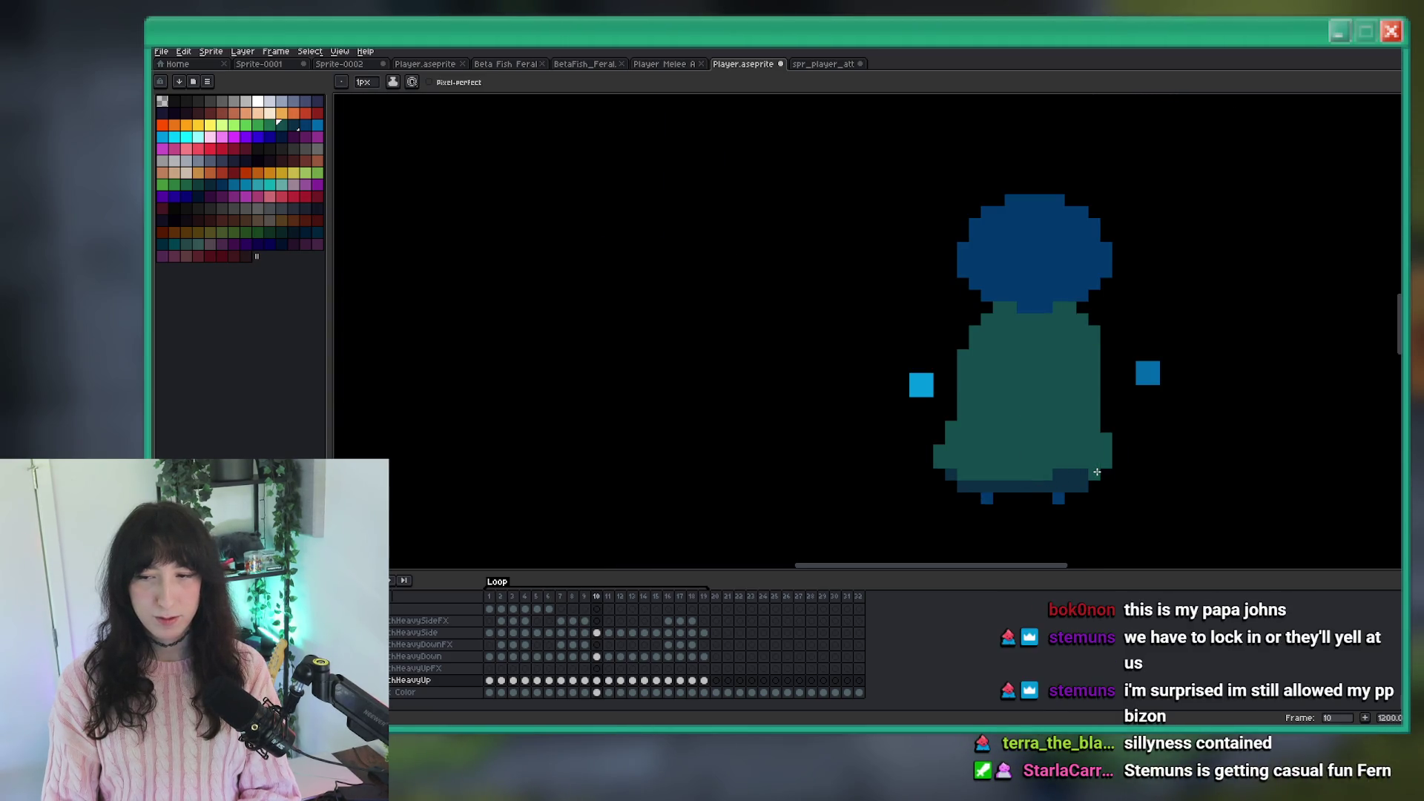
pyautogui.press('Right')
pyautogui.press('Left')
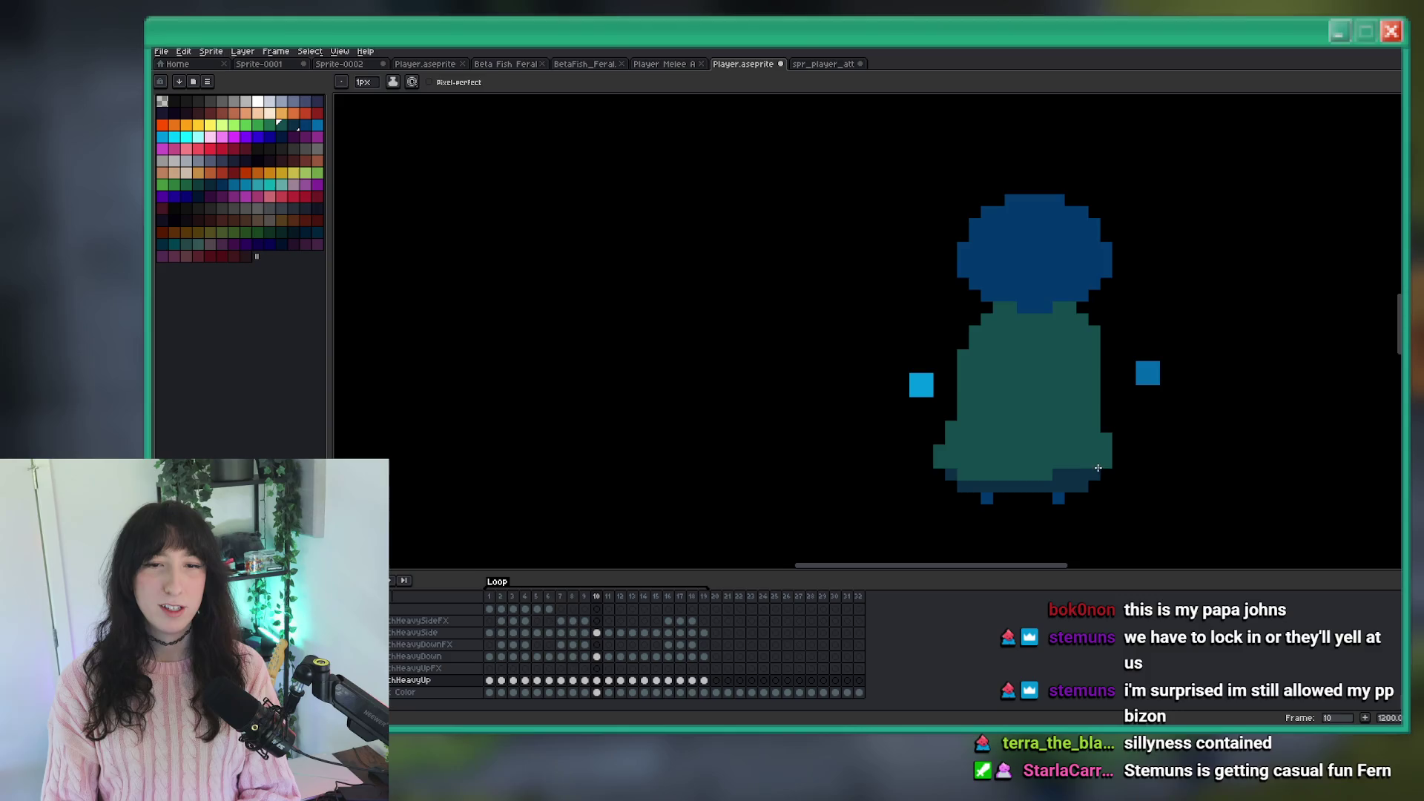
pyautogui.press('Left')
pyautogui.press('Right')
pyautogui.press('Right')
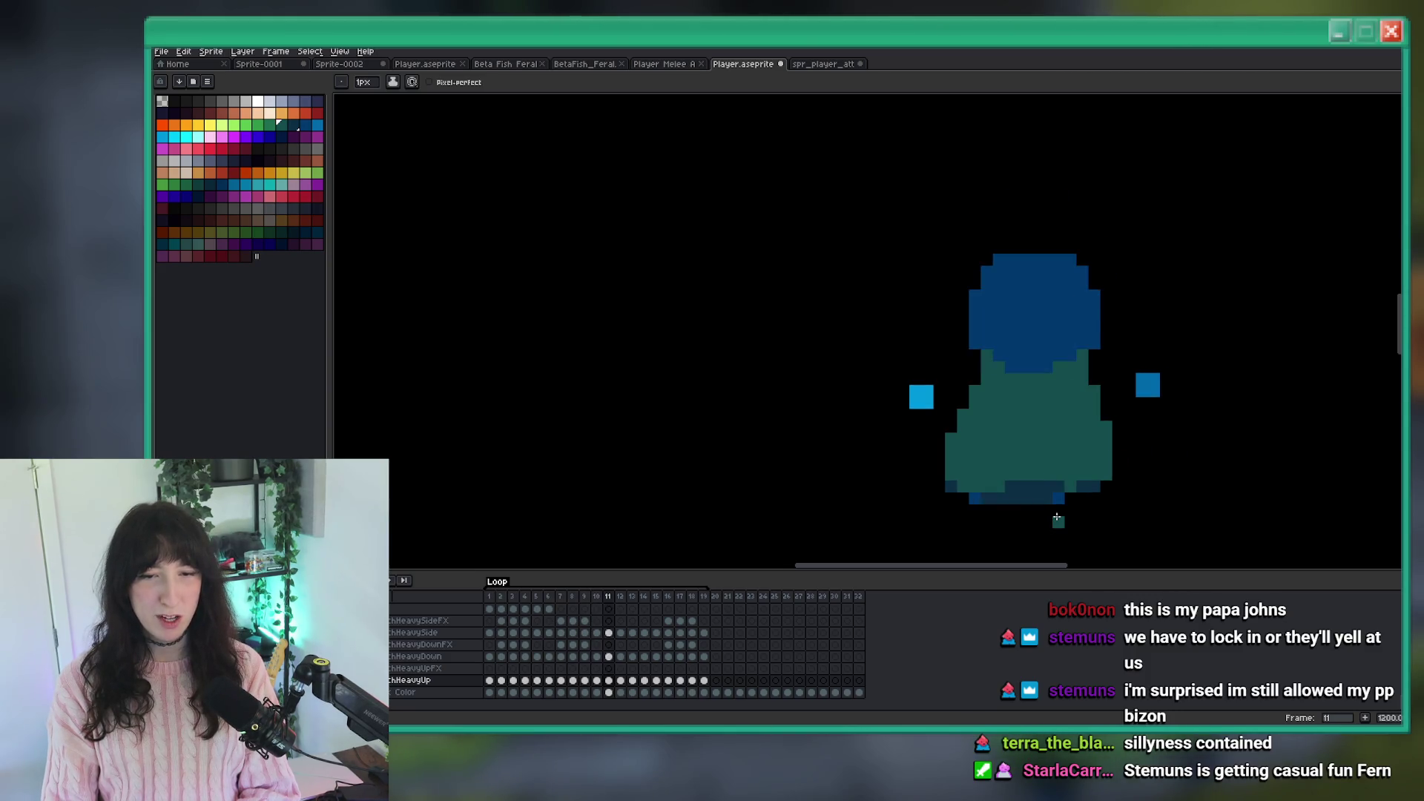
pyautogui.press('Right')
pyautogui.scroll(-1, 1059, 512)
pyautogui.scroll(-1, 980, 446)
pyautogui.press('Right')
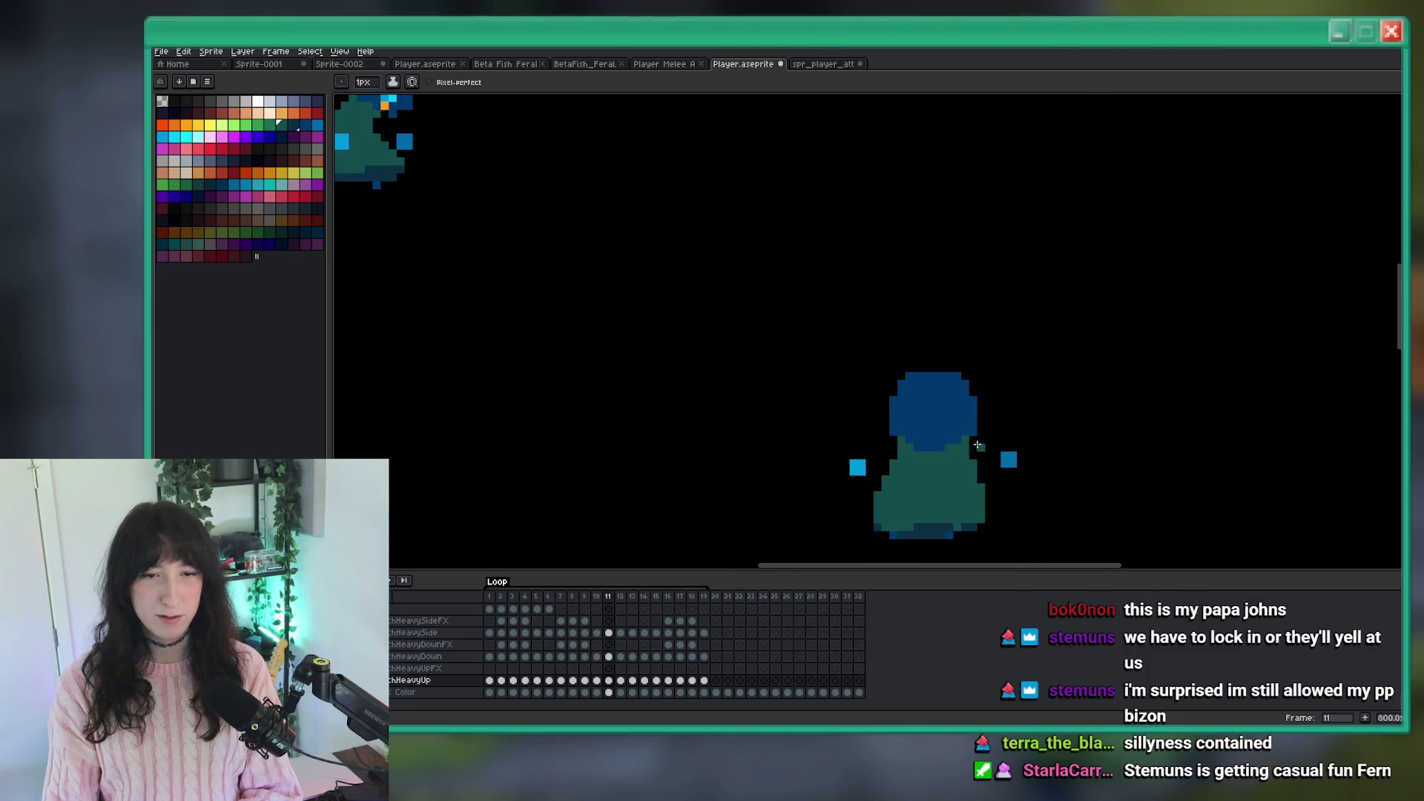
pyautogui.press('Left')
pyautogui.press('Right')
pyautogui.press('Left')
pyautogui.scroll(4, 964, 384)
# Darken the robe's bottom row to navy on frame 12.
pyautogui.moveTo(964, 383); pyautogui.dragTo(1017, 392)
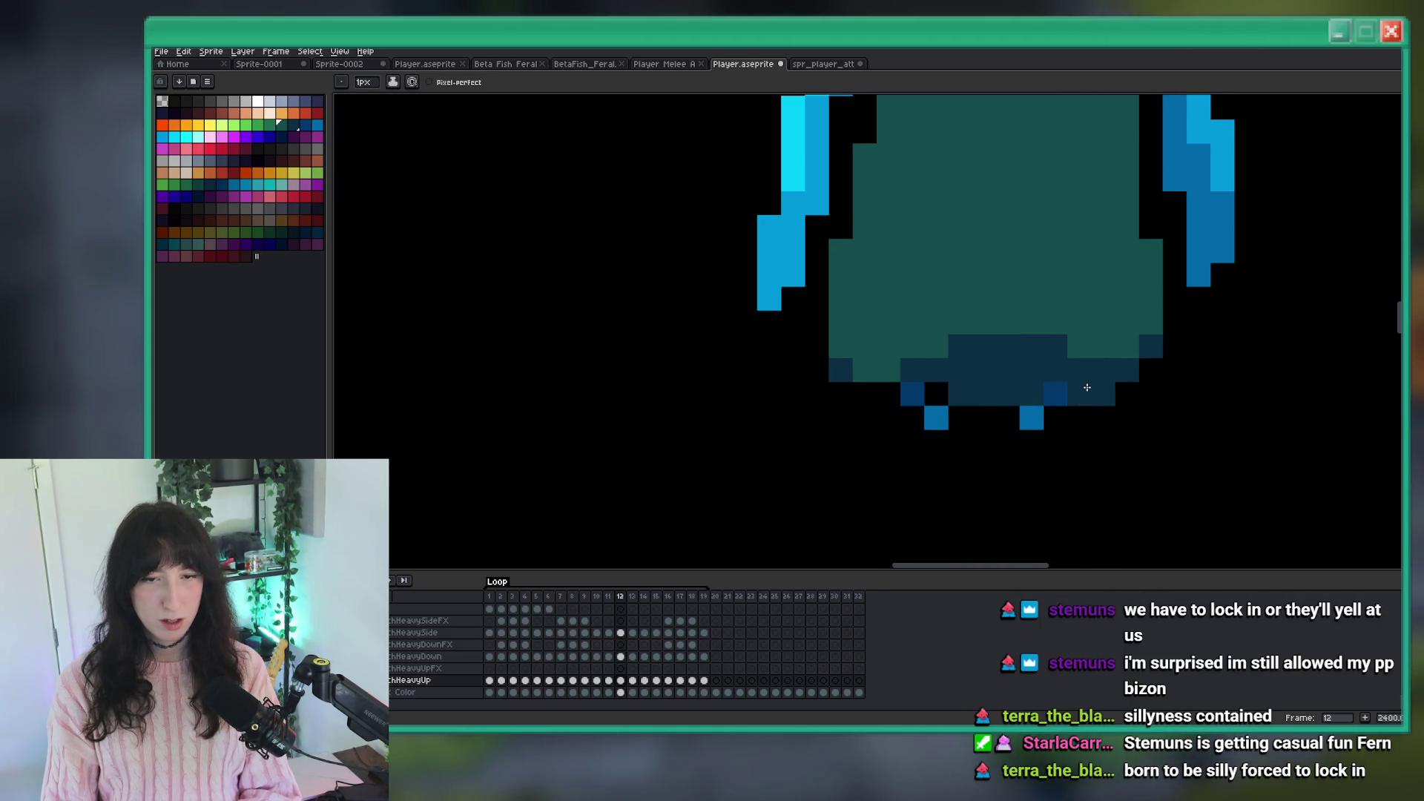
pyautogui.scroll(-5, 1102, 393)
pyautogui.press('Right')
pyautogui.press('Left')
# On frame 13, add navy and teal pixels under the foot and extend the arm upward in teal.
pyautogui.press('Right')
pyautogui.scroll(4, 1100, 425)
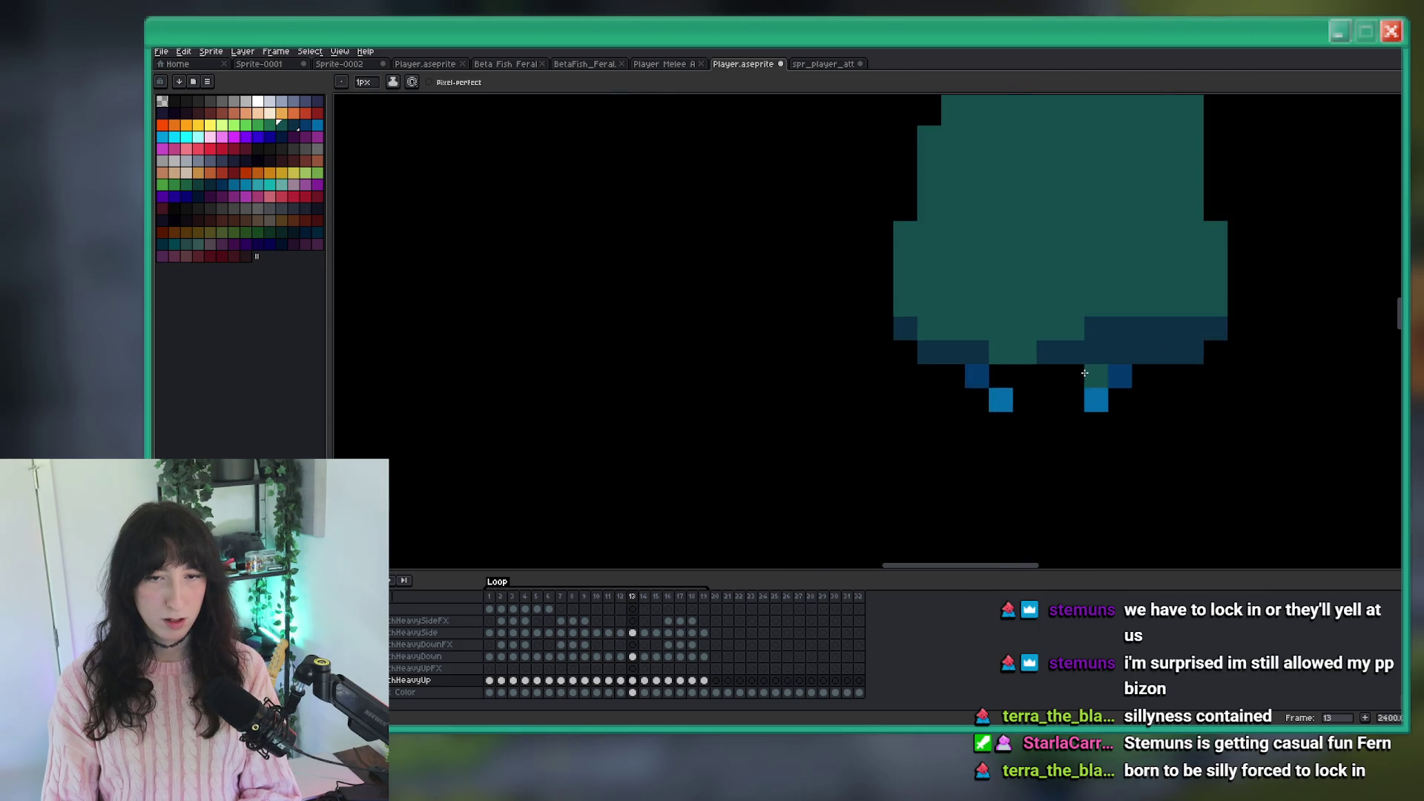
pyautogui.click(816, 328)
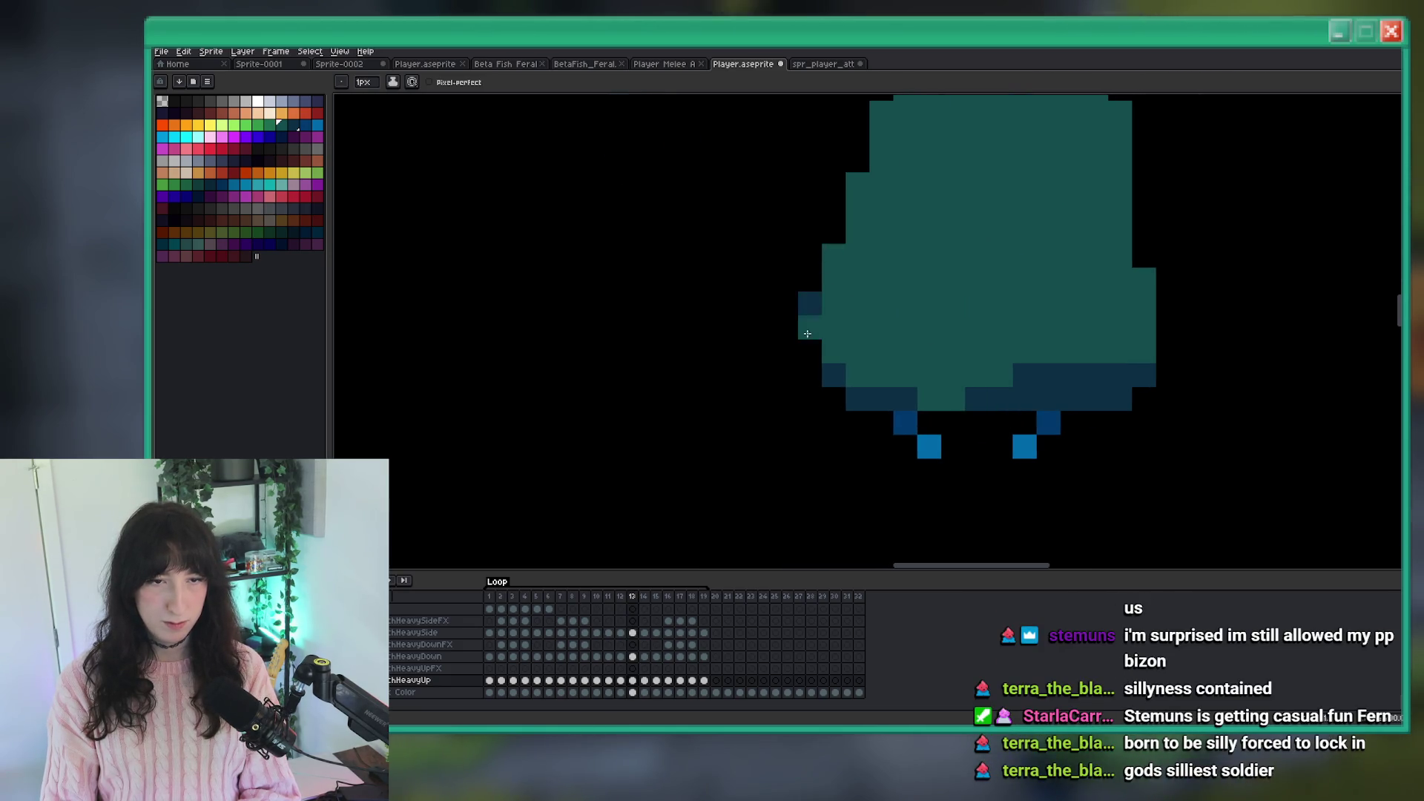
pyautogui.rightClick(816, 282)
pyautogui.rightClick(1191, 303)
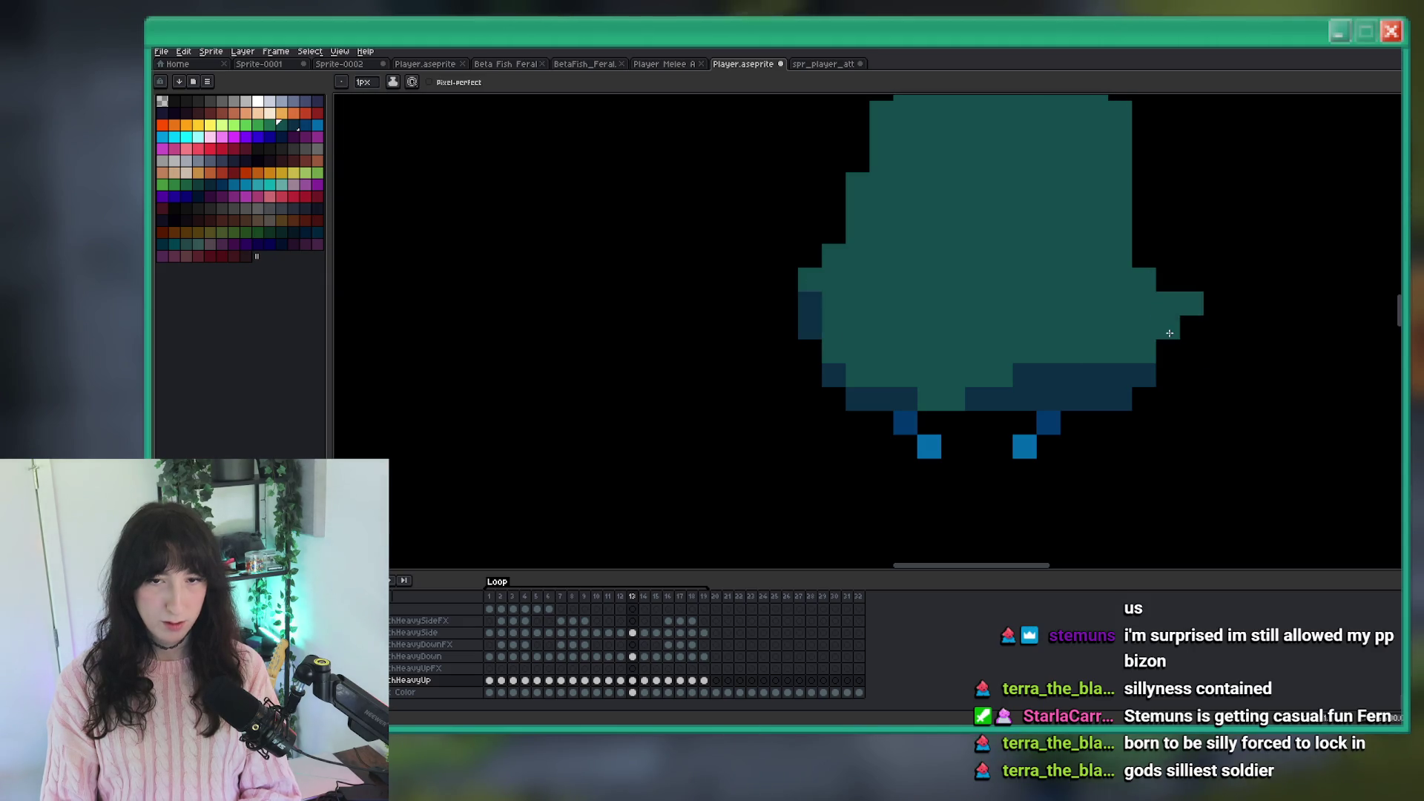
pyautogui.click(1167, 327)
pyautogui.rightClick(1166, 351)
pyautogui.rightClick(1168, 280)
pyautogui.rightClick(1159, 260)
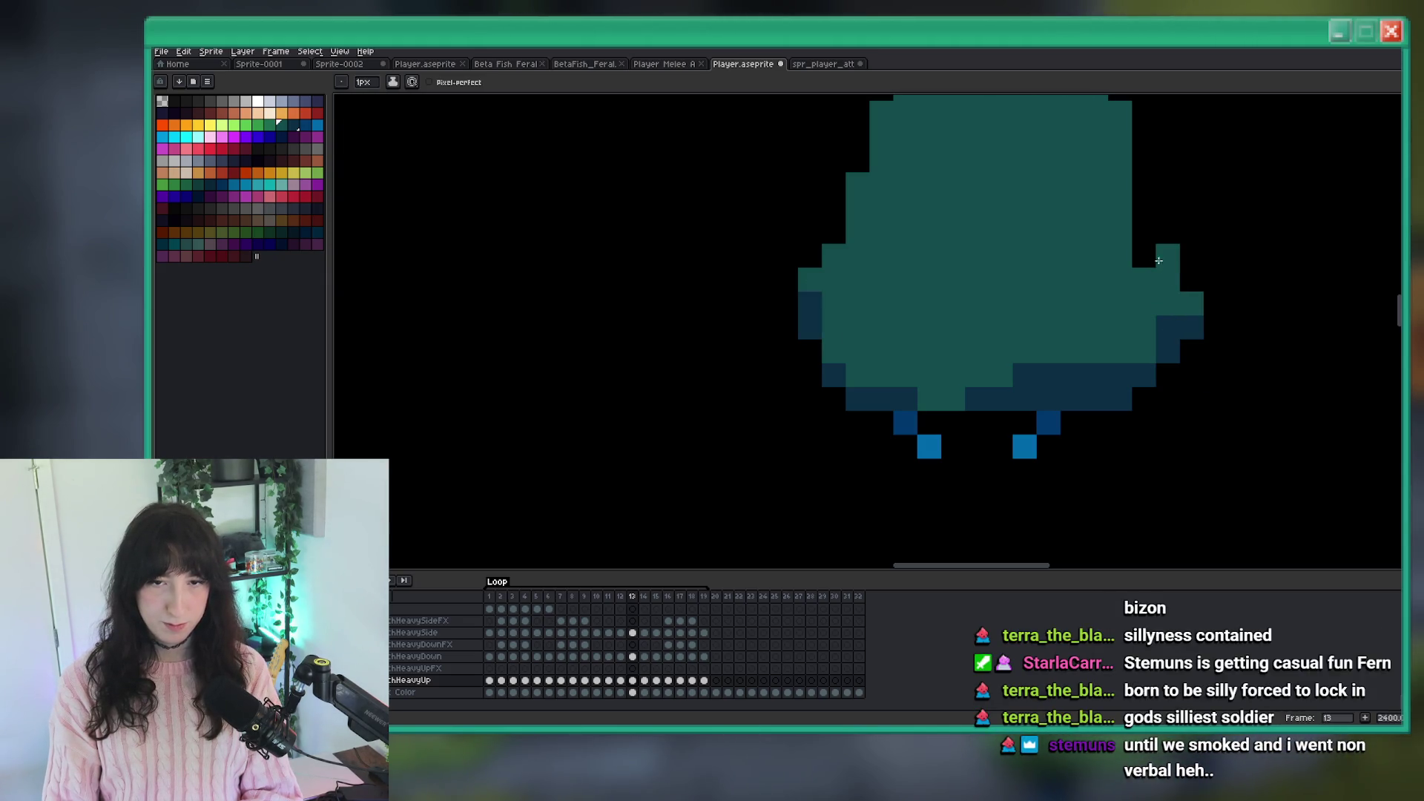
# Fill the robe's left edge on frame 13 with teal pixels, undoing one misplaced pixel.
pyautogui.scroll(-2, 1127, 350)
pyautogui.scroll(3, 1164, 280)
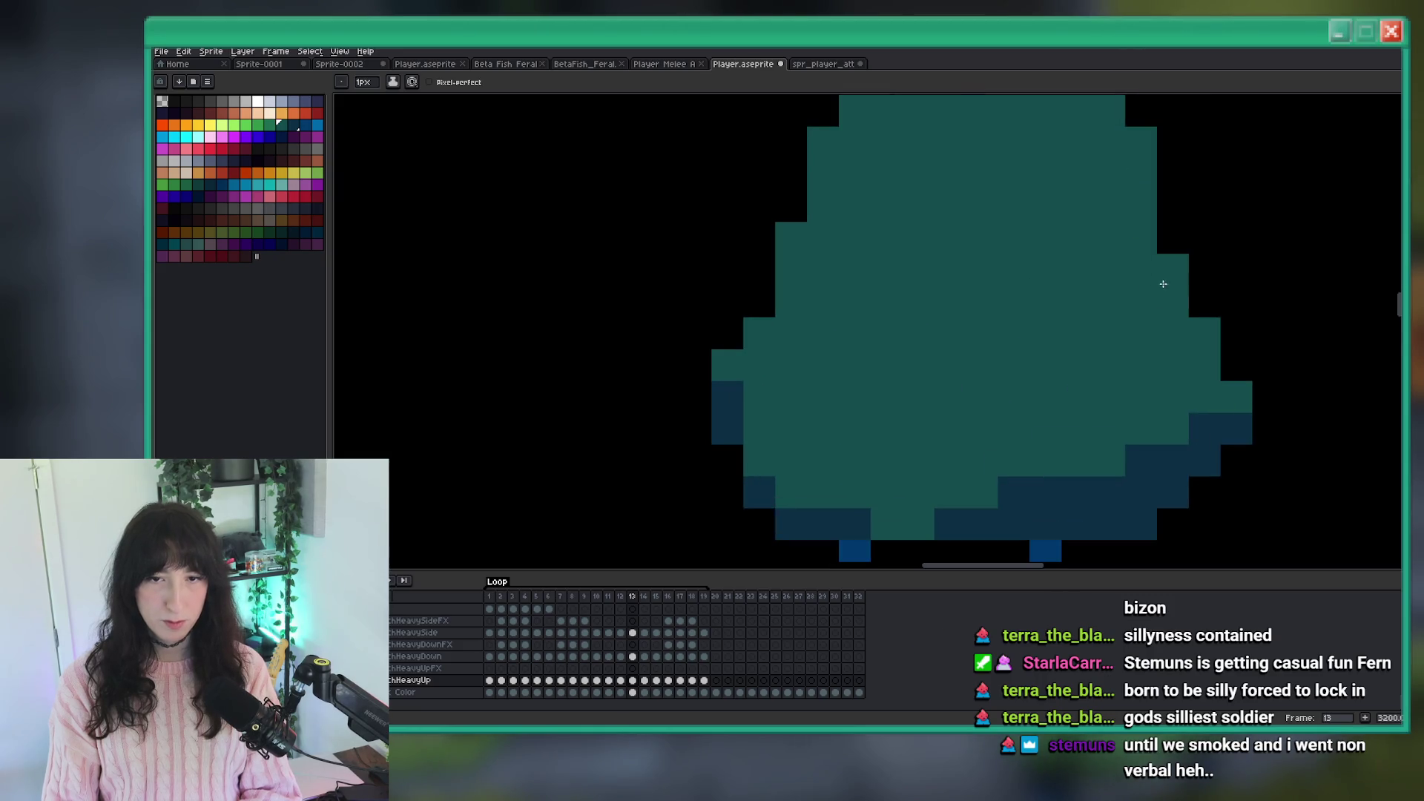
pyautogui.rightClick(727, 302)
pyautogui.hotkey('ctrl', 'z')
pyautogui.rightClick(767, 303)
pyautogui.rightClick(736, 397)
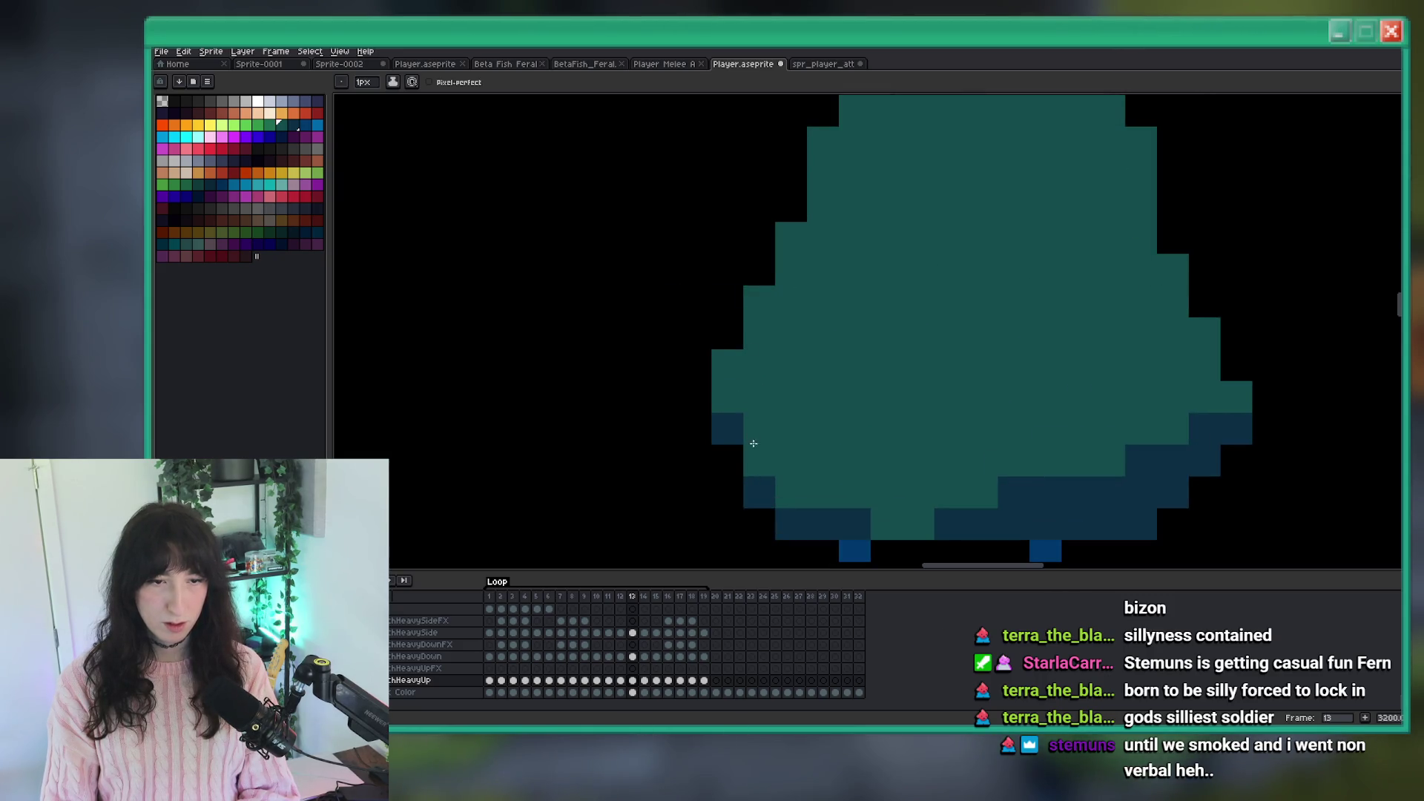
# On frame 14, fill teal pixels along the robe's lower-left edge and inspect the result.
pyautogui.scroll(-8, 757, 467)
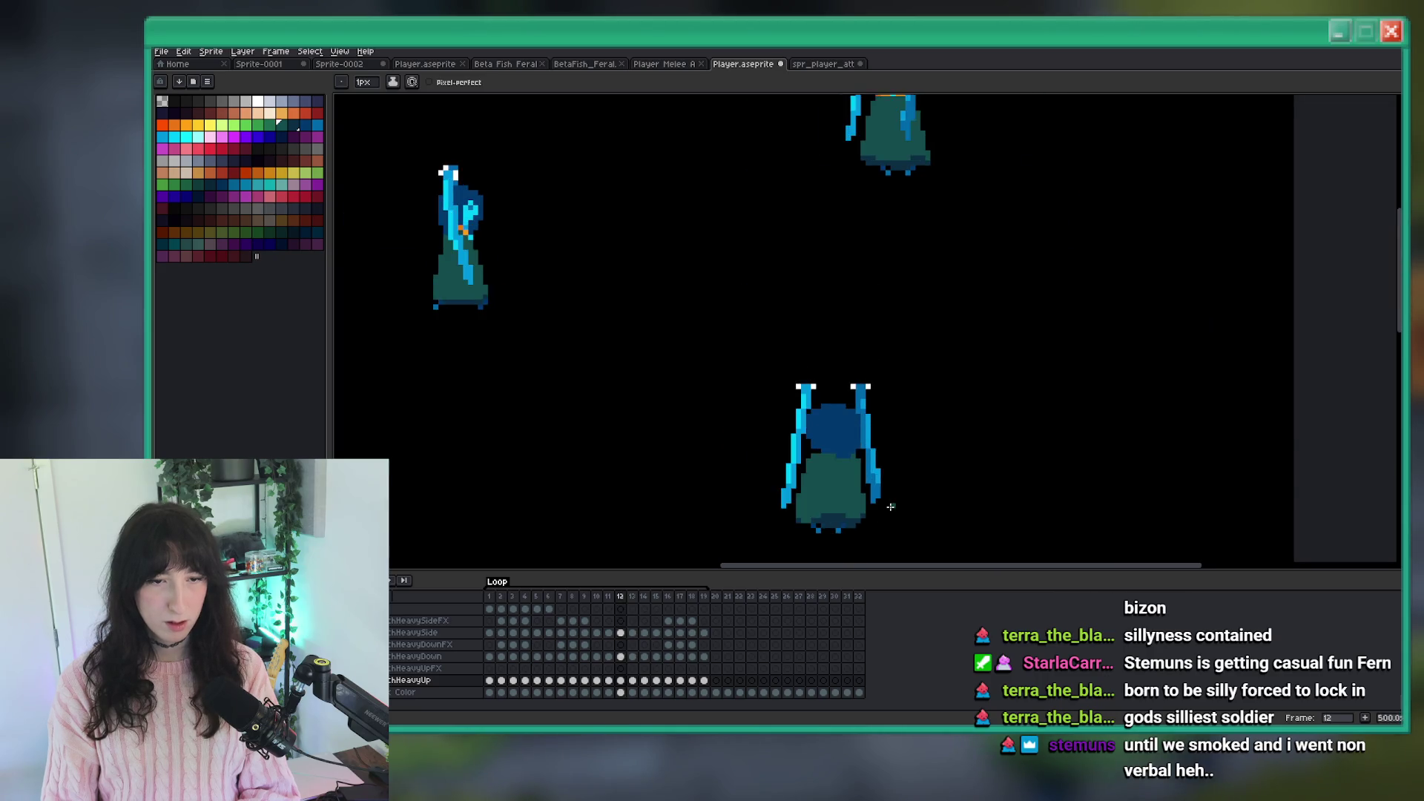
pyautogui.scroll(8, 890, 503)
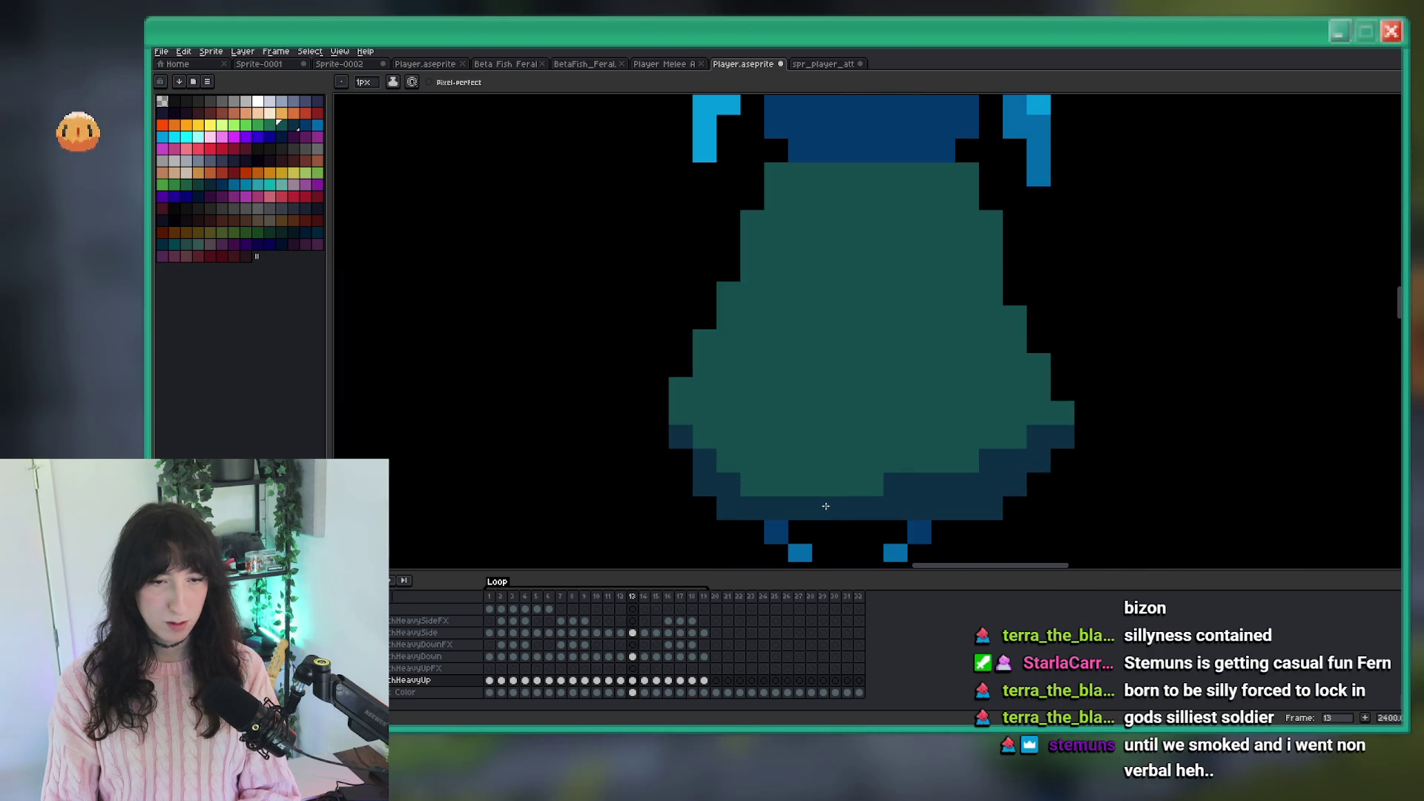
pyautogui.scroll(-6, 921, 533)
pyautogui.scroll(-2, 920, 533)
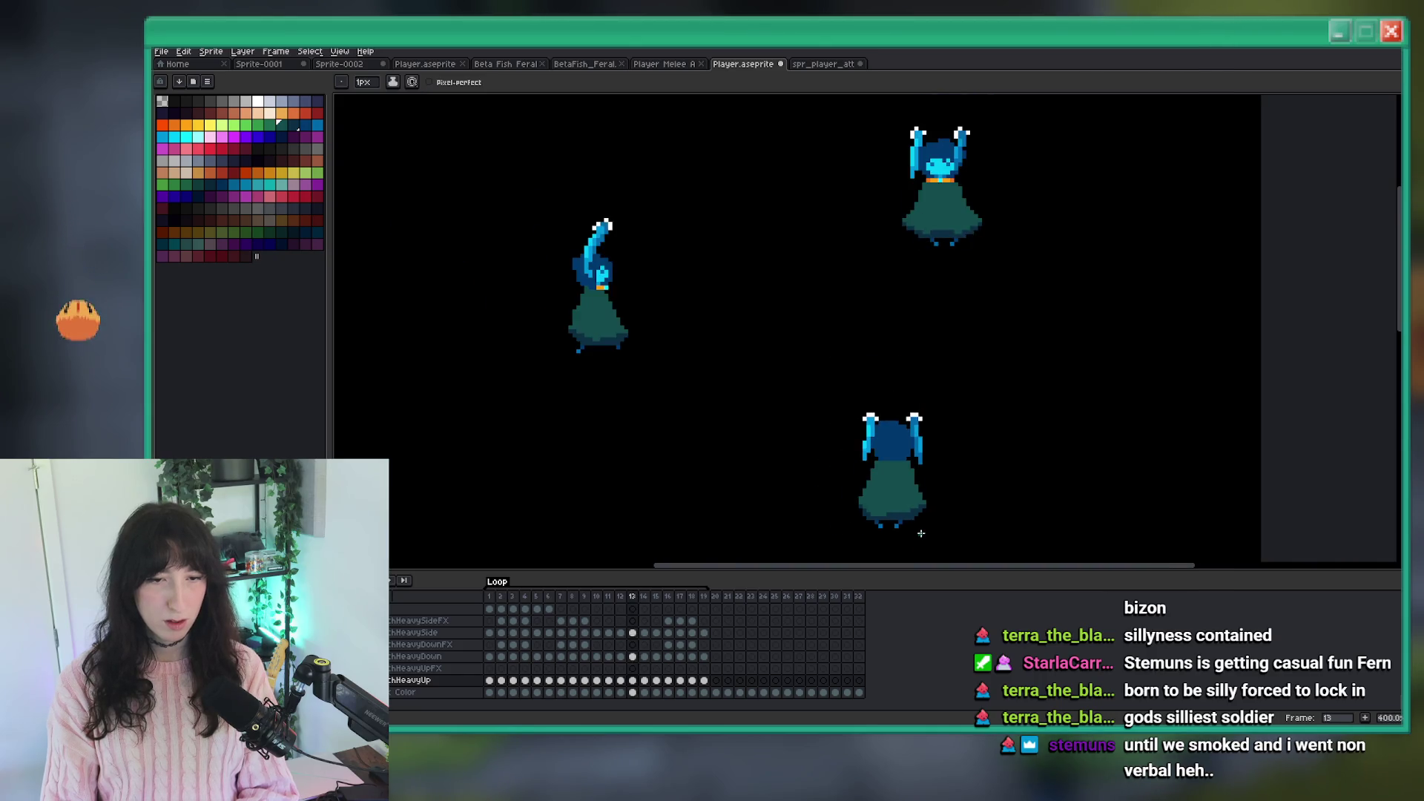
pyautogui.scroll(5, 921, 534)
pyautogui.press('Right')
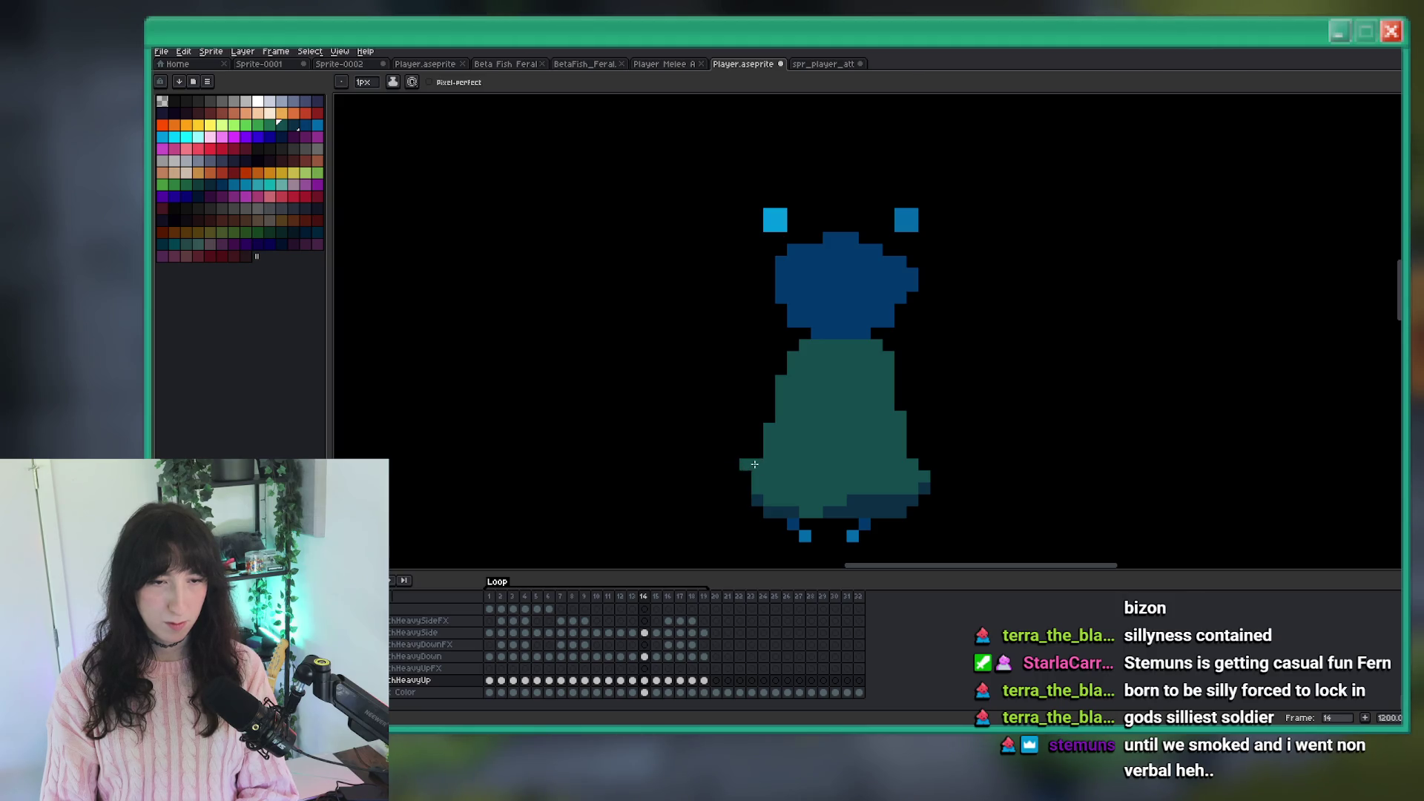
pyautogui.scroll(-5, 747, 472)
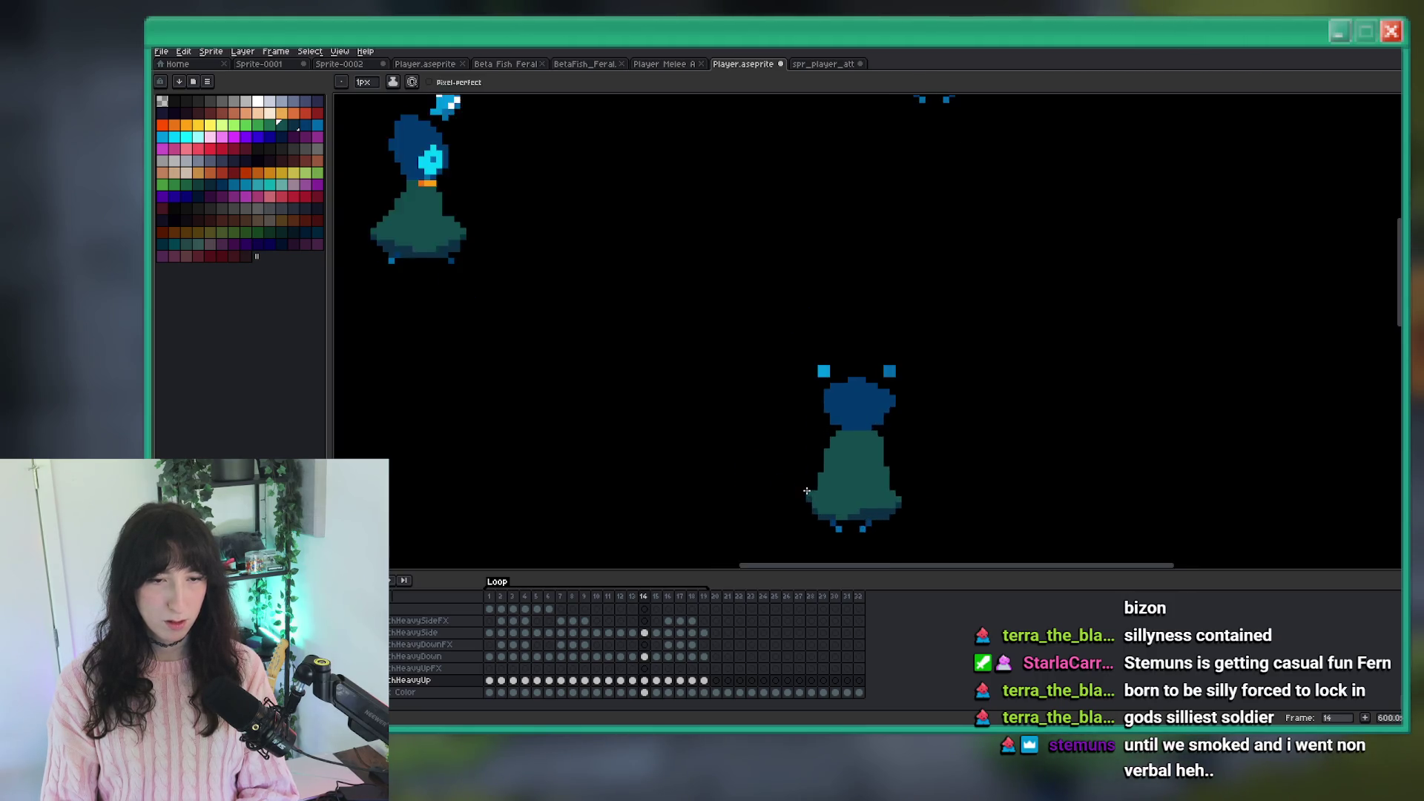
pyautogui.scroll(5, 795, 489)
pyautogui.moveTo(801, 489); pyautogui.dragTo(818, 472)
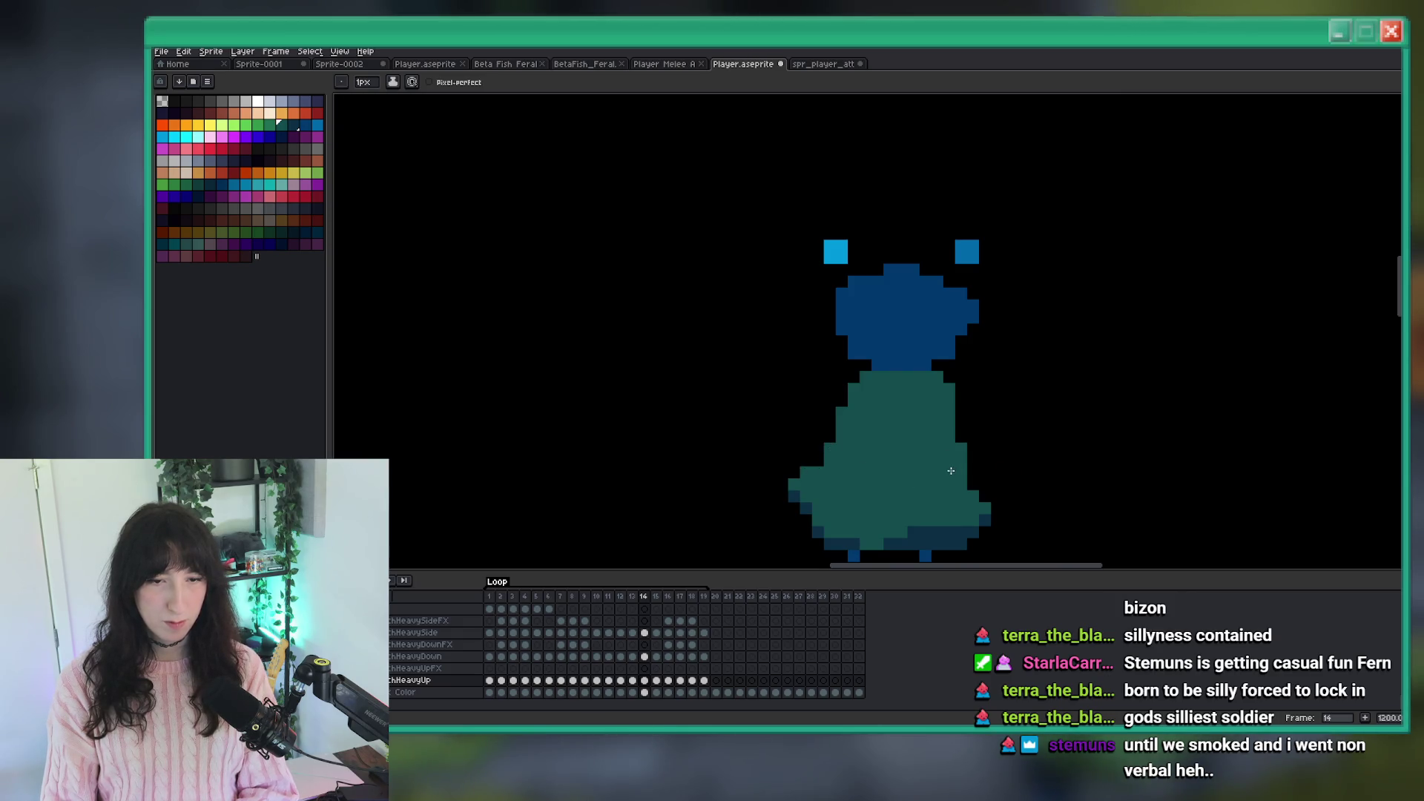
pyautogui.scroll(-2, 979, 490)
pyautogui.scroll(1, 987, 498)
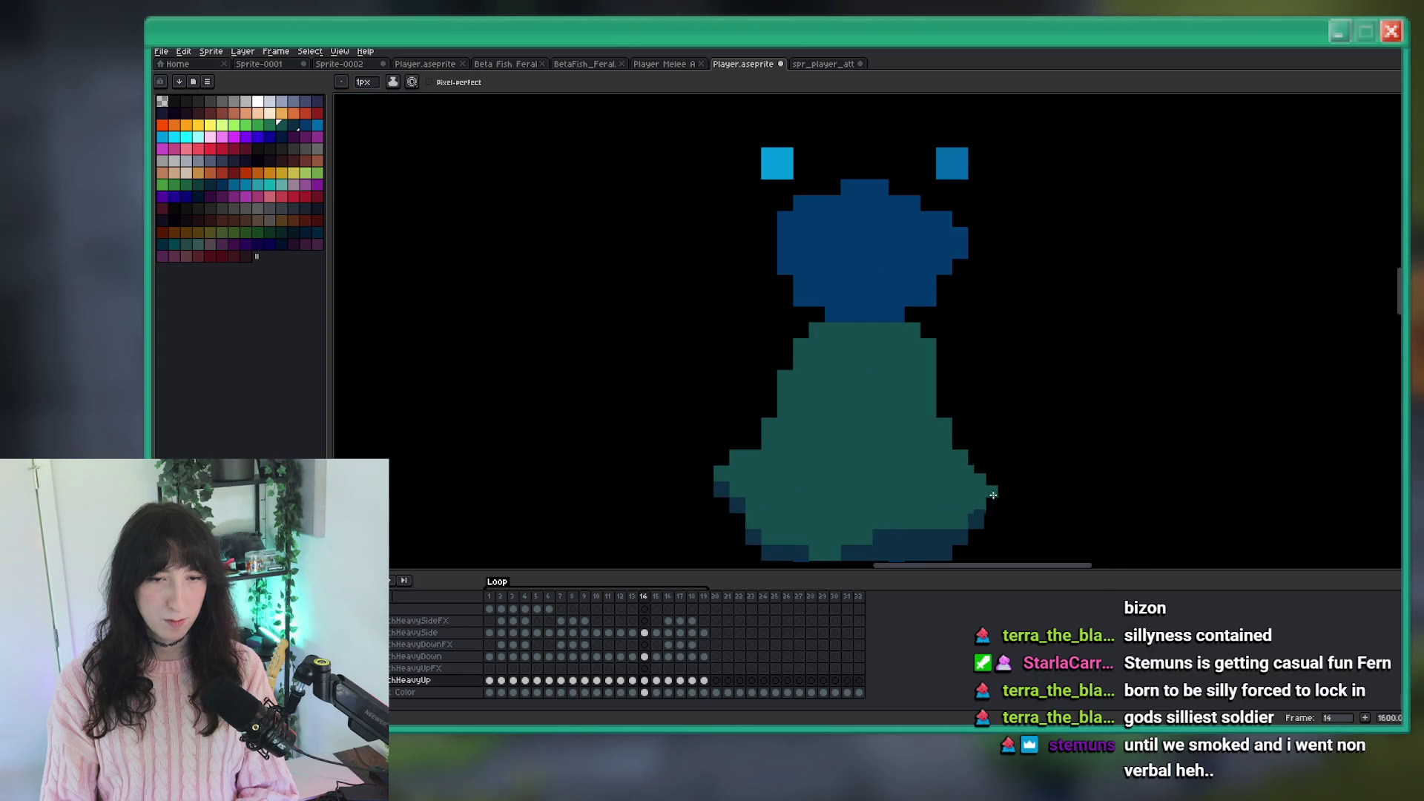
pyautogui.scroll(-2, 991, 493)
pyautogui.scroll(2, 987, 490)
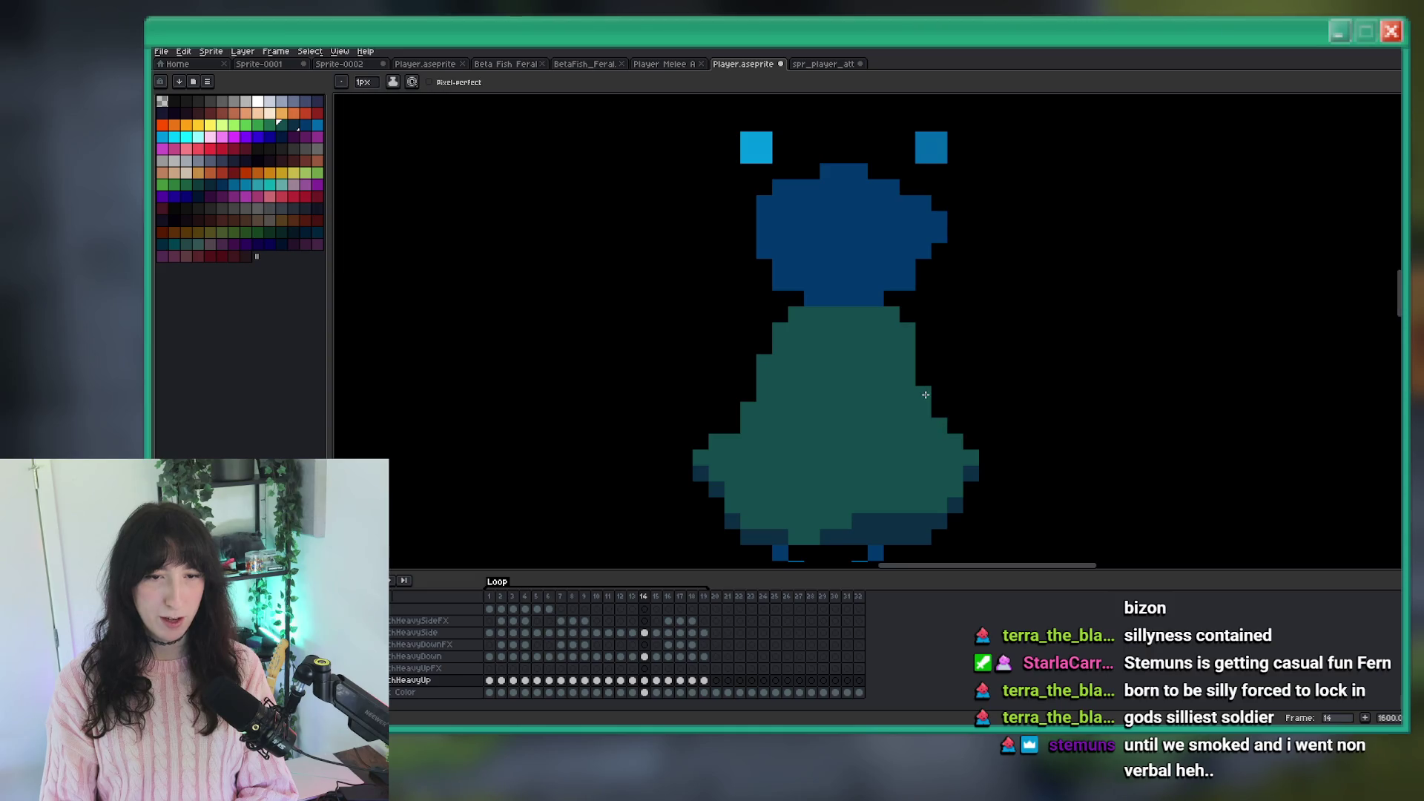
pyautogui.scroll(-6, 950, 434)
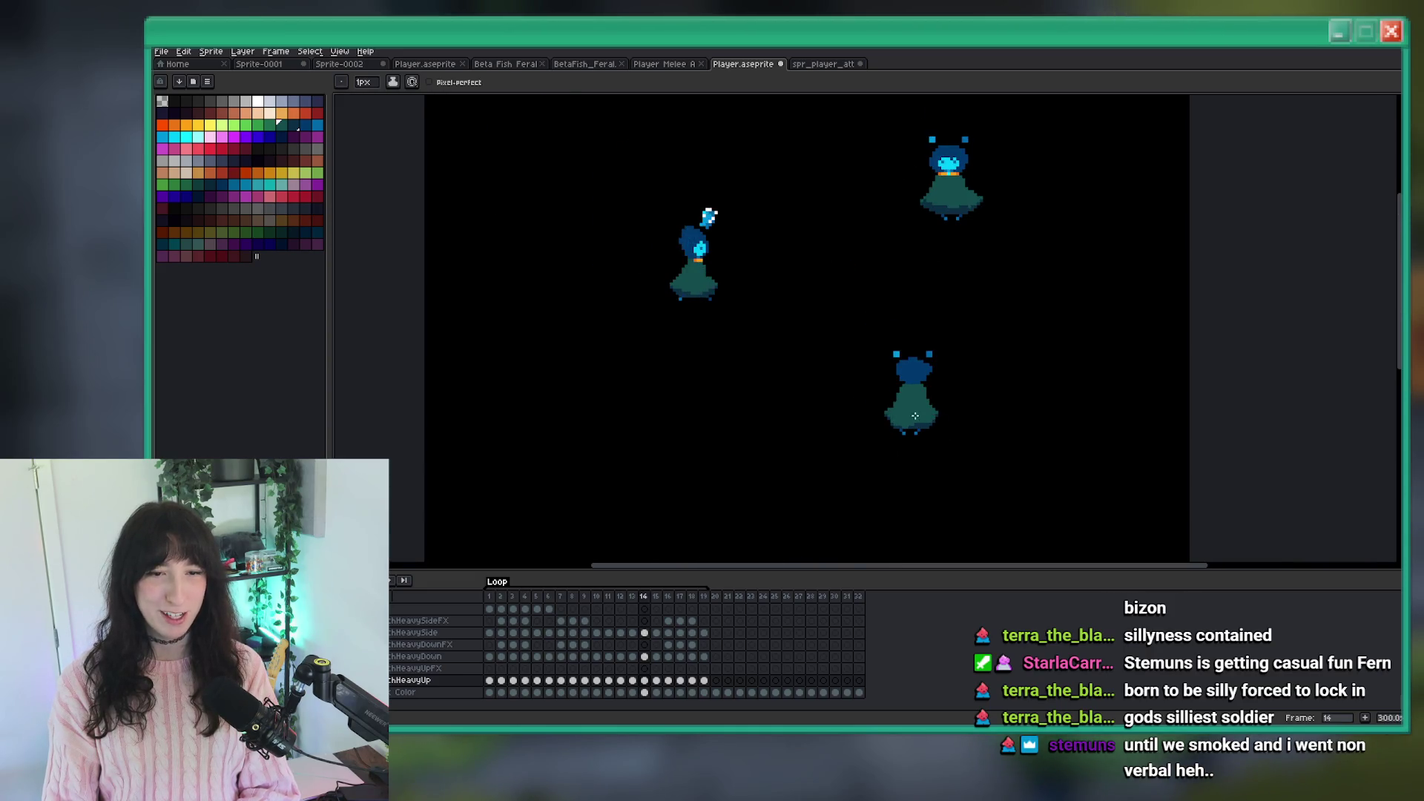
pyautogui.scroll(6, 898, 408)
pyautogui.scroll(-5, 905, 419)
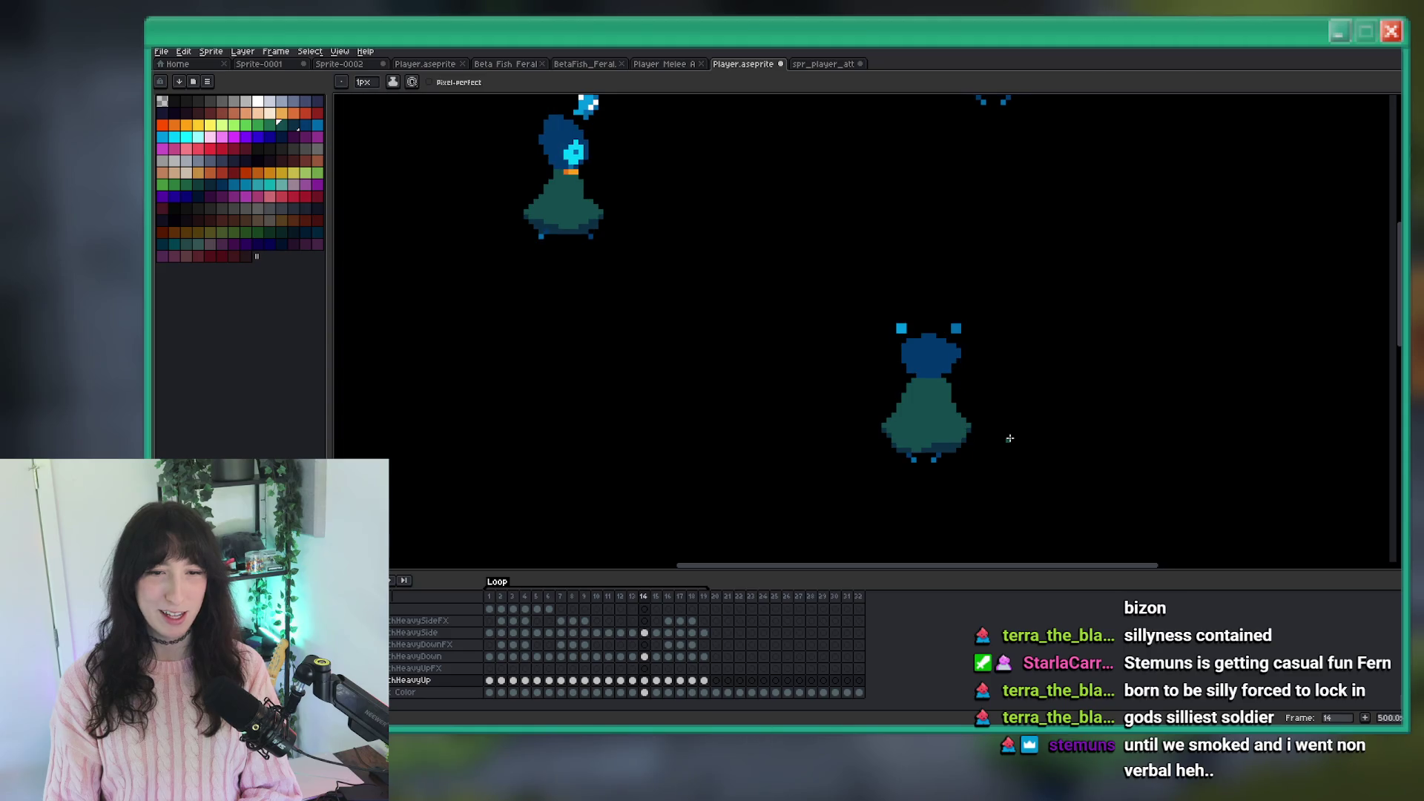
pyautogui.scroll(-4, 999, 433)
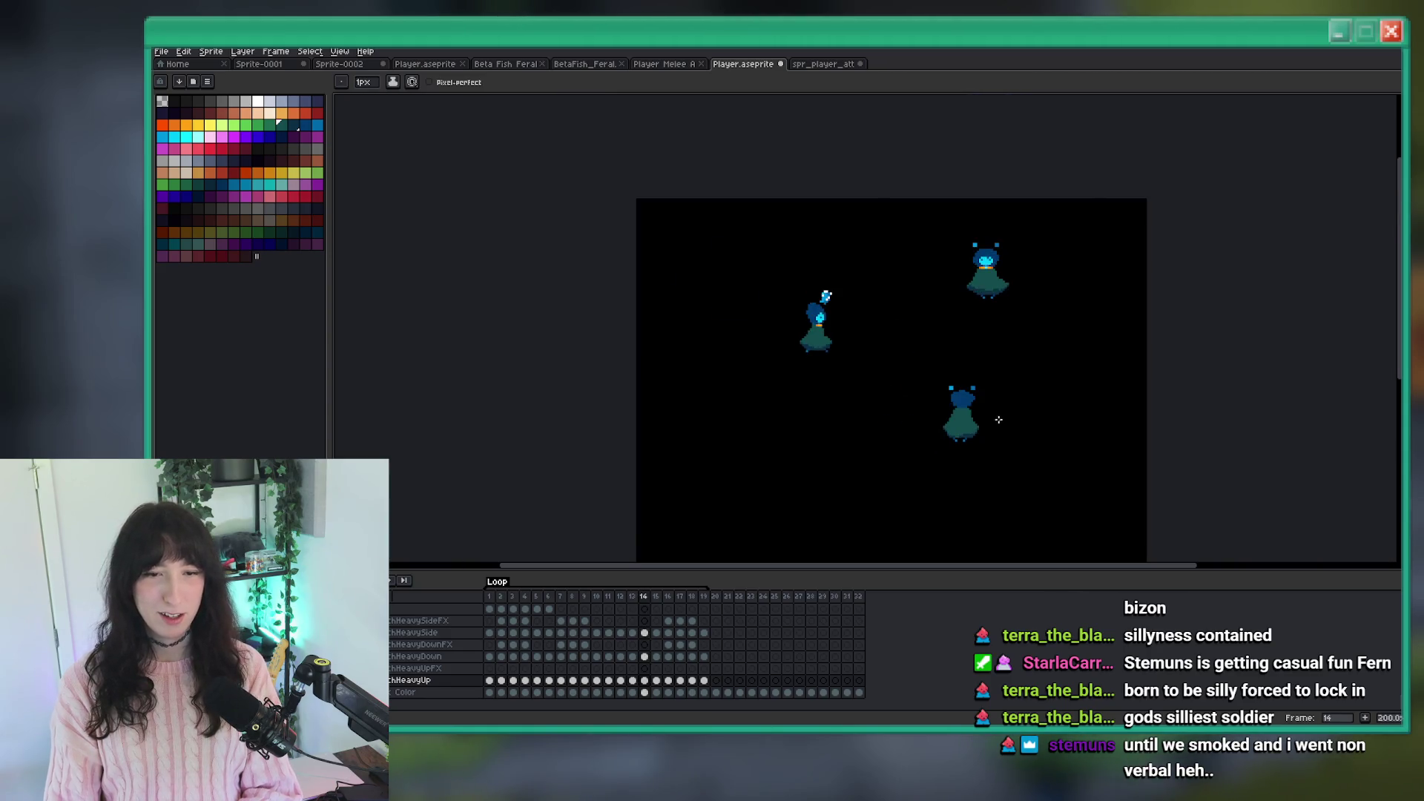
pyautogui.scroll(6, 940, 441)
pyautogui.scroll(1, 940, 442)
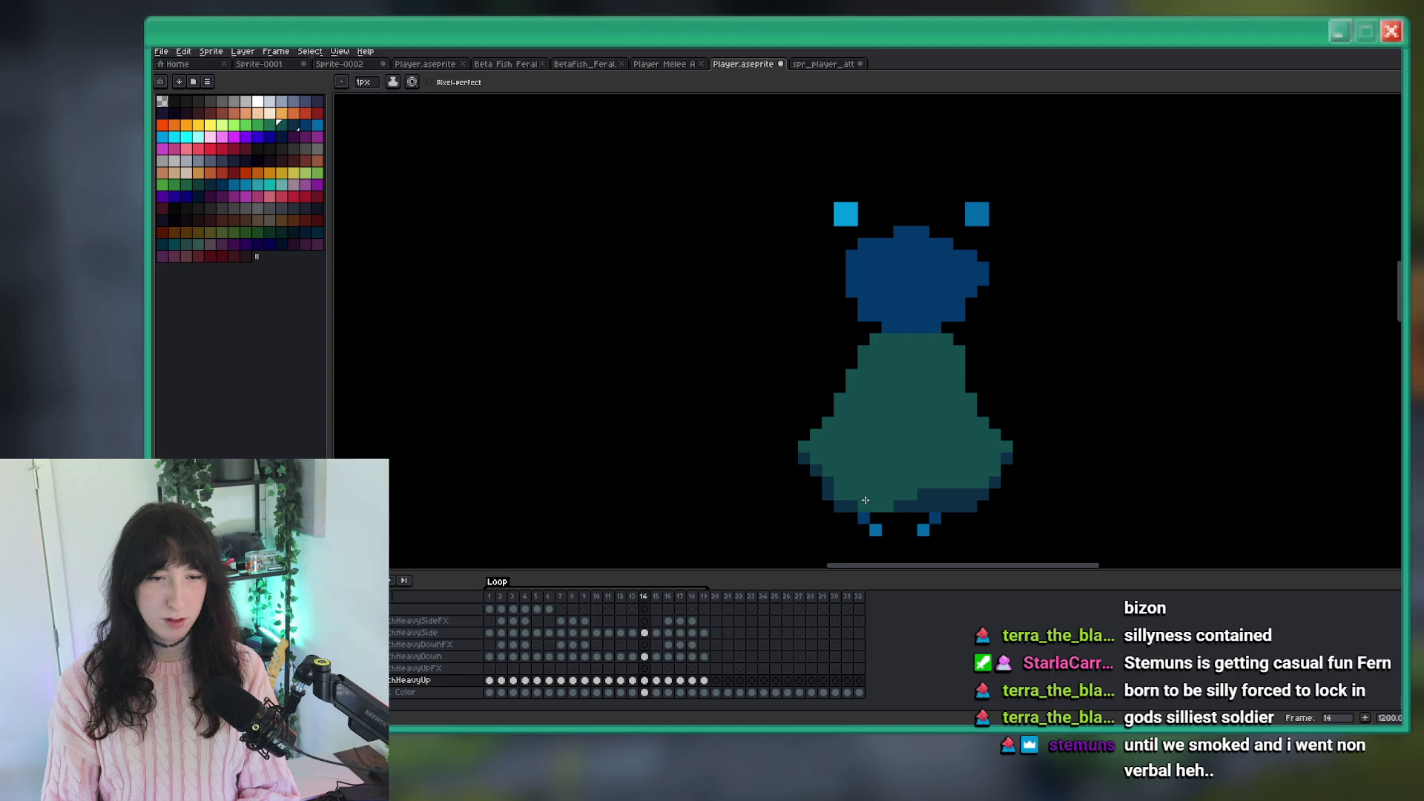
pyautogui.scroll(-4, 844, 491)
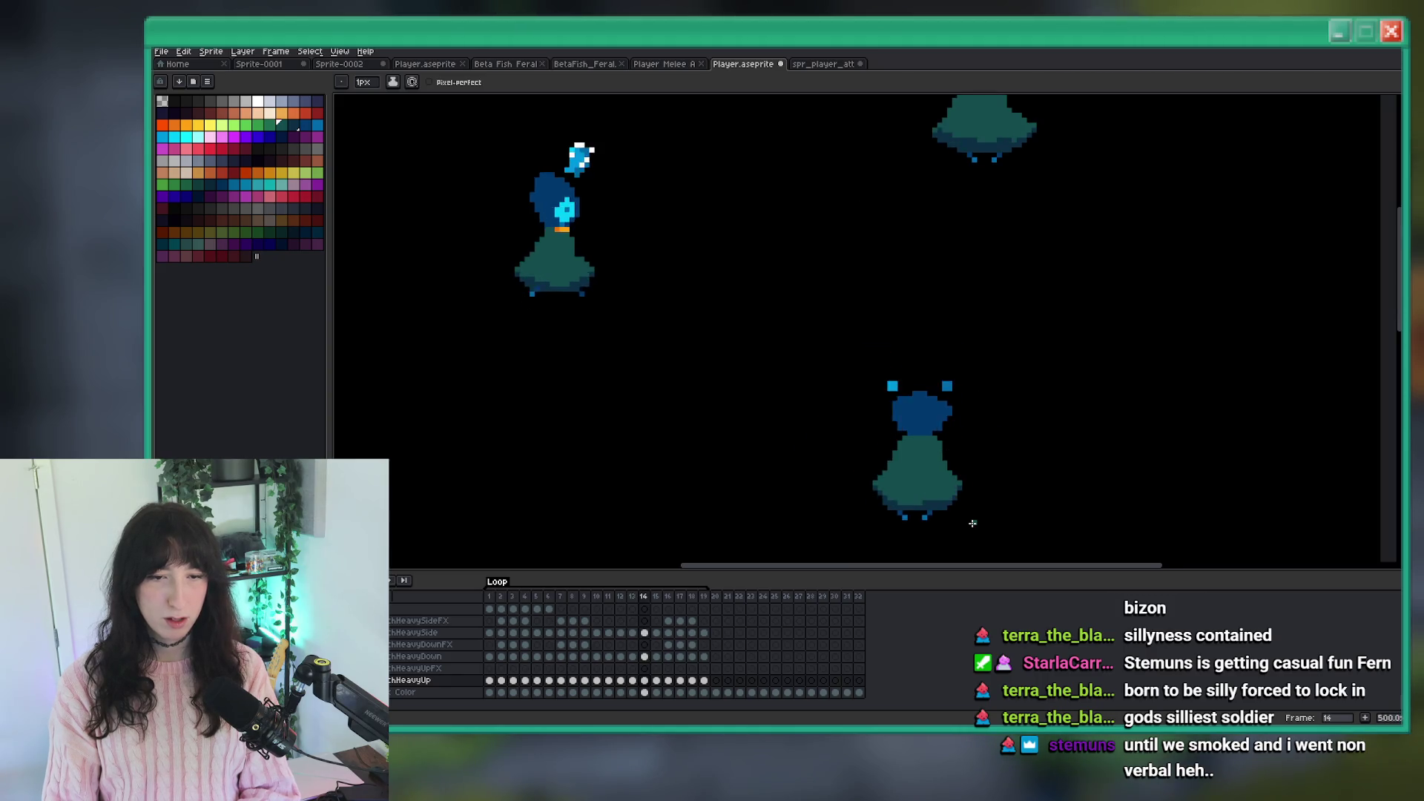
pyautogui.scroll(-1, 954, 505)
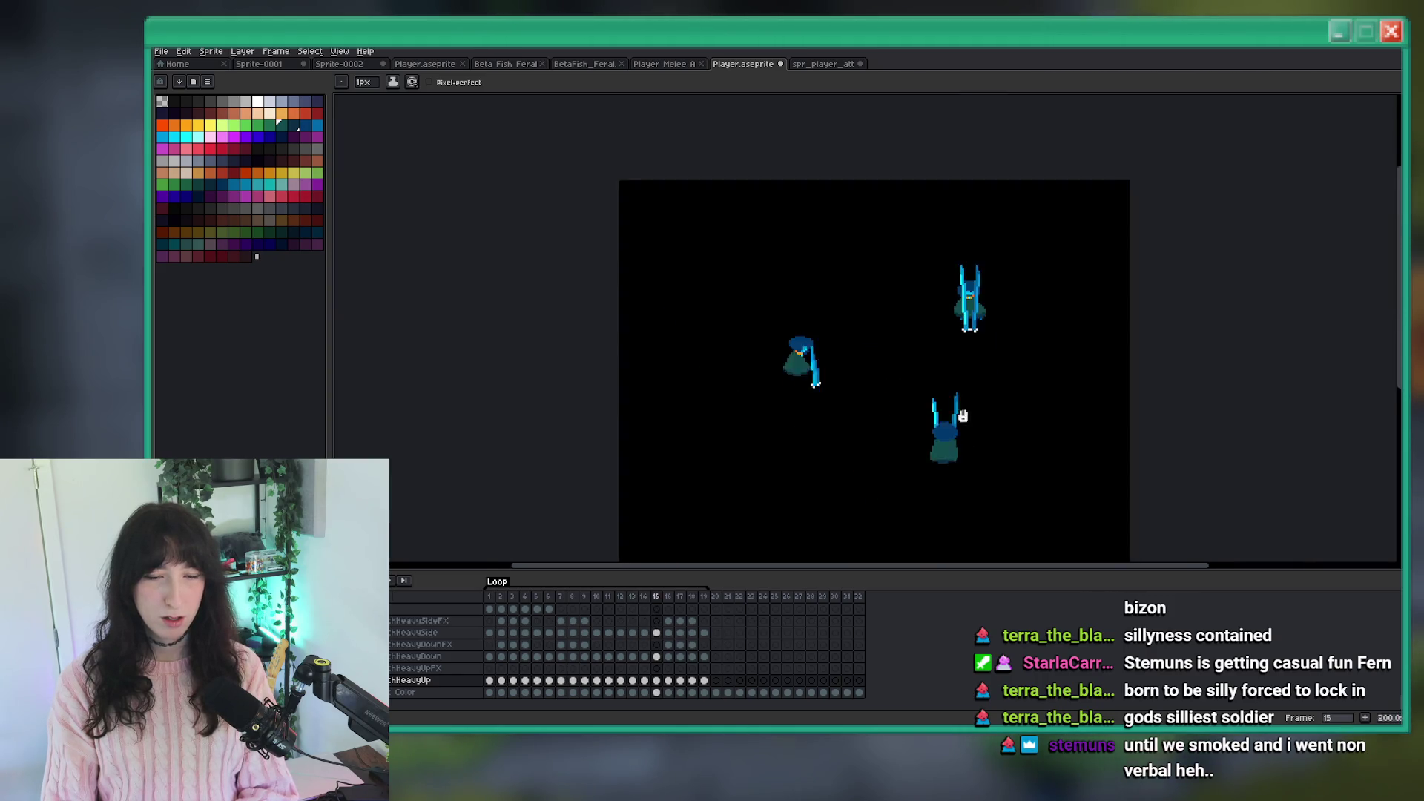
pyautogui.scroll(1, 948, 427)
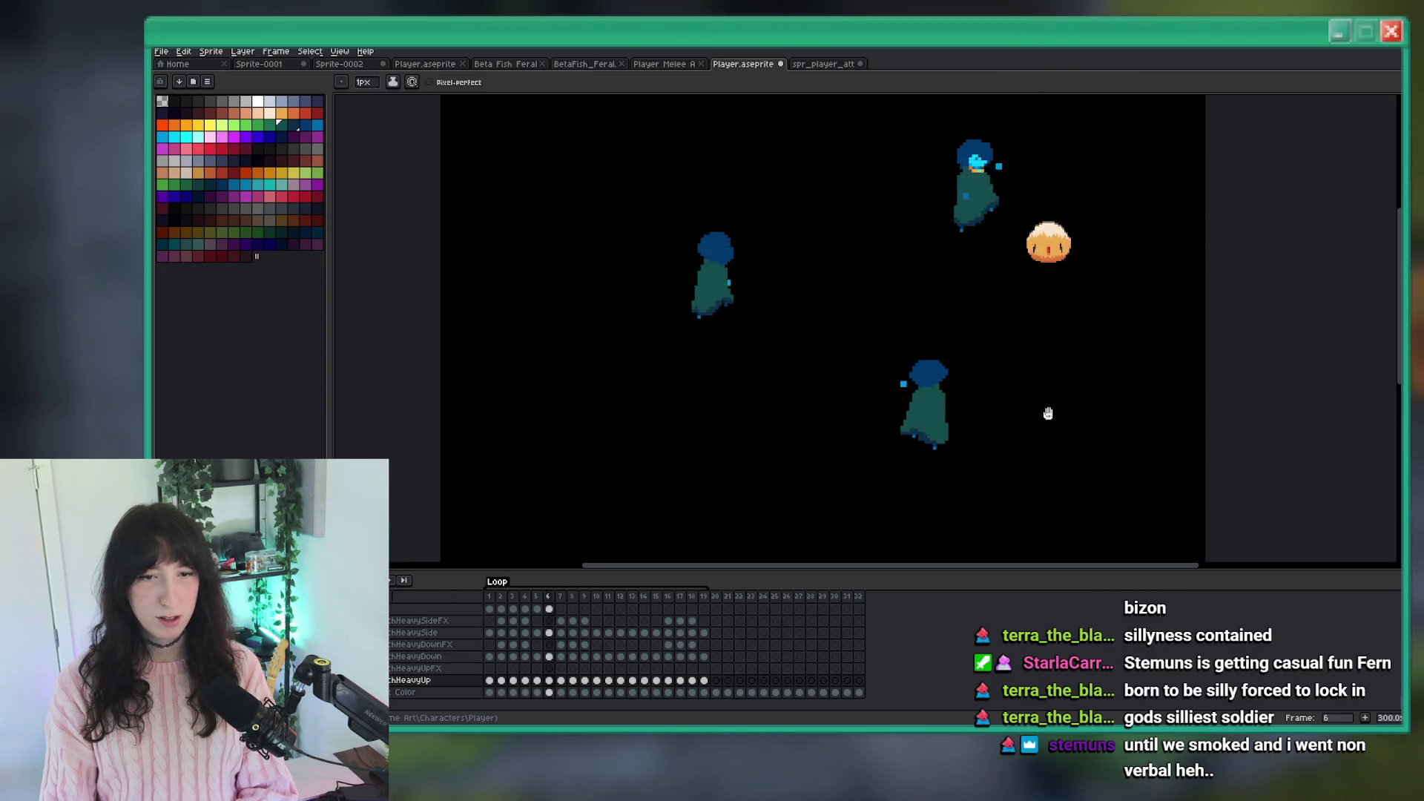
pyautogui.scroll(2, 1005, 405)
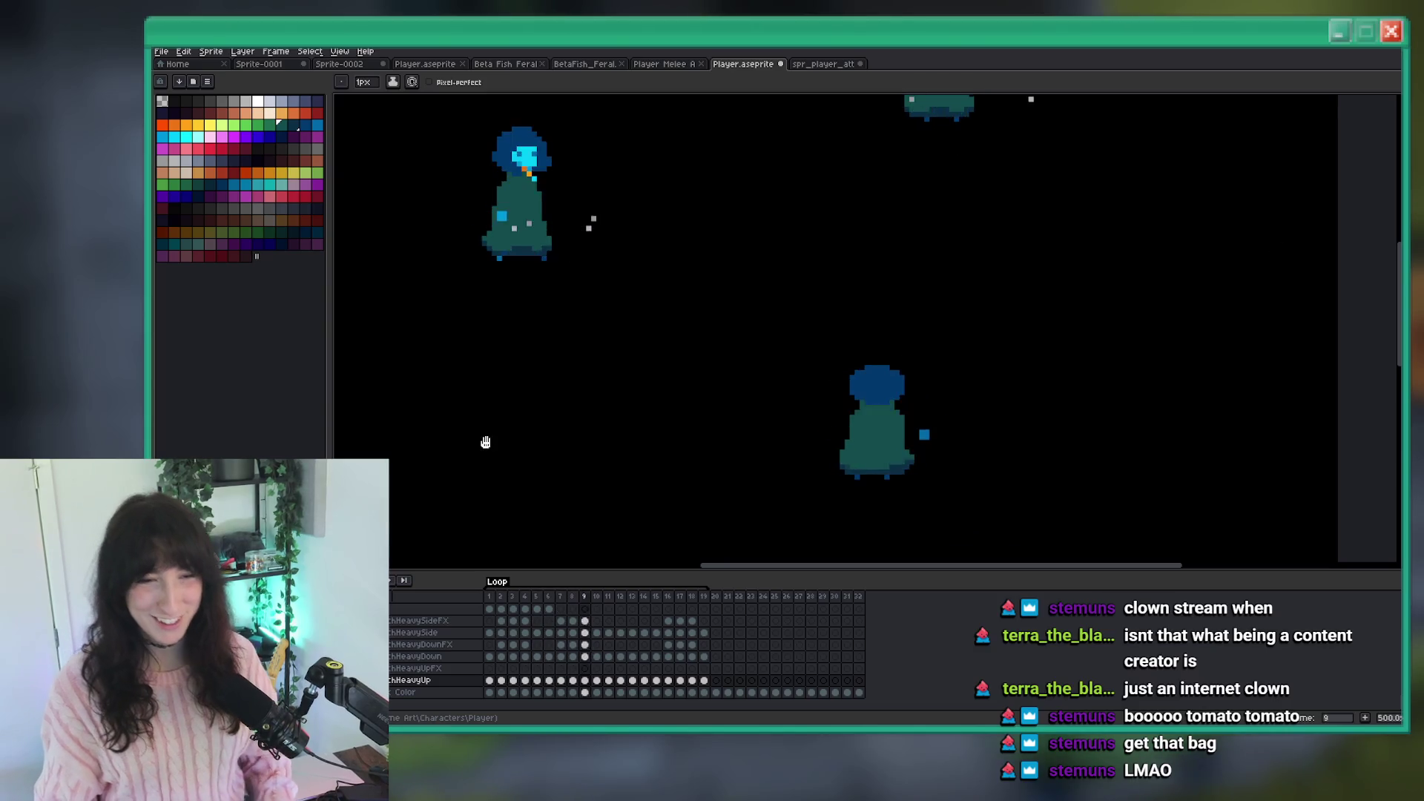
# Make the hHeavyUpFX layer the active layer for editing.
pyautogui.press('v')
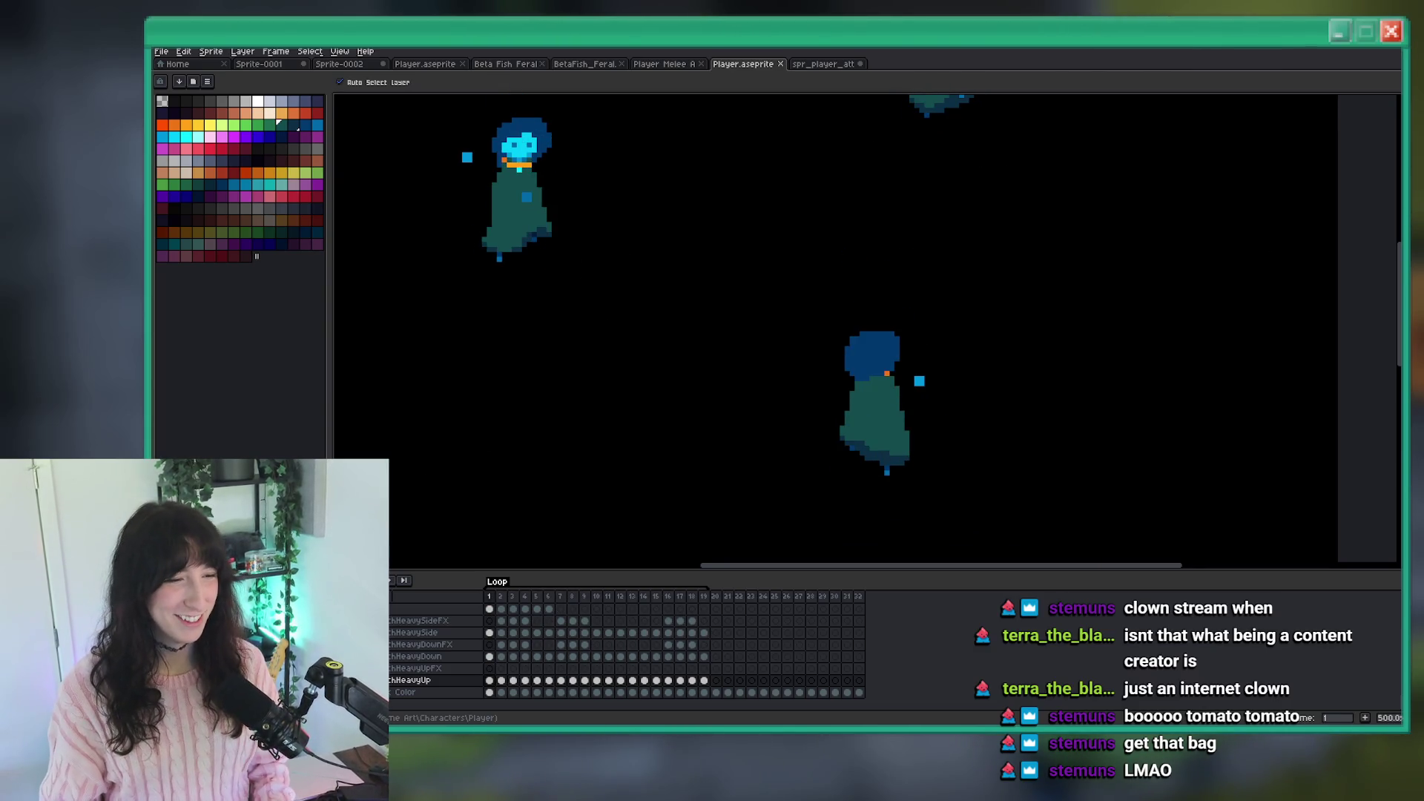
pyautogui.click(496, 672)
pyautogui.press('b')
pyautogui.scroll(-3, 559, 381)
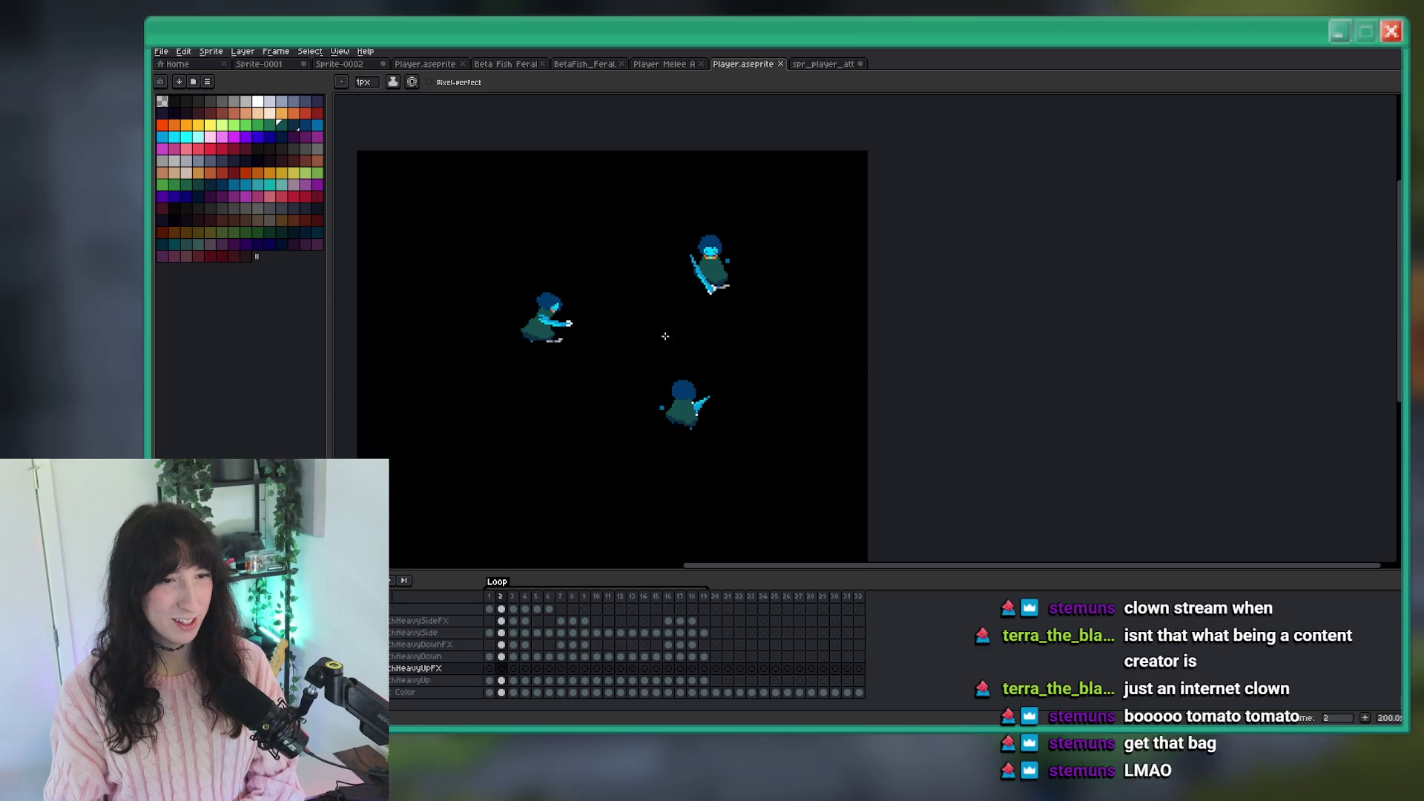
pyautogui.scroll(3, 618, 359)
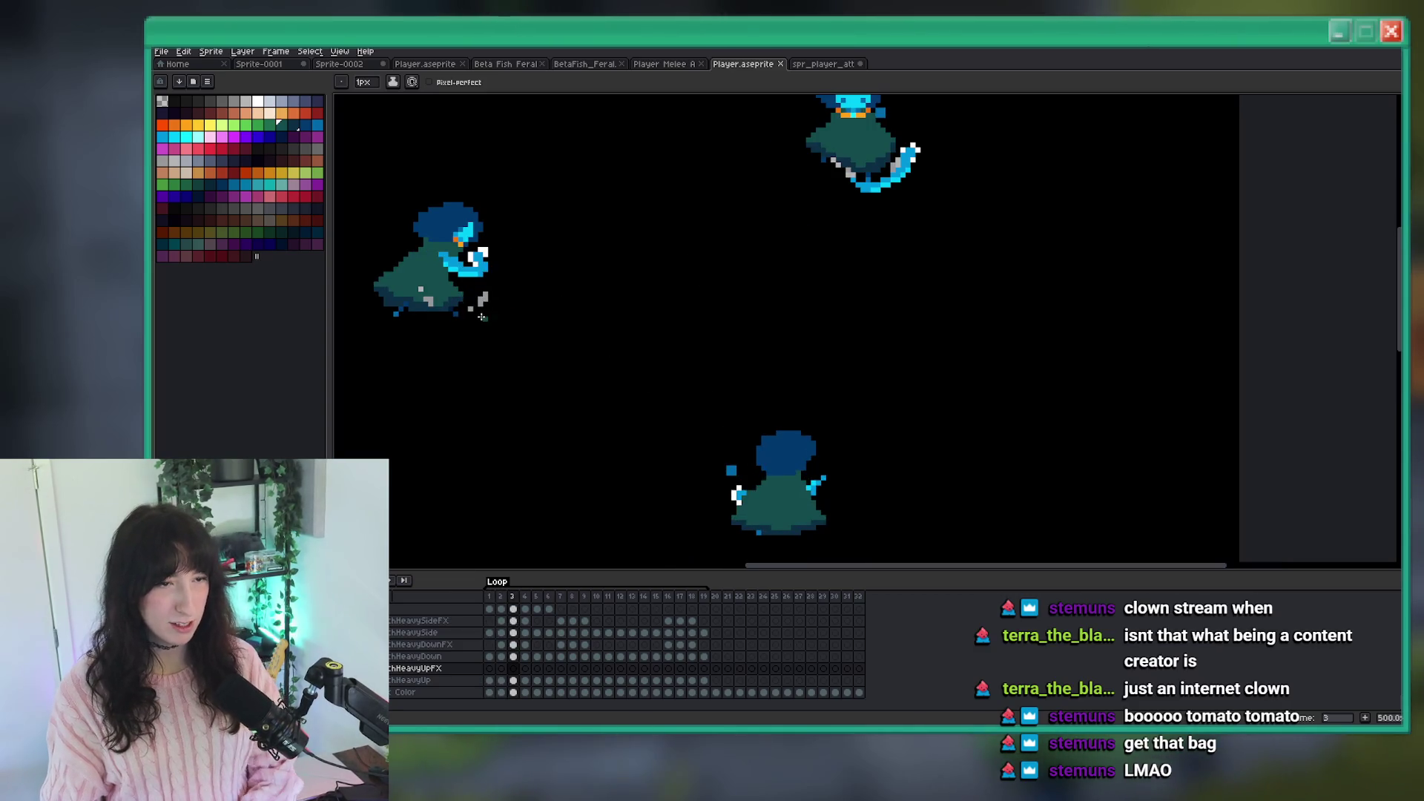
pyautogui.scroll(4, 478, 317)
# Pick the light grey from the canvas and add a dust pixel on frame 3's bottom edge.
pyautogui.press('i')
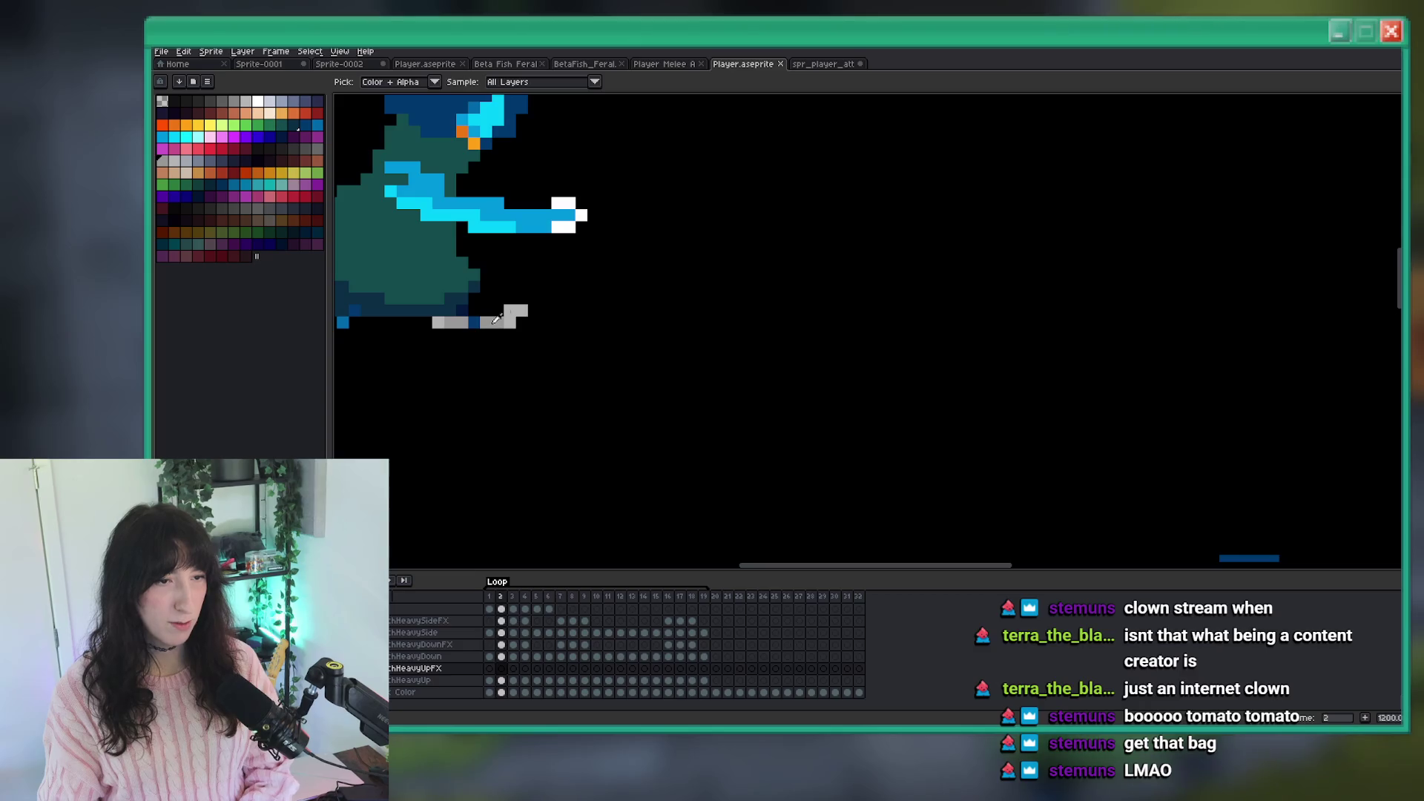
pyautogui.press('b')
pyautogui.scroll(-2, 662, 238)
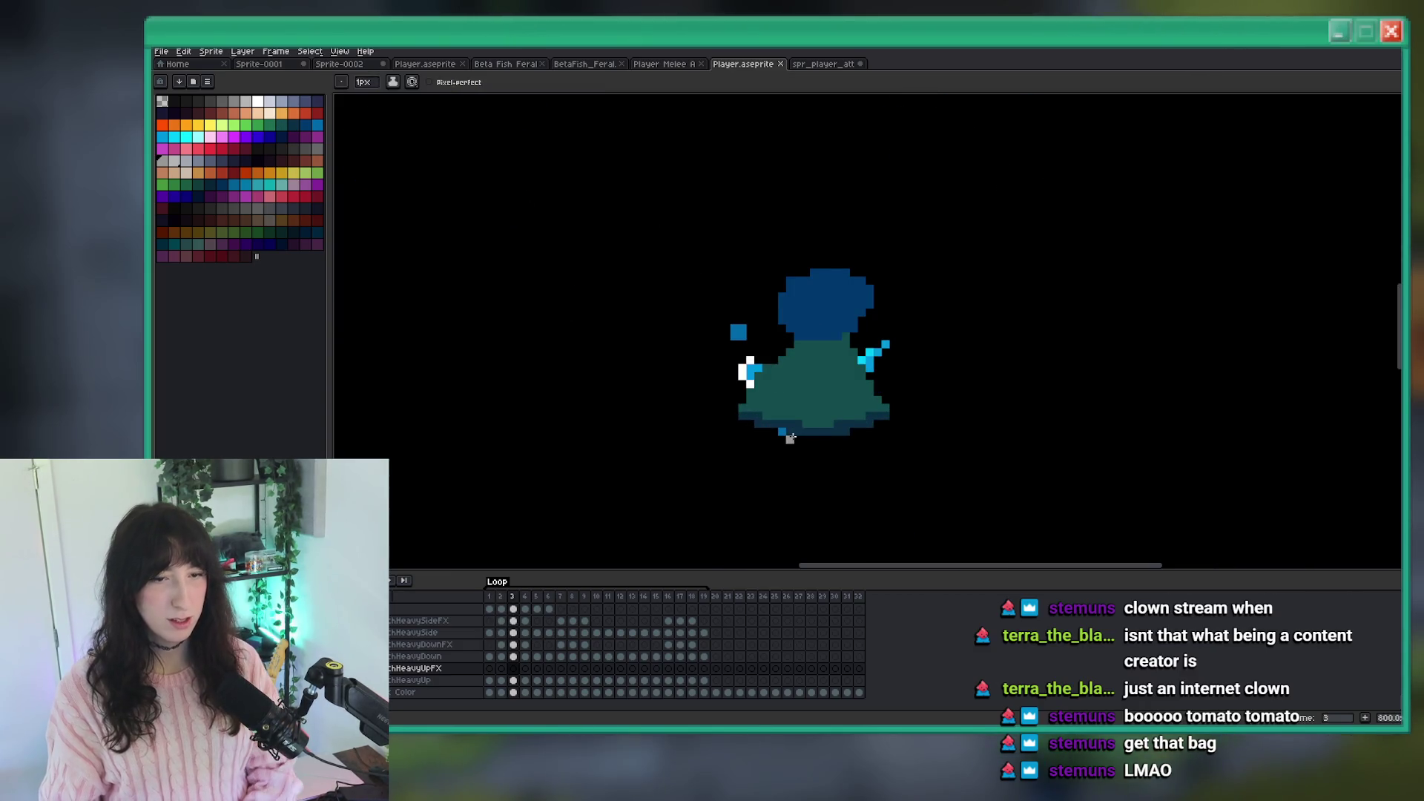
pyautogui.scroll(4, 790, 439)
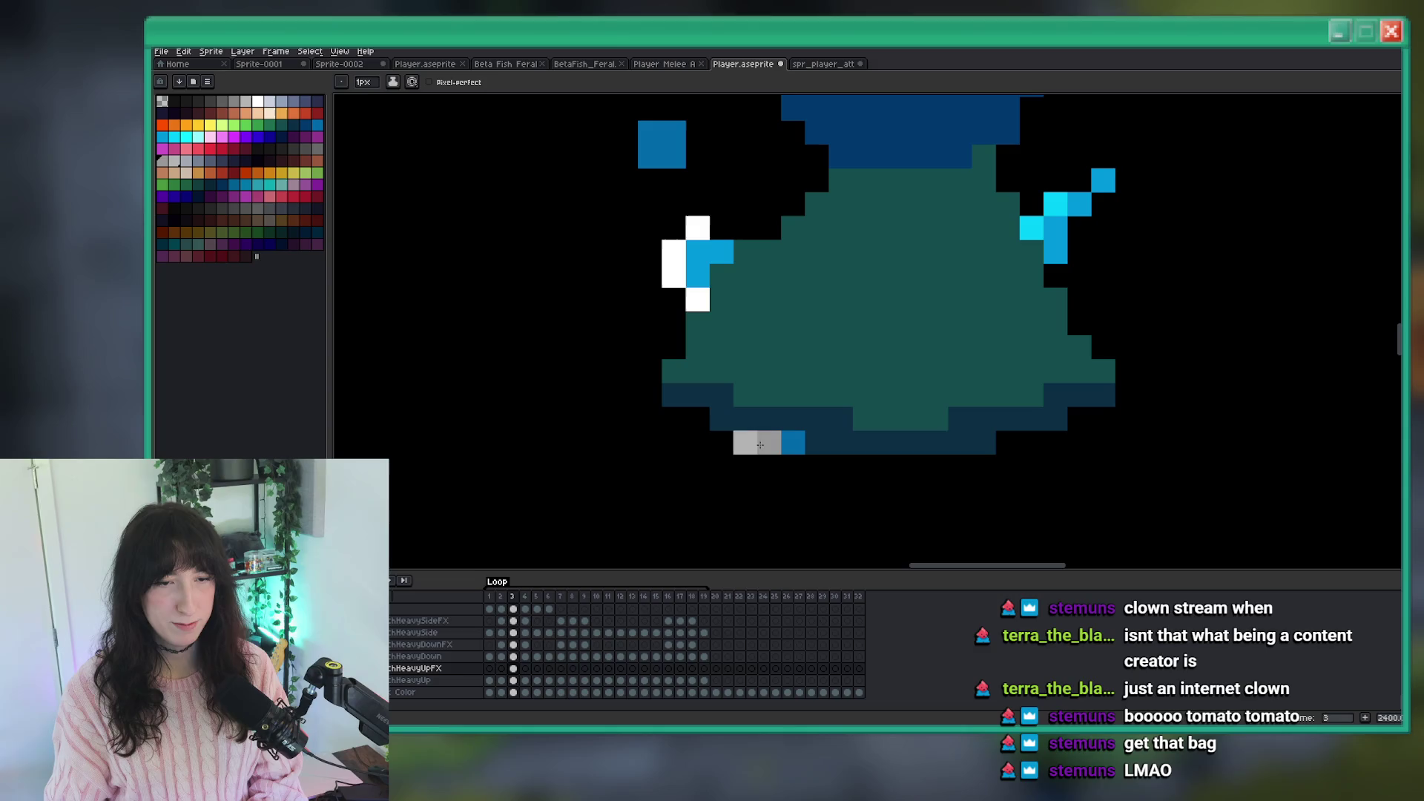
pyautogui.click(723, 449)
pyautogui.scroll(-5, 706, 431)
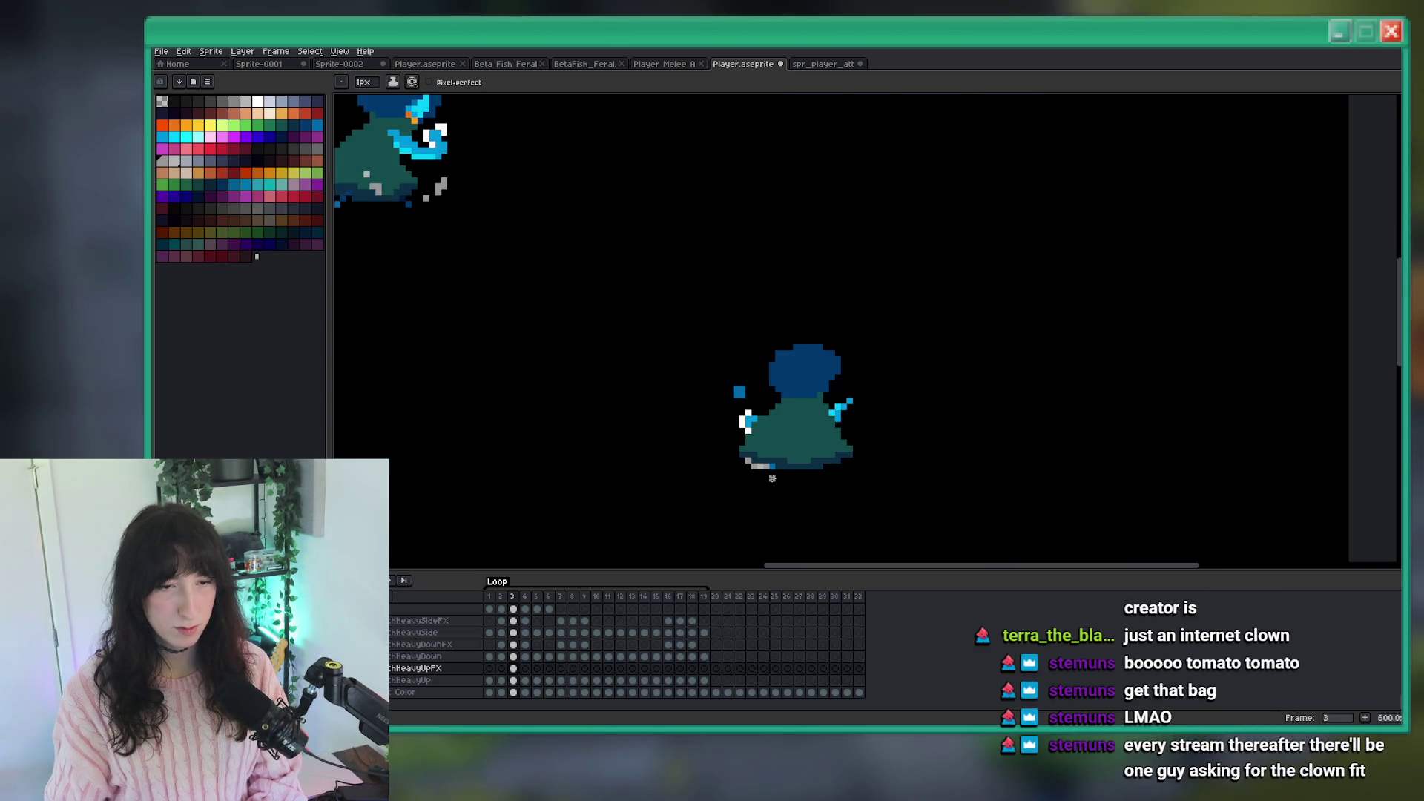
pyautogui.scroll(3, 779, 471)
pyautogui.scroll(-4, 790, 462)
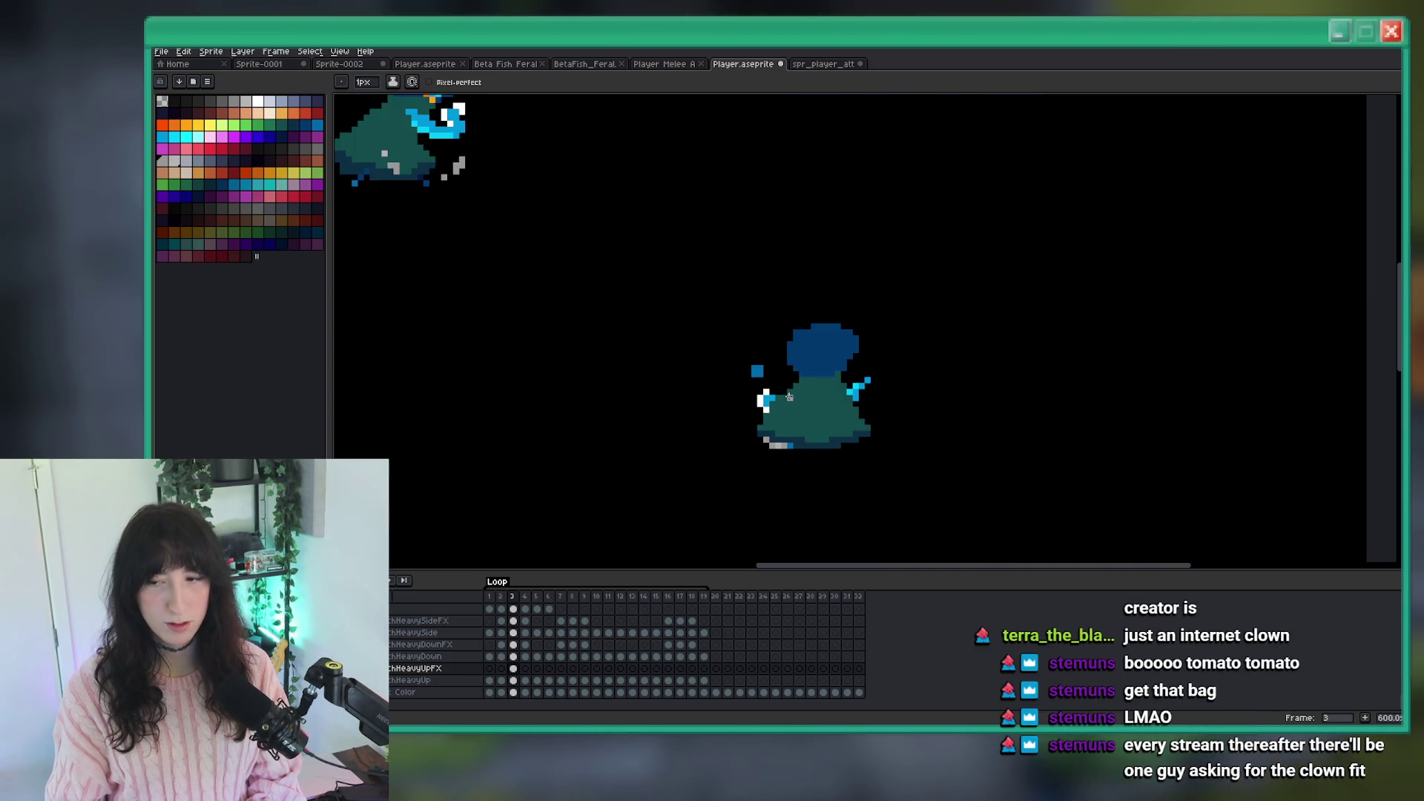
pyautogui.scroll(-2, 790, 396)
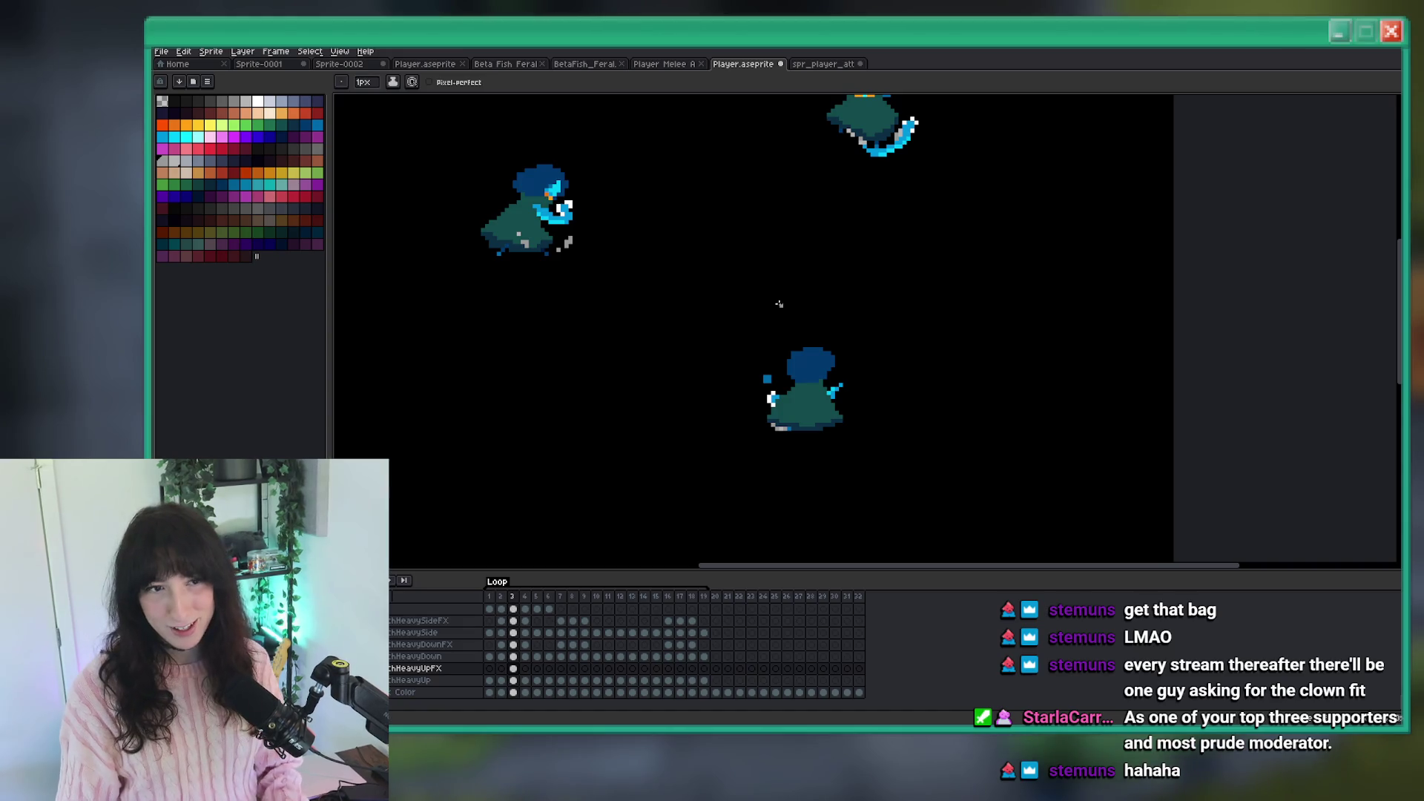
# Zoom in on frame 4's HeavyUpFX effect to locate the stray grey pixel.
pyautogui.scroll(4, 779, 303)
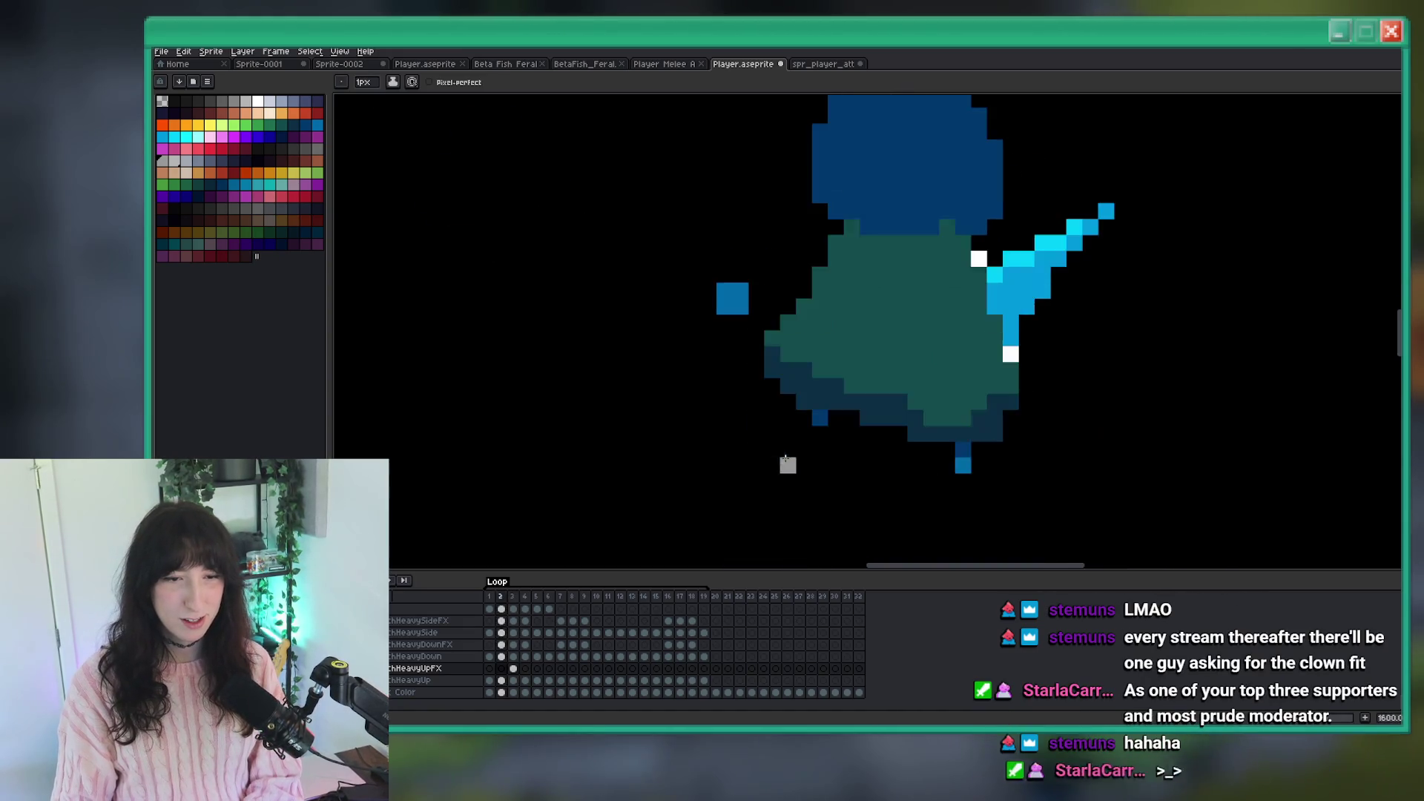
pyautogui.scroll(-2, 801, 484)
pyautogui.scroll(3, 807, 476)
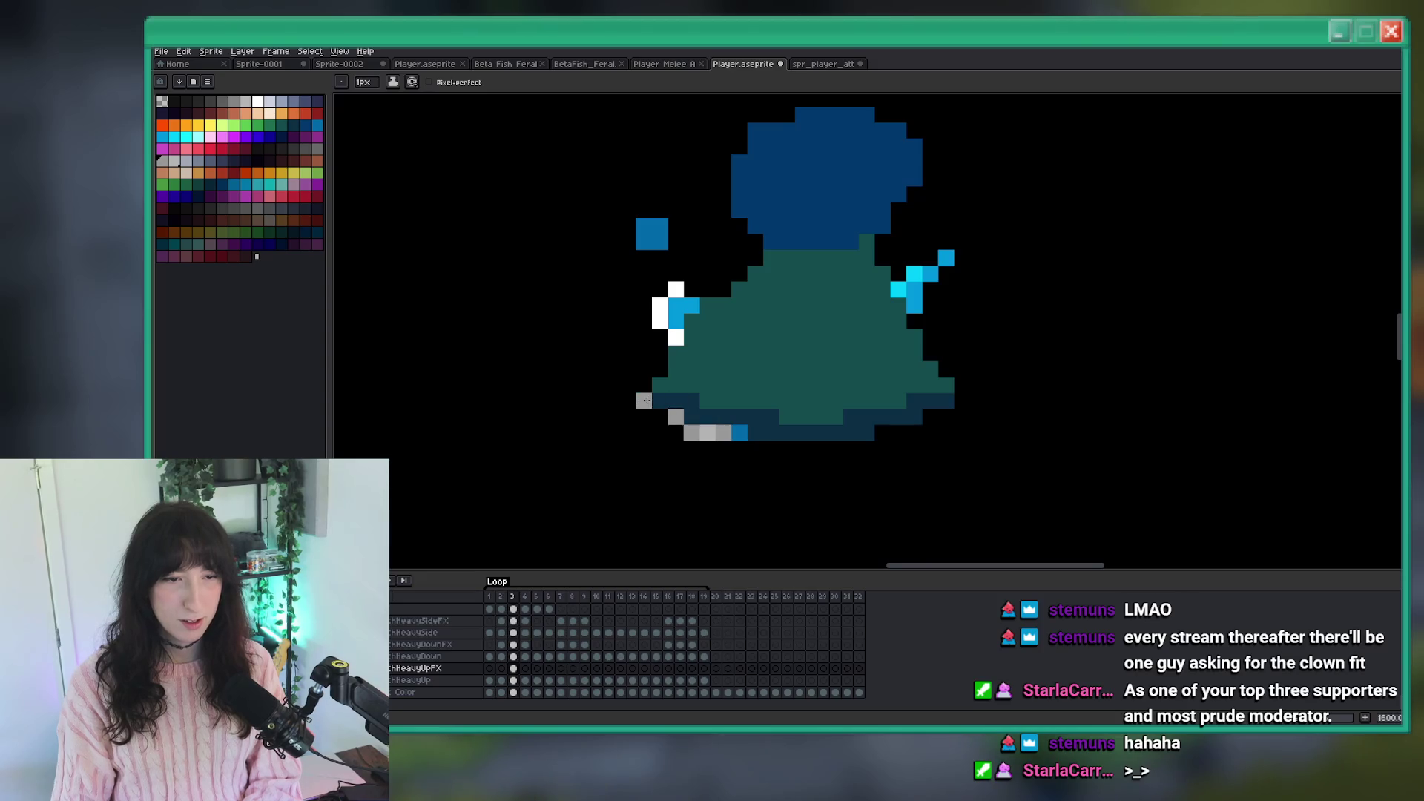
pyautogui.scroll(-8, 652, 408)
pyautogui.scroll(4, 695, 434)
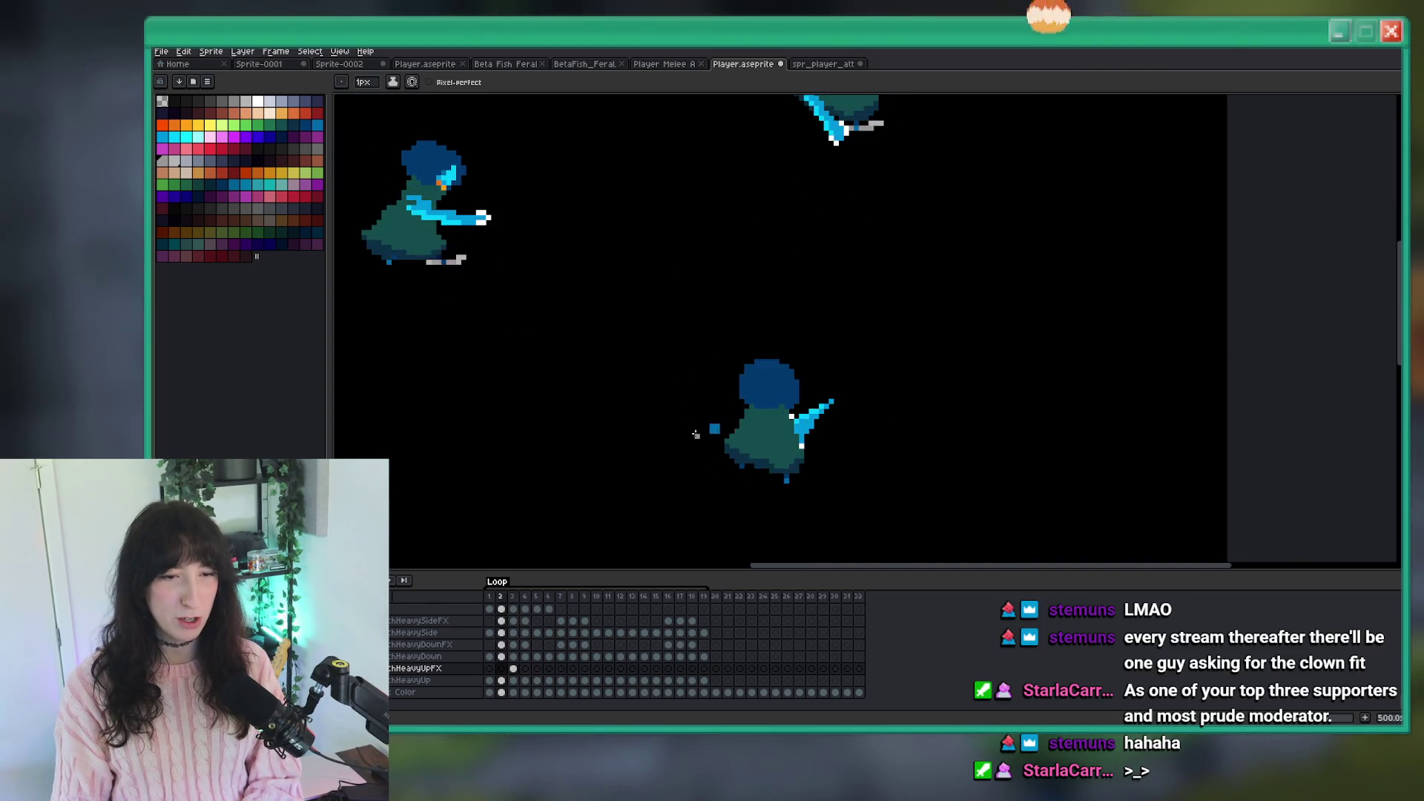
pyautogui.scroll(4, 711, 460)
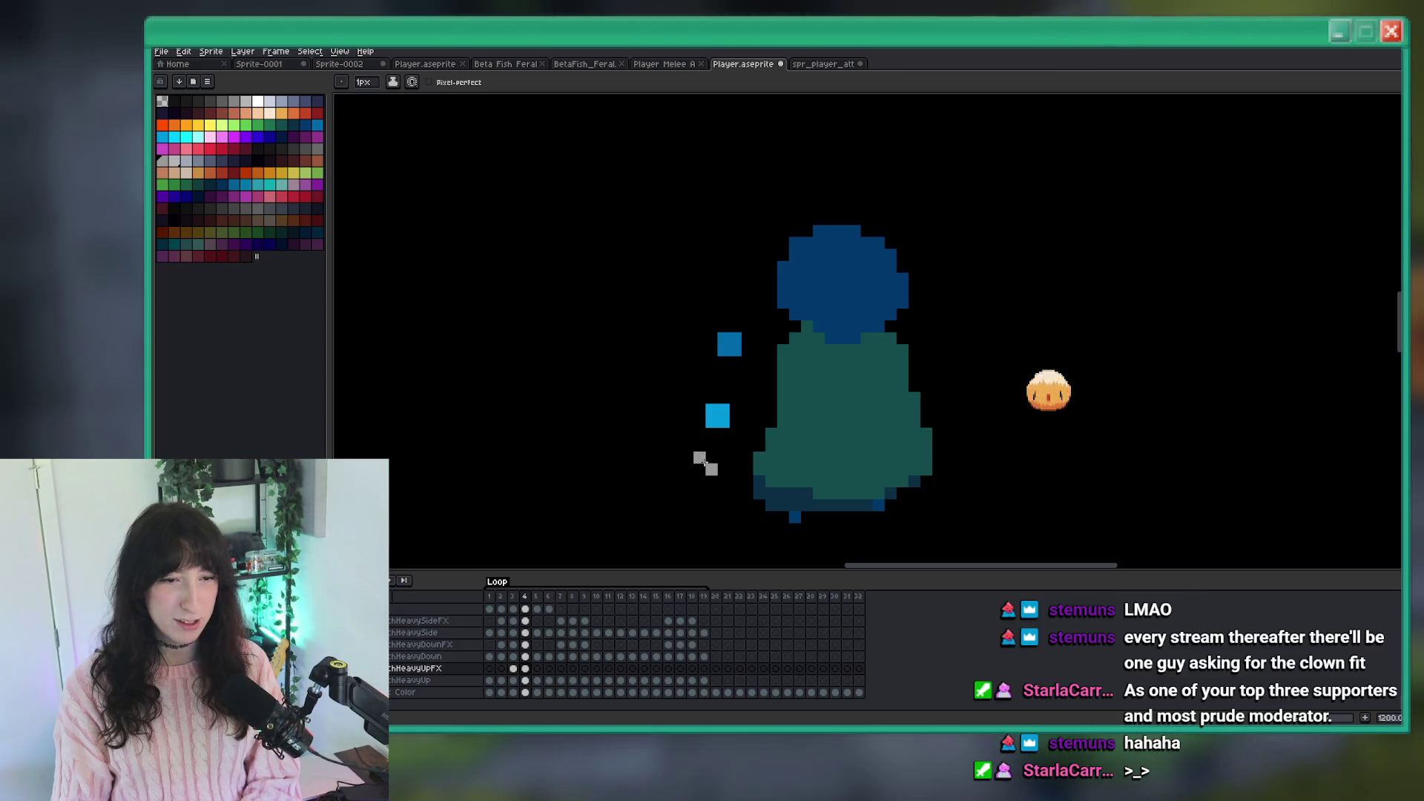
pyautogui.scroll(-4, 712, 466)
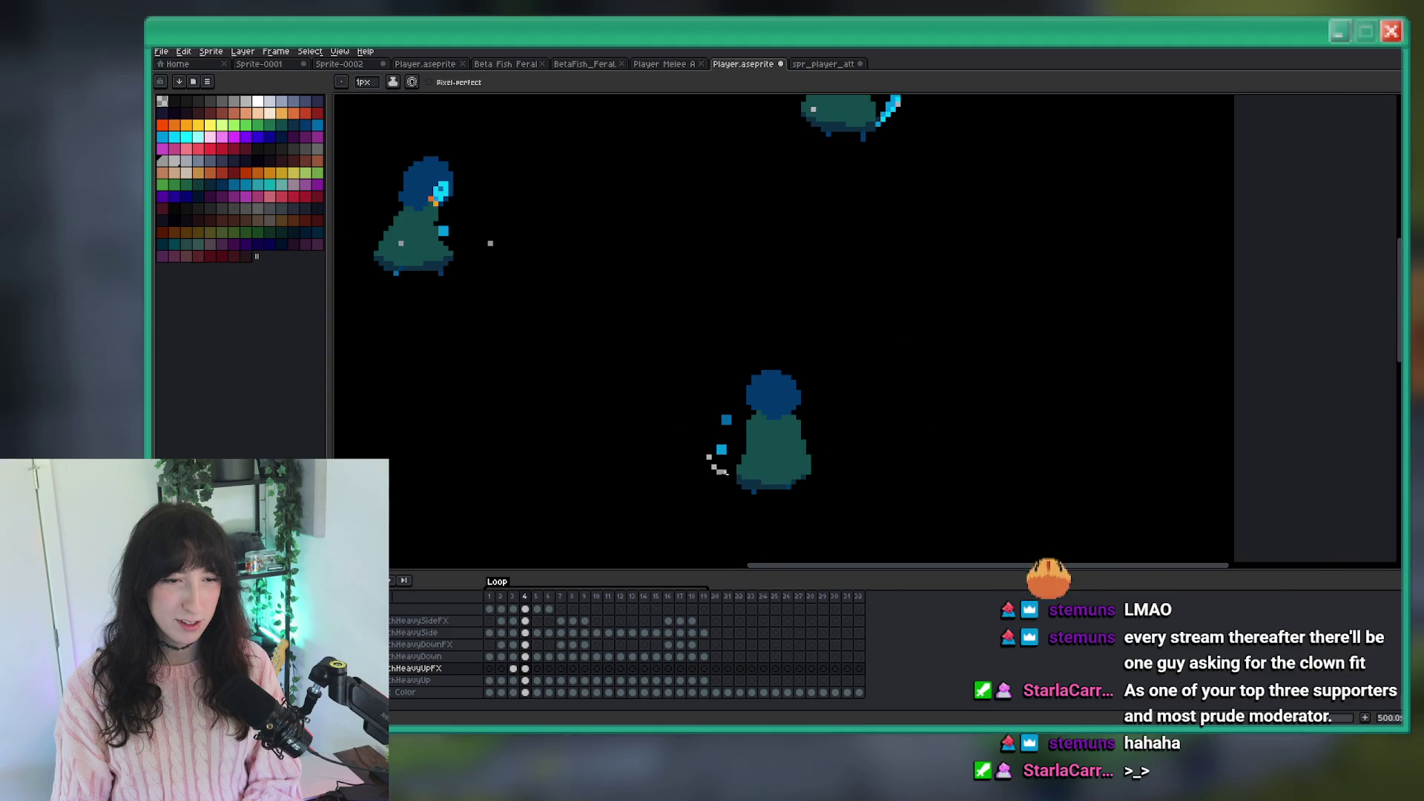
pyautogui.scroll(-2, 720, 475)
pyautogui.scroll(5, 720, 474)
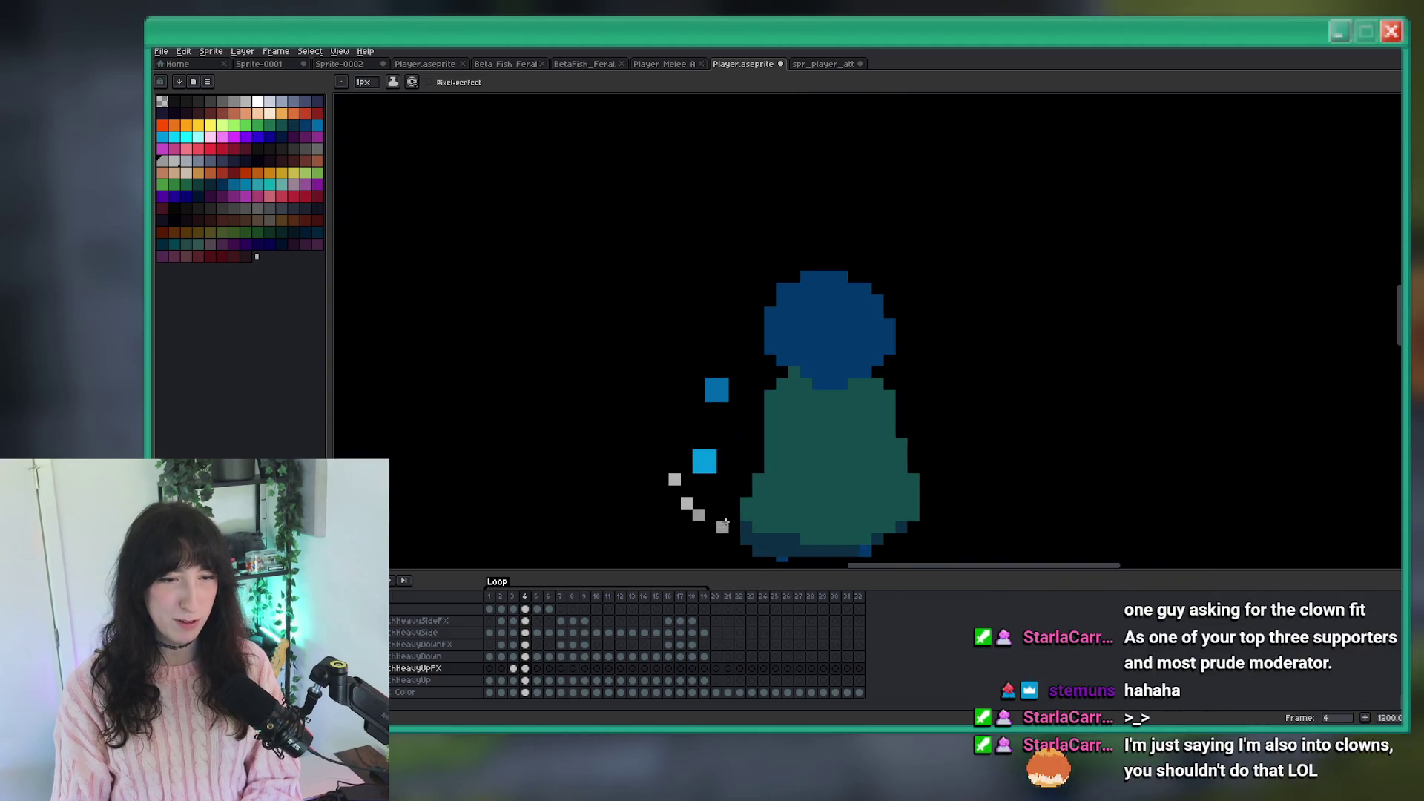
pyautogui.moveTo(726, 524); pyautogui.dragTo(723, 491)
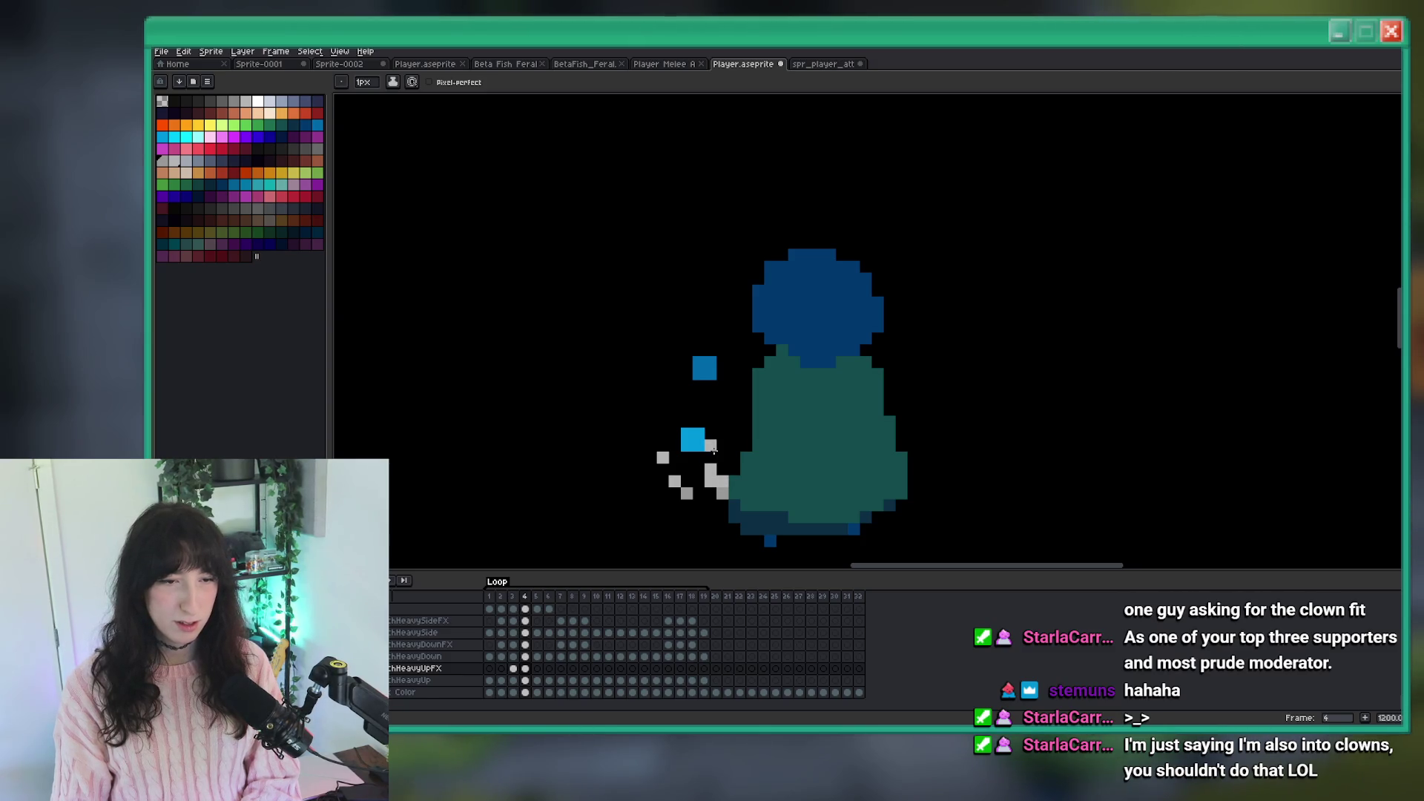
pyautogui.scroll(-6, 712, 449)
pyautogui.scroll(5, 770, 428)
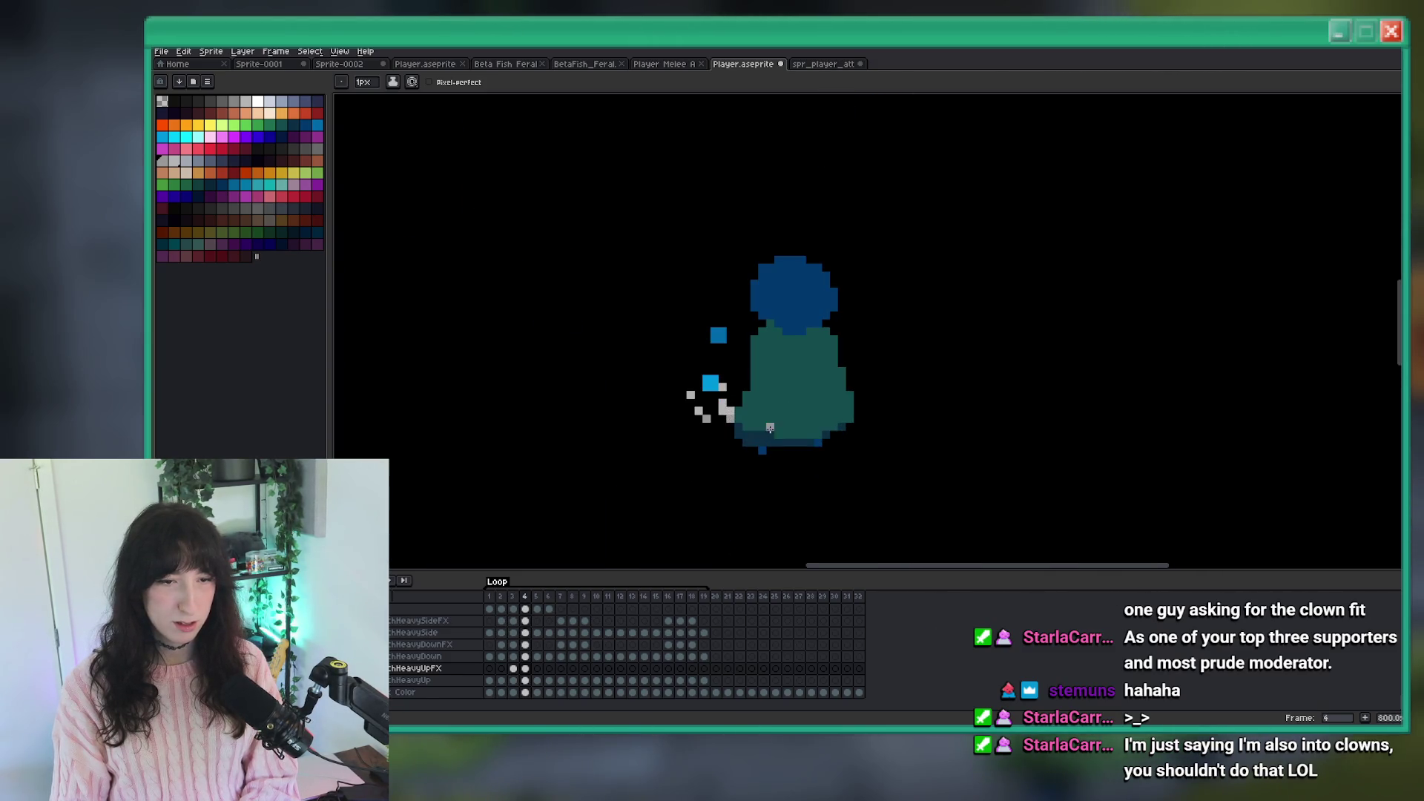
# Compare with frame 3, then Magic Wand the stray grey pixel, clear it and return to the Pencil.
pyautogui.press(',')
pyautogui.scroll(2, 771, 427)
pyautogui.scroll(-3, 782, 424)
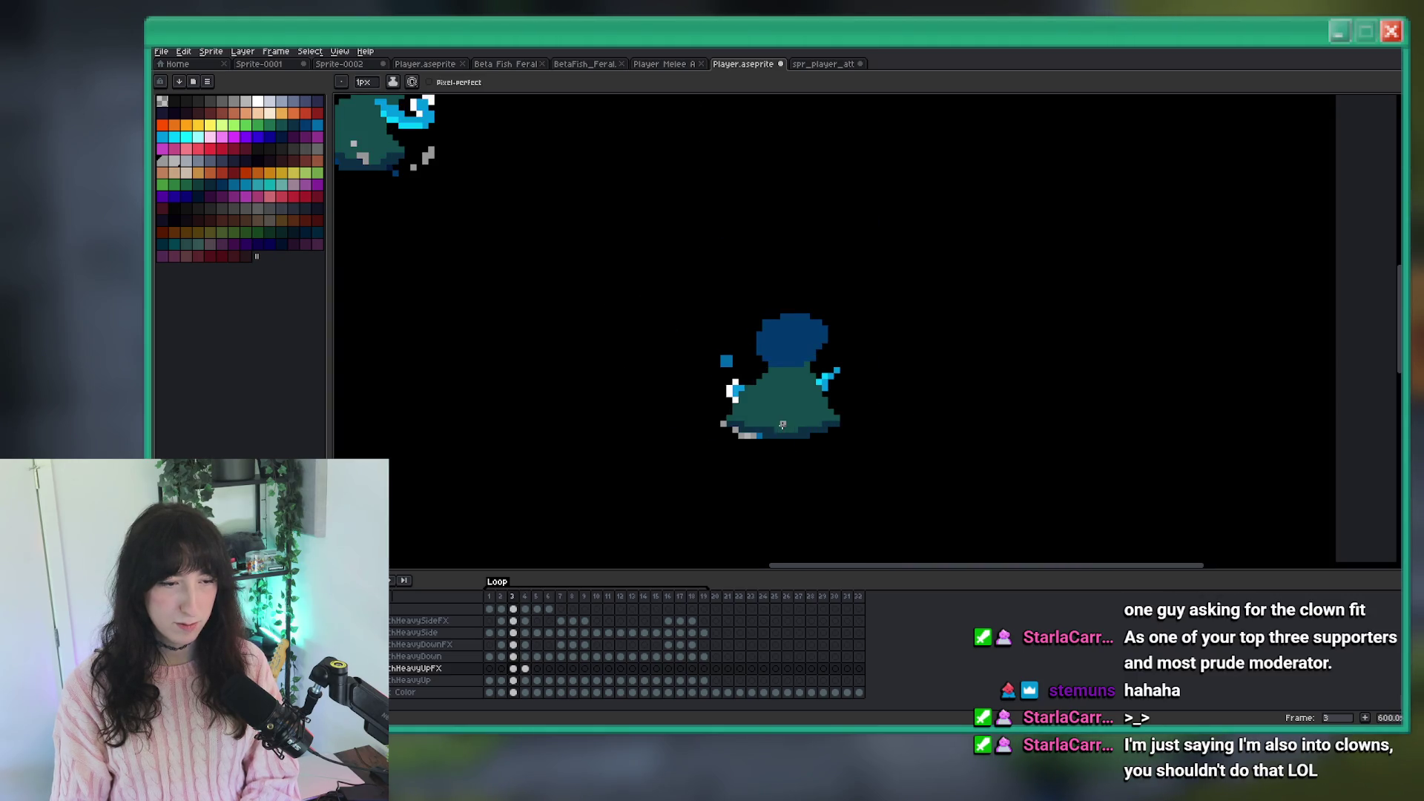
pyautogui.press('.')
pyautogui.scroll(-3, 783, 424)
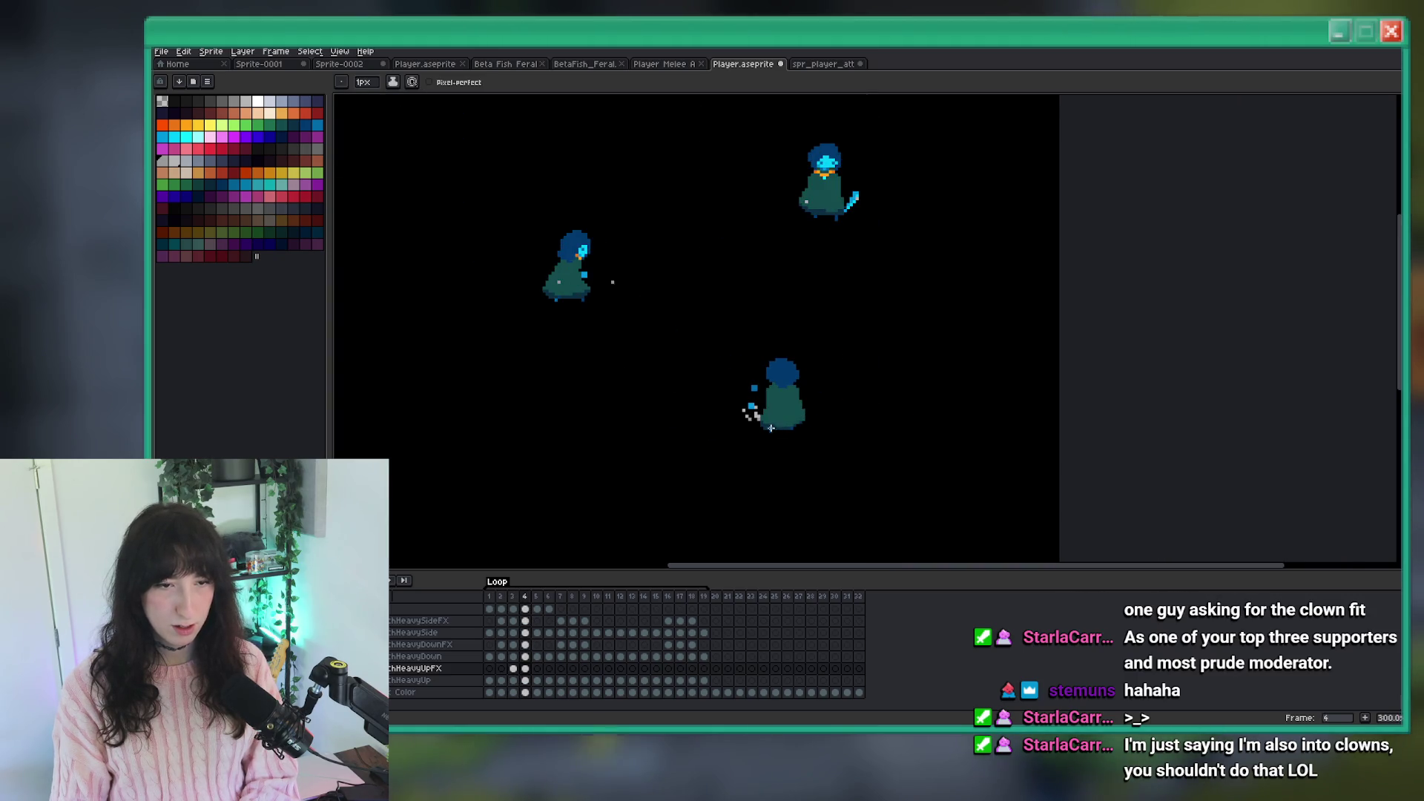
pyautogui.scroll(3, 771, 429)
pyautogui.scroll(-3, 735, 445)
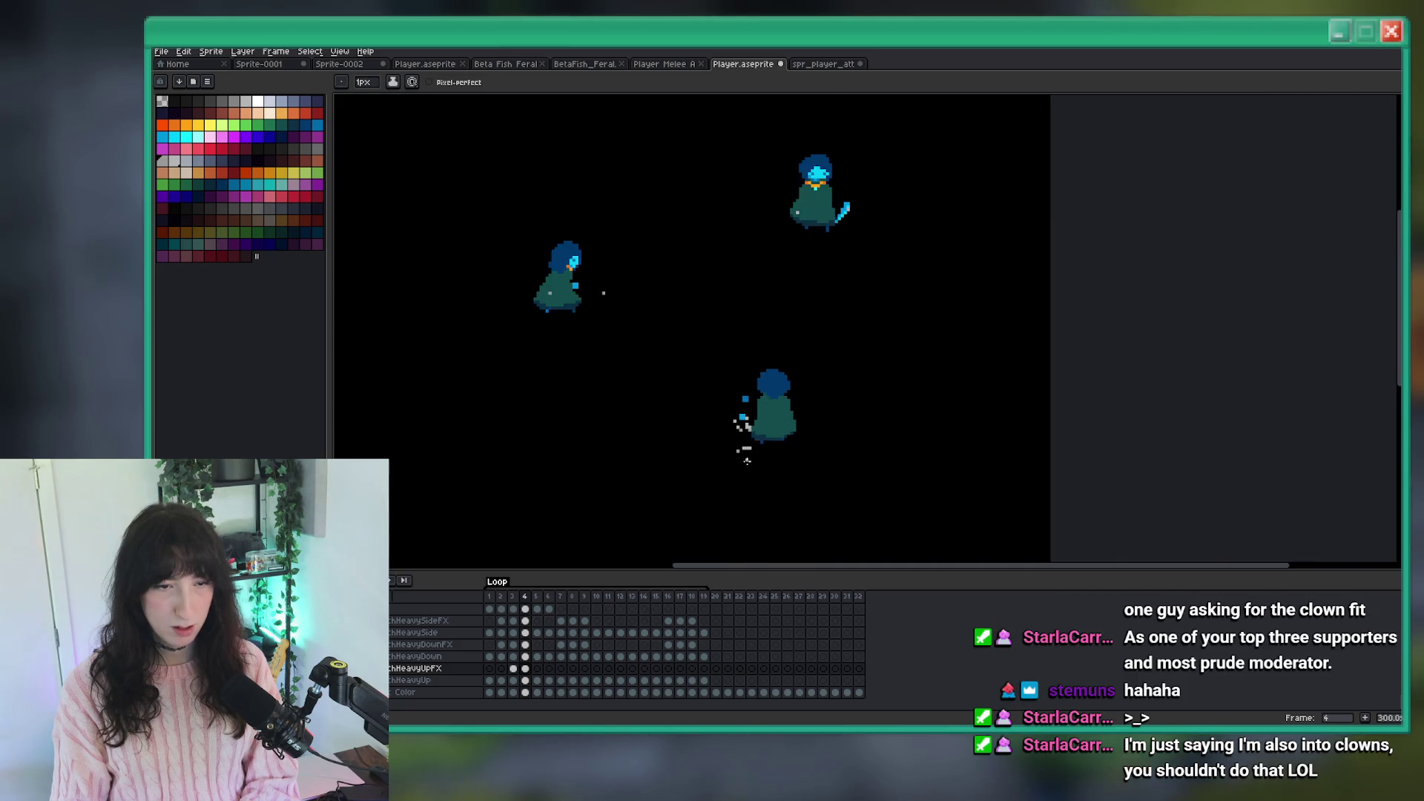
pyautogui.scroll(4, 772, 471)
pyautogui.press('w')
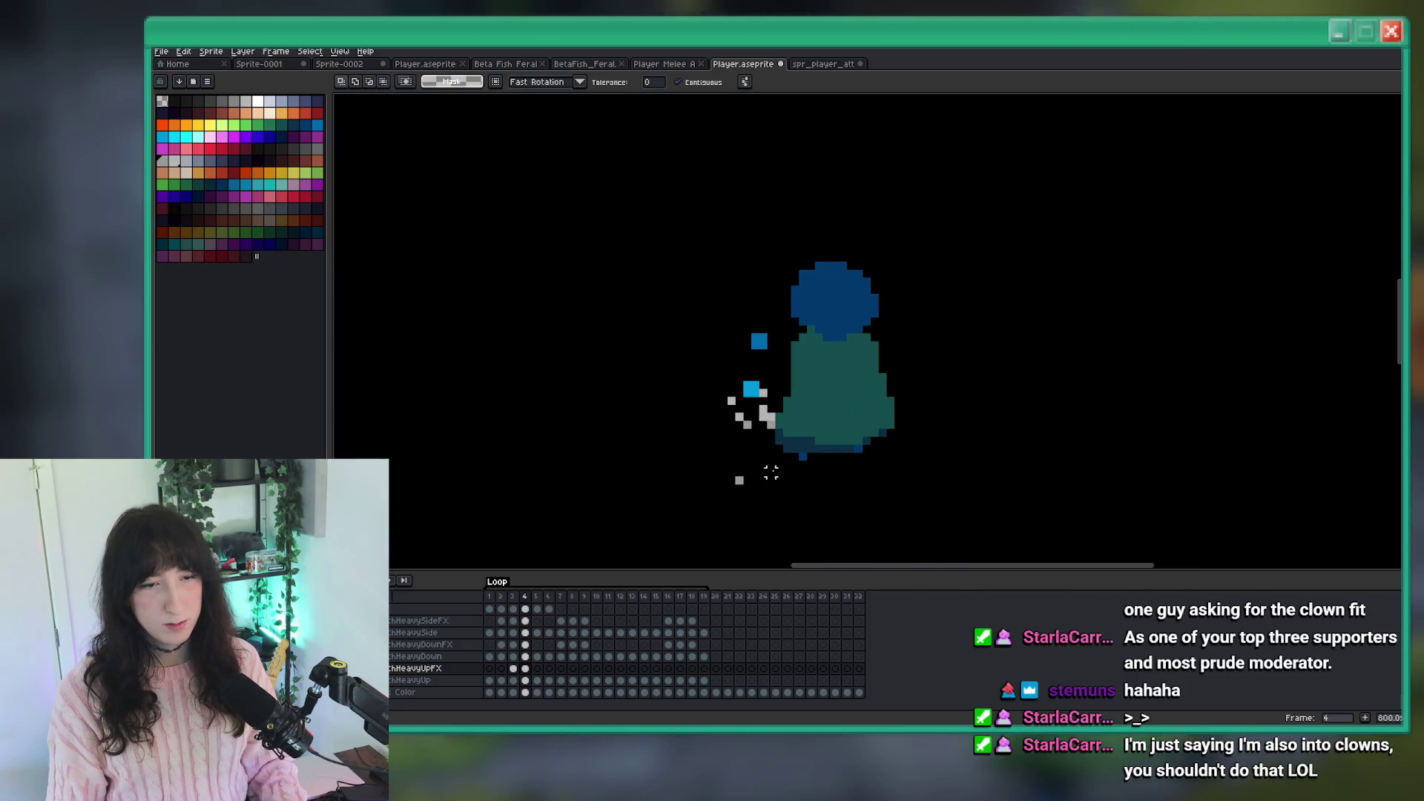
pyautogui.press('b')
pyautogui.hotkey('ctrl', 'd')
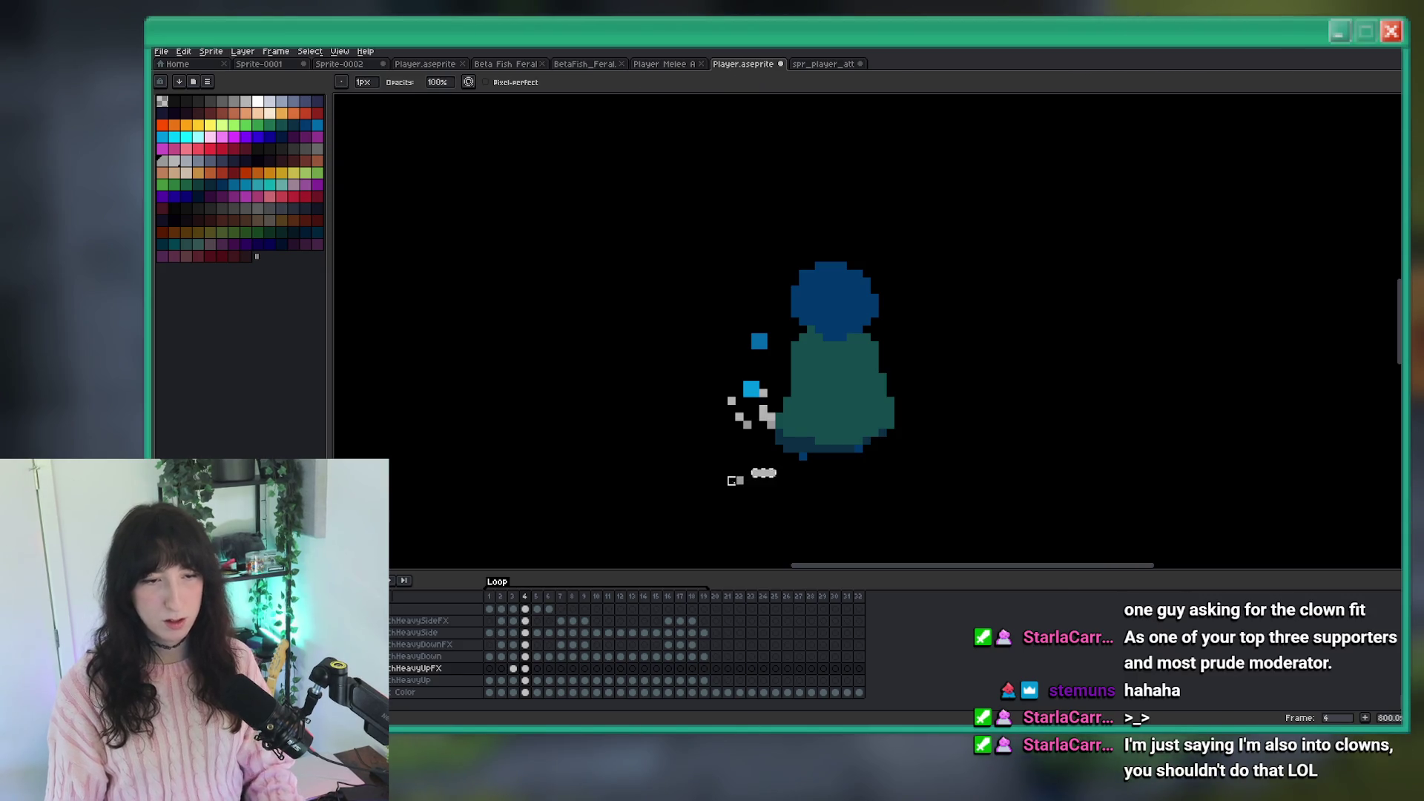
# Save Player.aseprite with Ctrl+S.
pyautogui.hotkey('ctrl', 's')
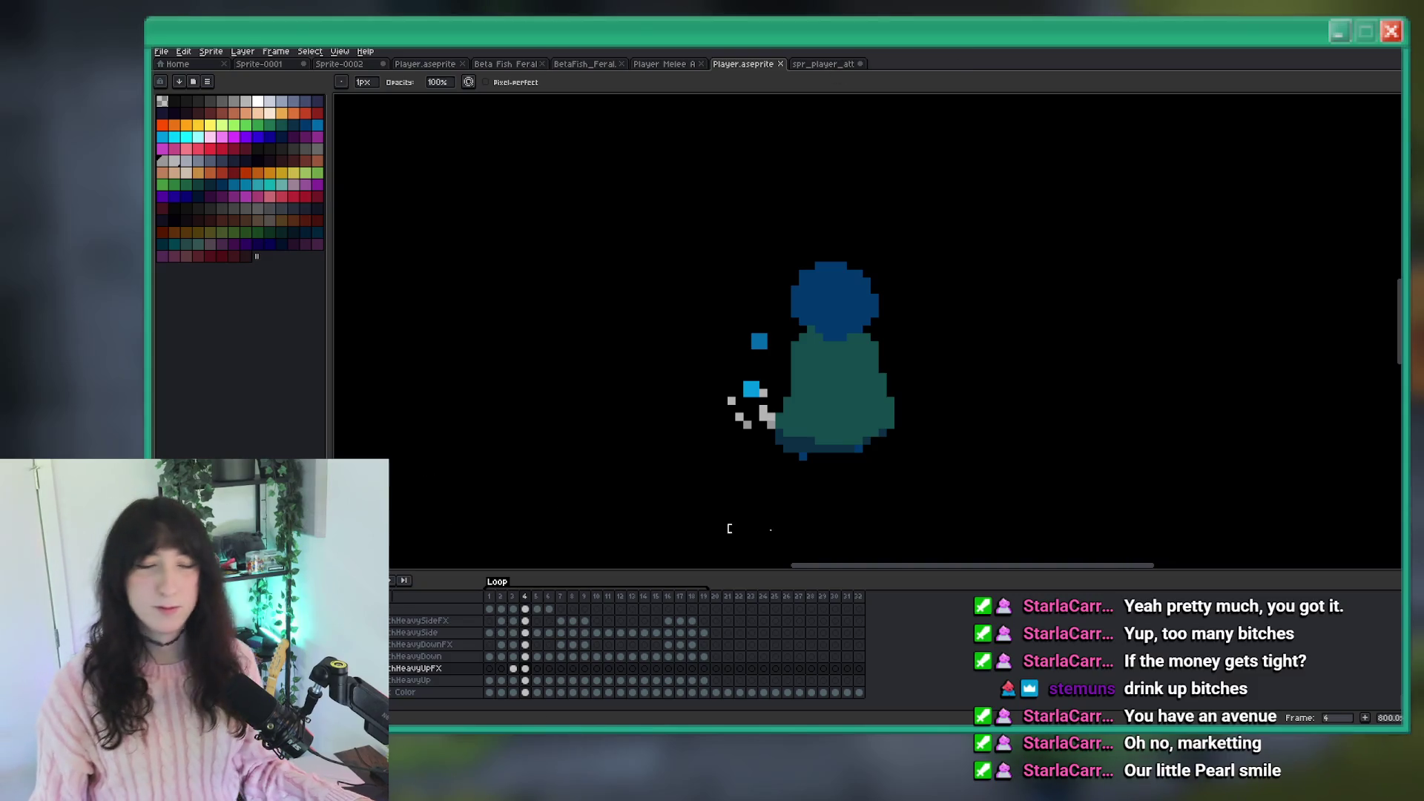
# Launch Discord by searching 'discord' in the Start menu.
pyautogui.press('super')
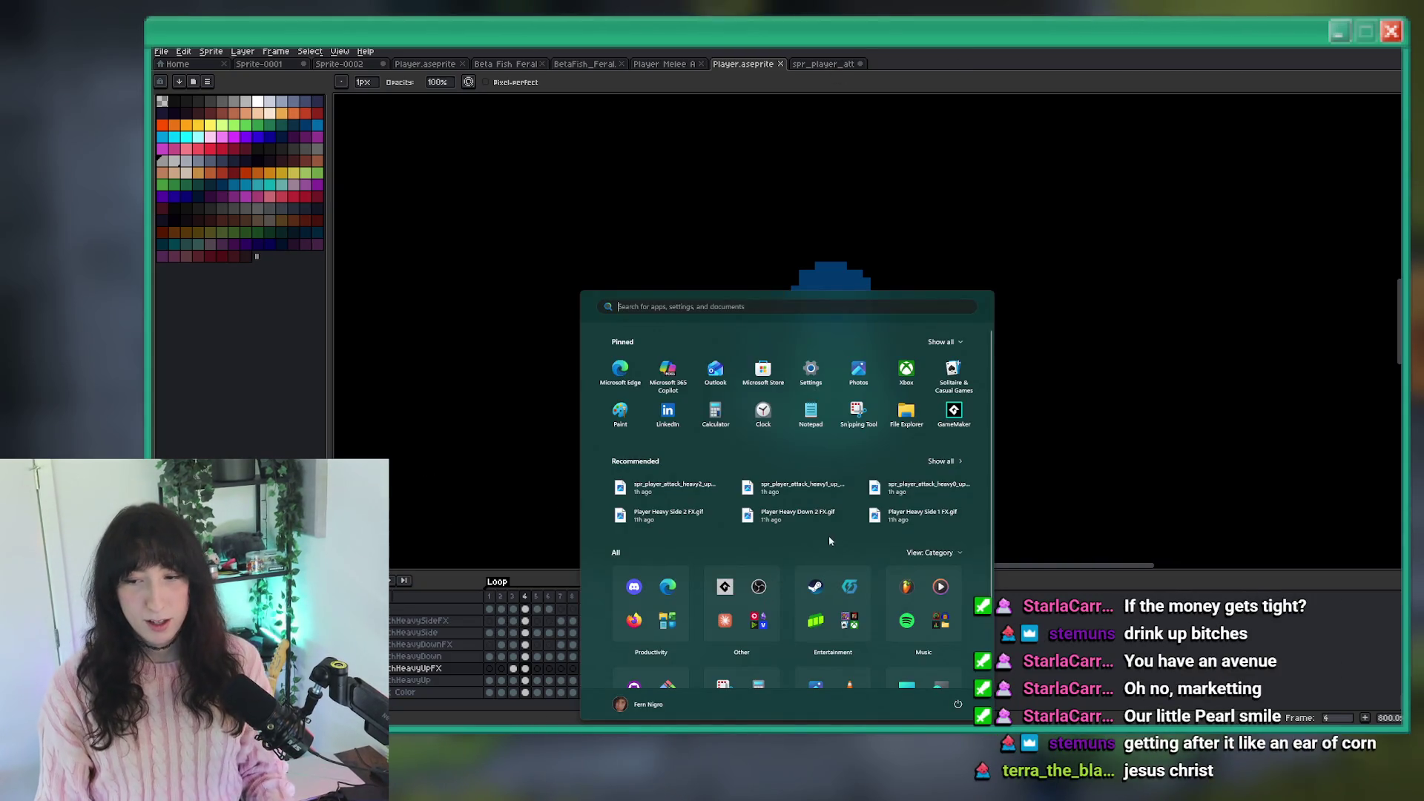
pyautogui.write('discord')
pyautogui.press('Return')
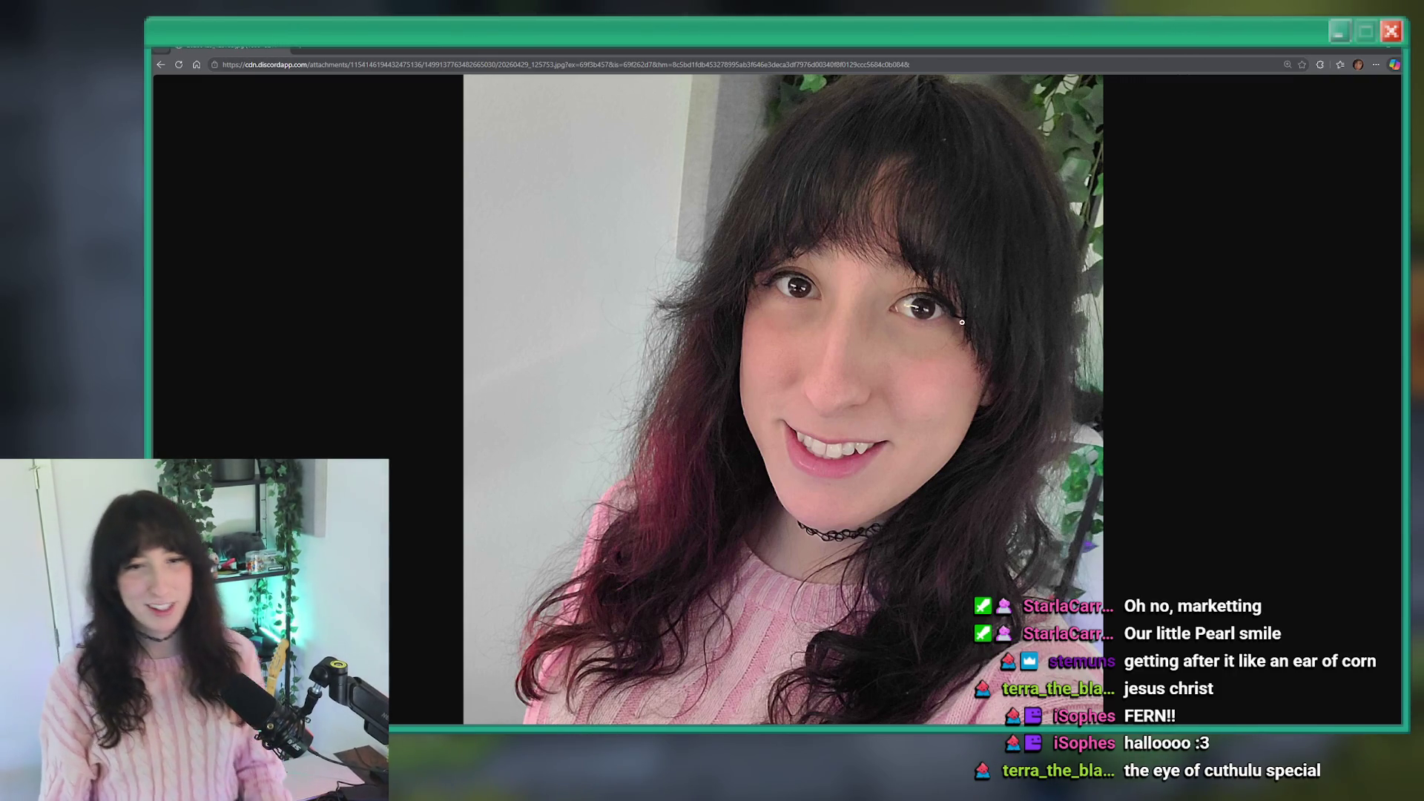
# Copy the selfie photo to the clipboard from the browser.
pyautogui.scroll(-1, 1083, 267)
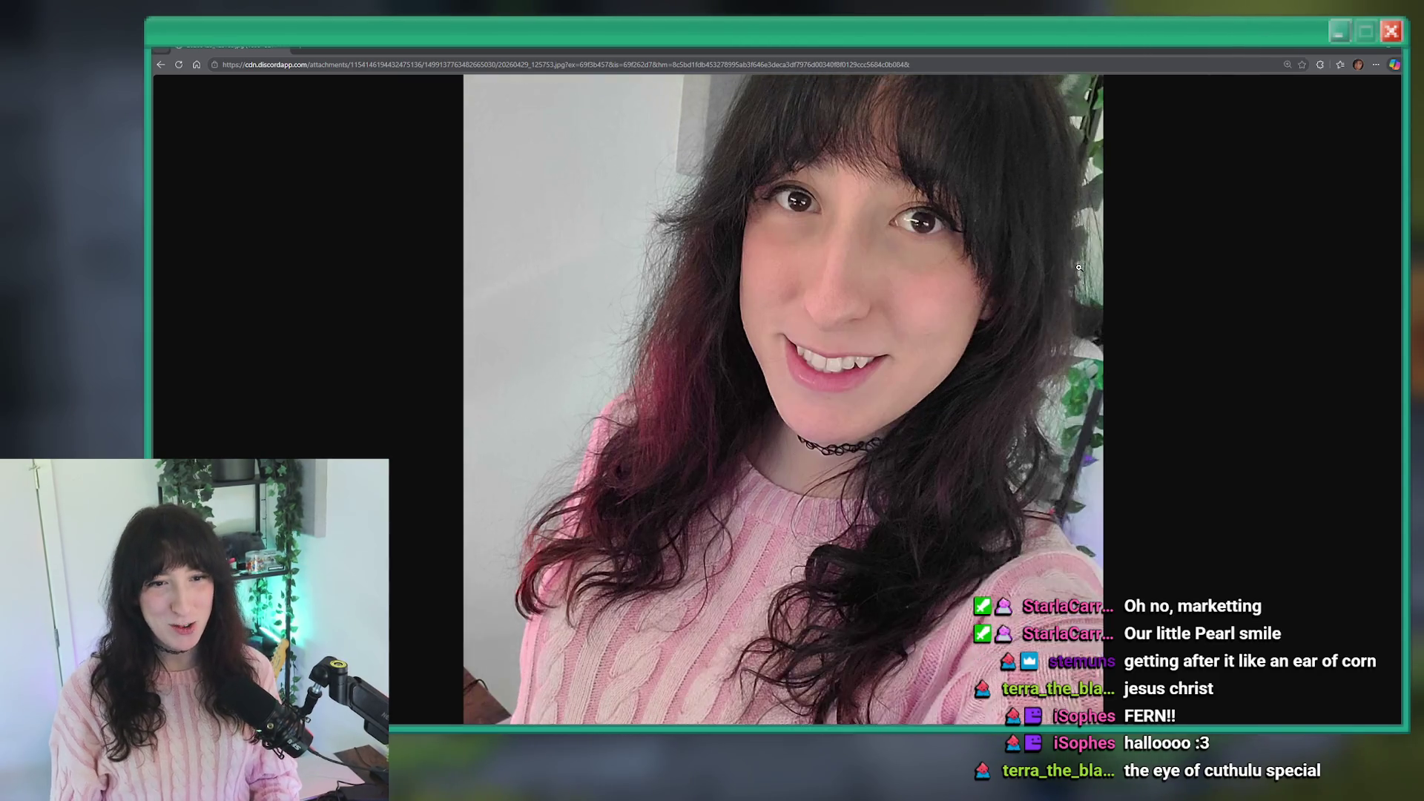
pyautogui.click(1083, 267)
pyautogui.click(1075, 270)
pyautogui.scroll(-2, 1024, 297)
pyautogui.scroll(-2, 1024, 296)
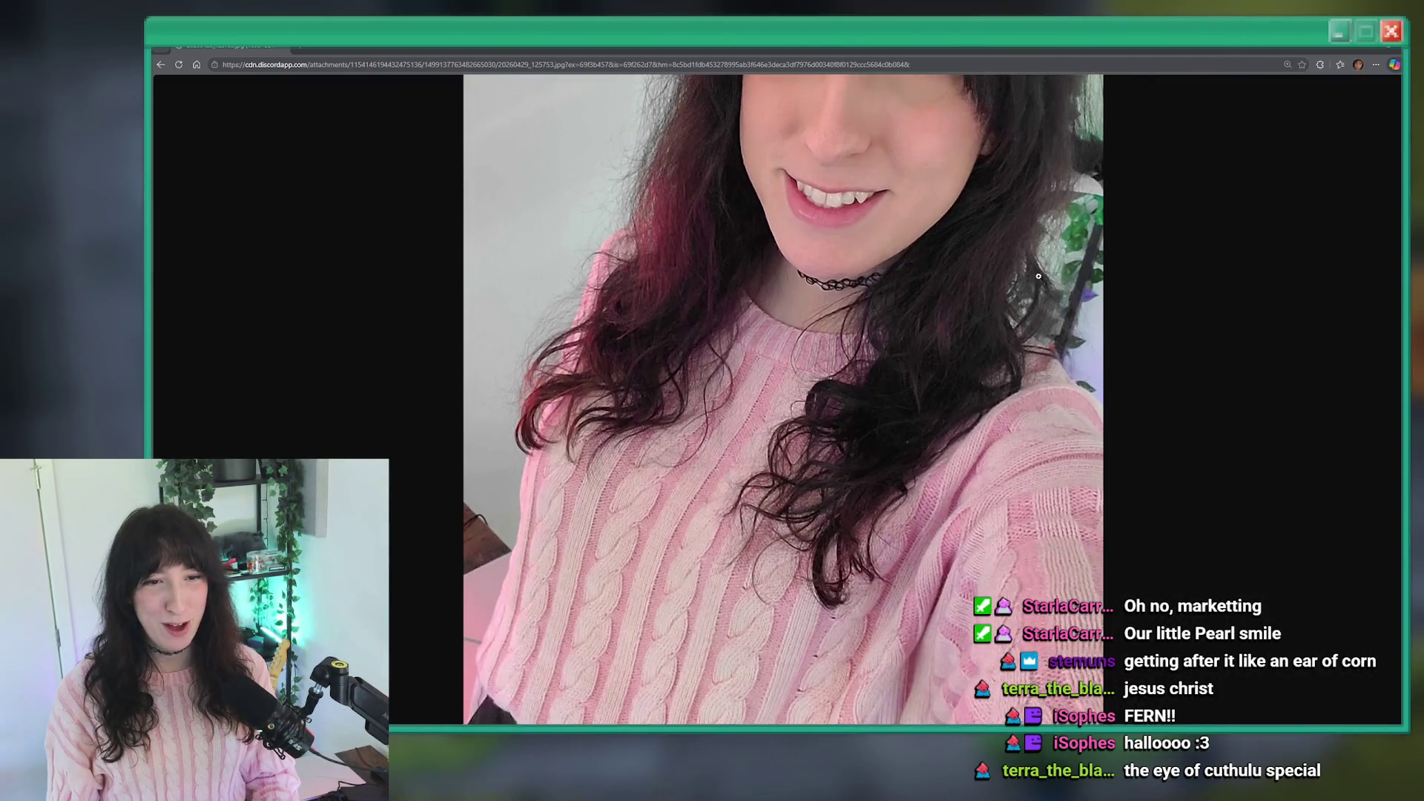
pyautogui.scroll(2, 1024, 296)
pyautogui.rightClick(1022, 266)
pyautogui.click(1053, 303)
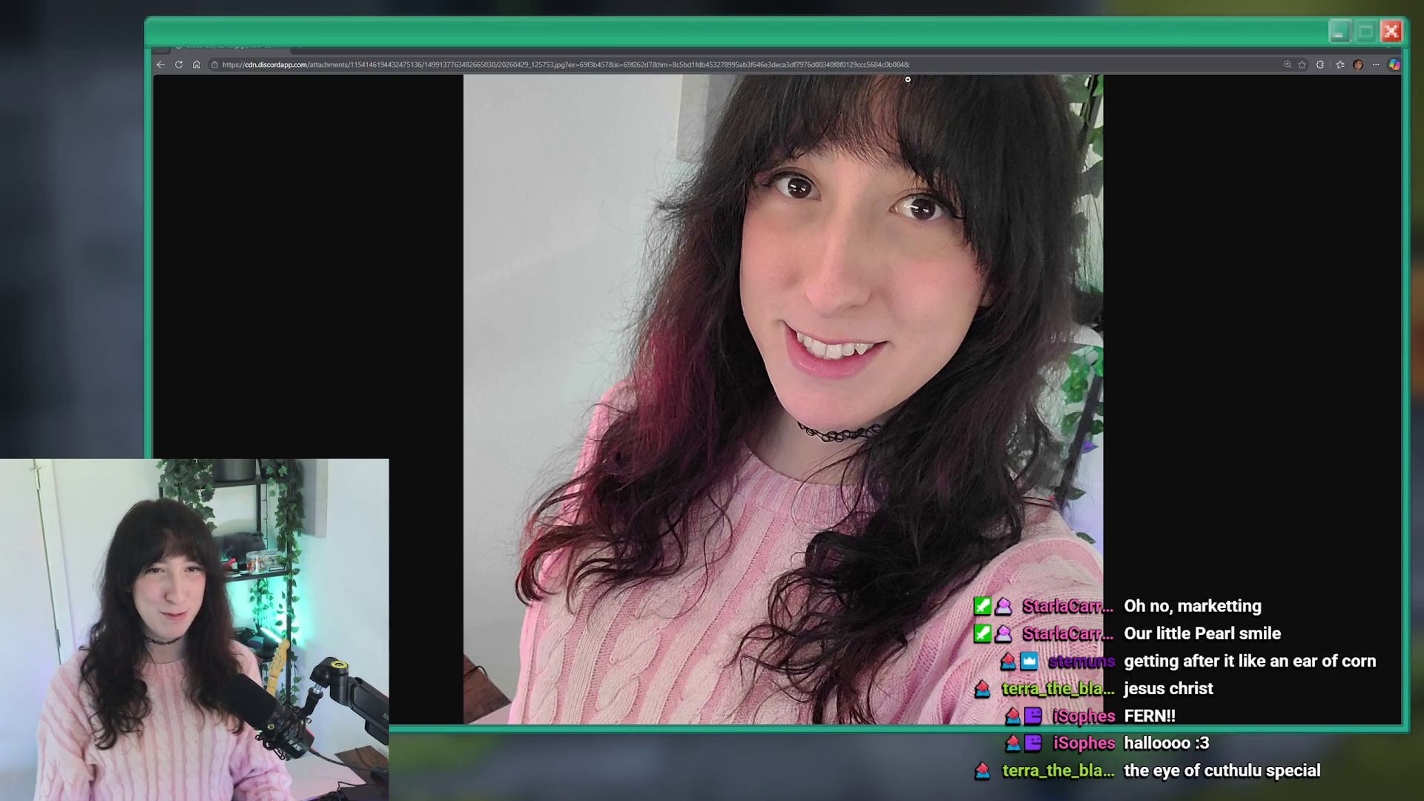
# Go to bsky.app in the browser.
pyautogui.click(908, 64)
pyautogui.write('bsky.app')
pyautogui.press('Return')
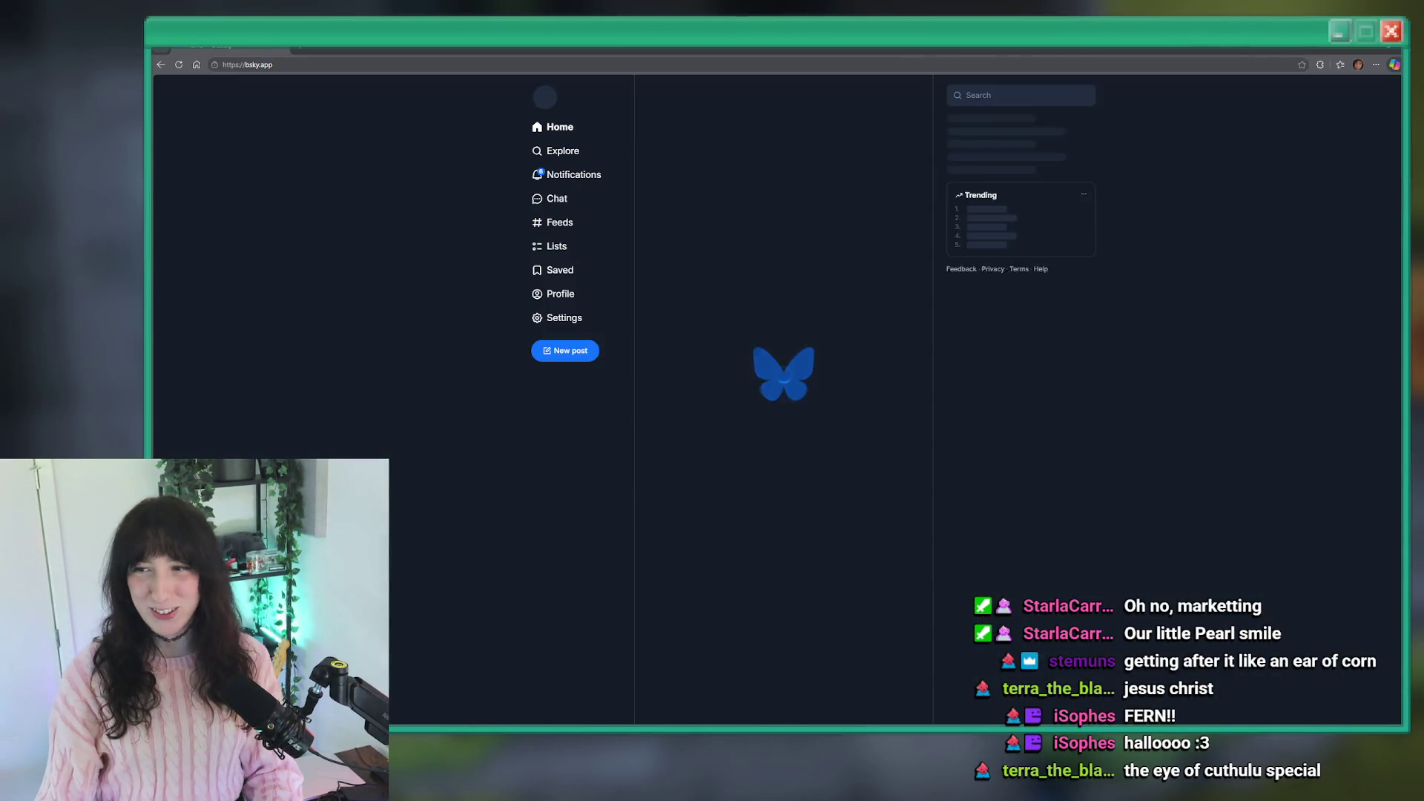
# Draft a Bluesky post saying 'It's your girl, pants full of not shit live rn on twitch fr' with the selfie pasted in.
pyautogui.click(566, 353)
pyautogui.write('uess')
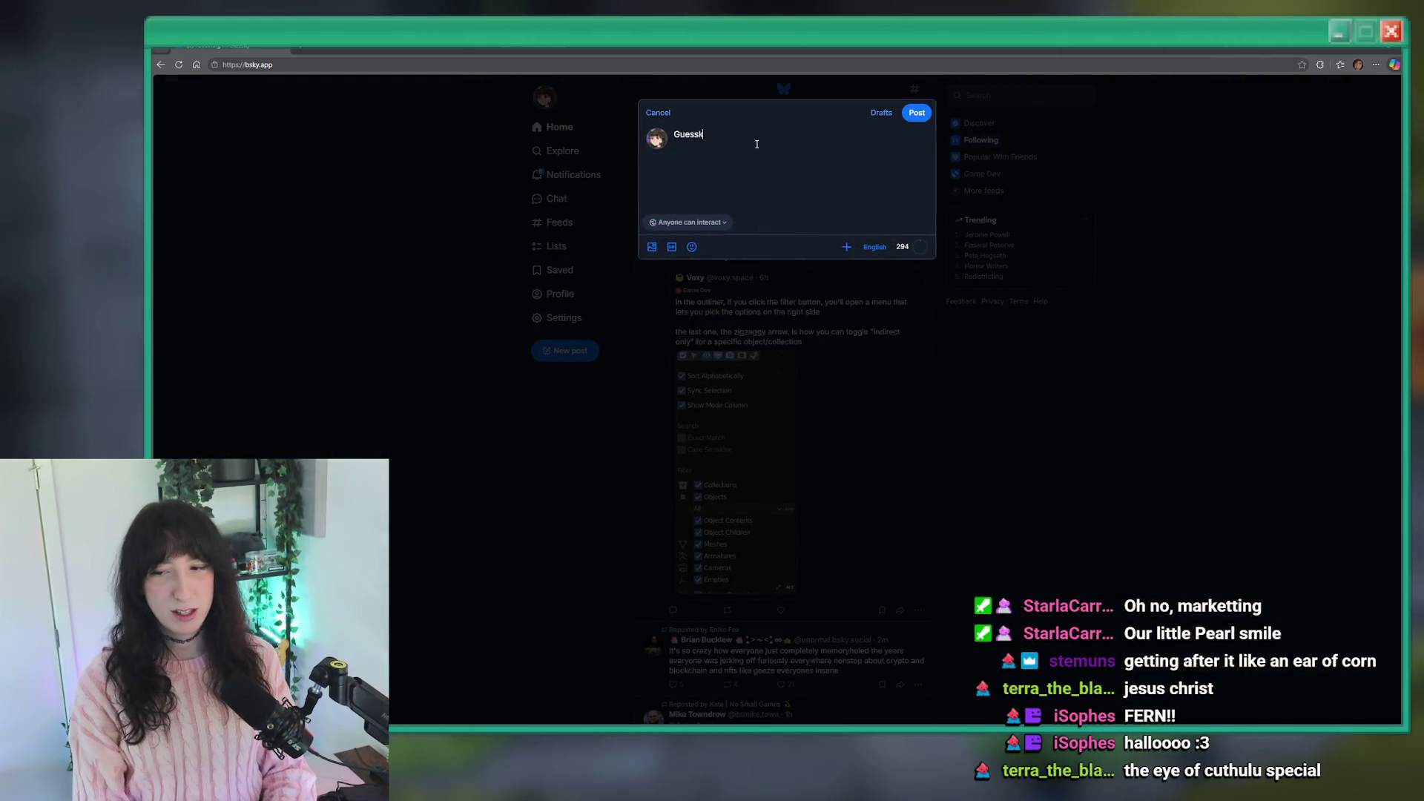
pyautogui.hotkey('ctrl', 'a')
pyautogui.write("It's your girl")
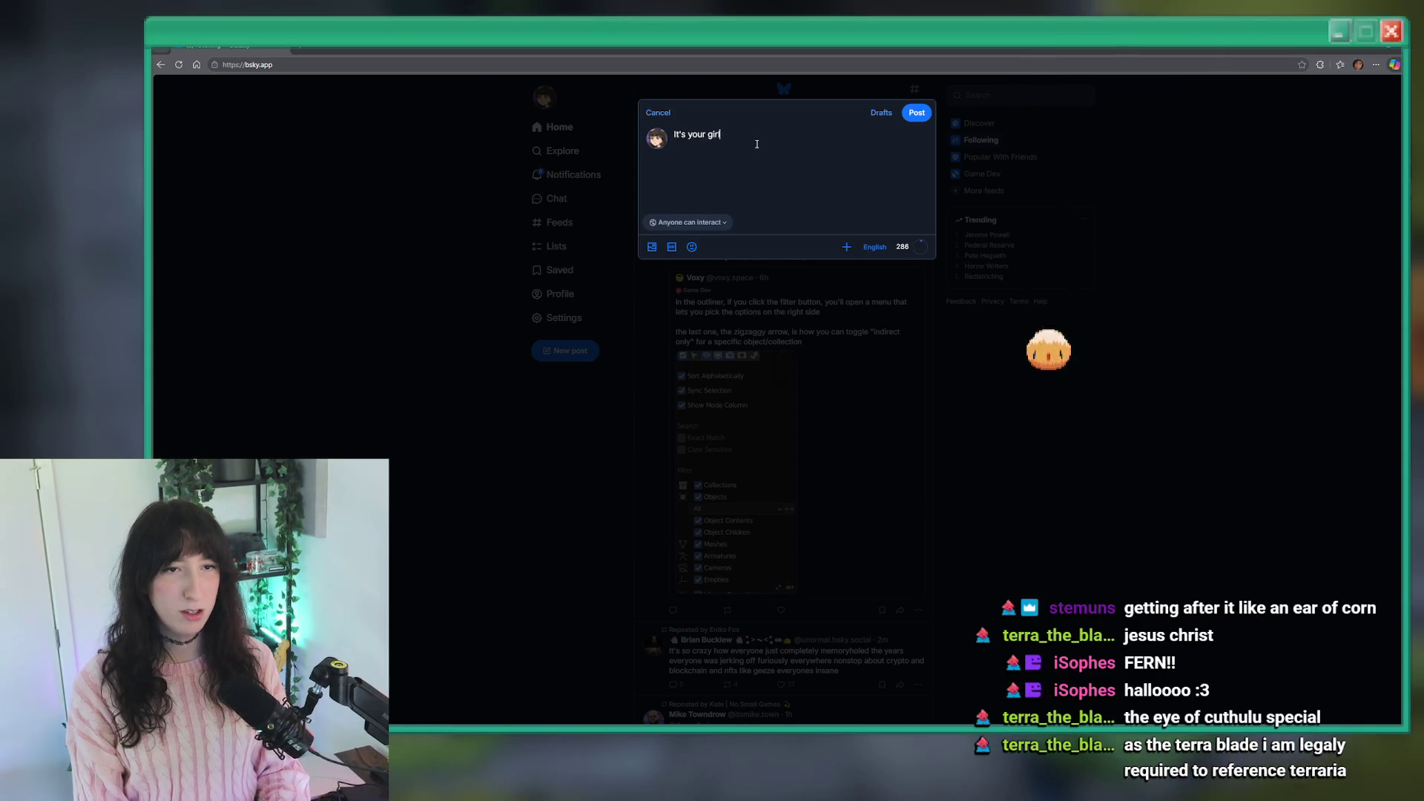
pyautogui.write(', pants full of not shit')
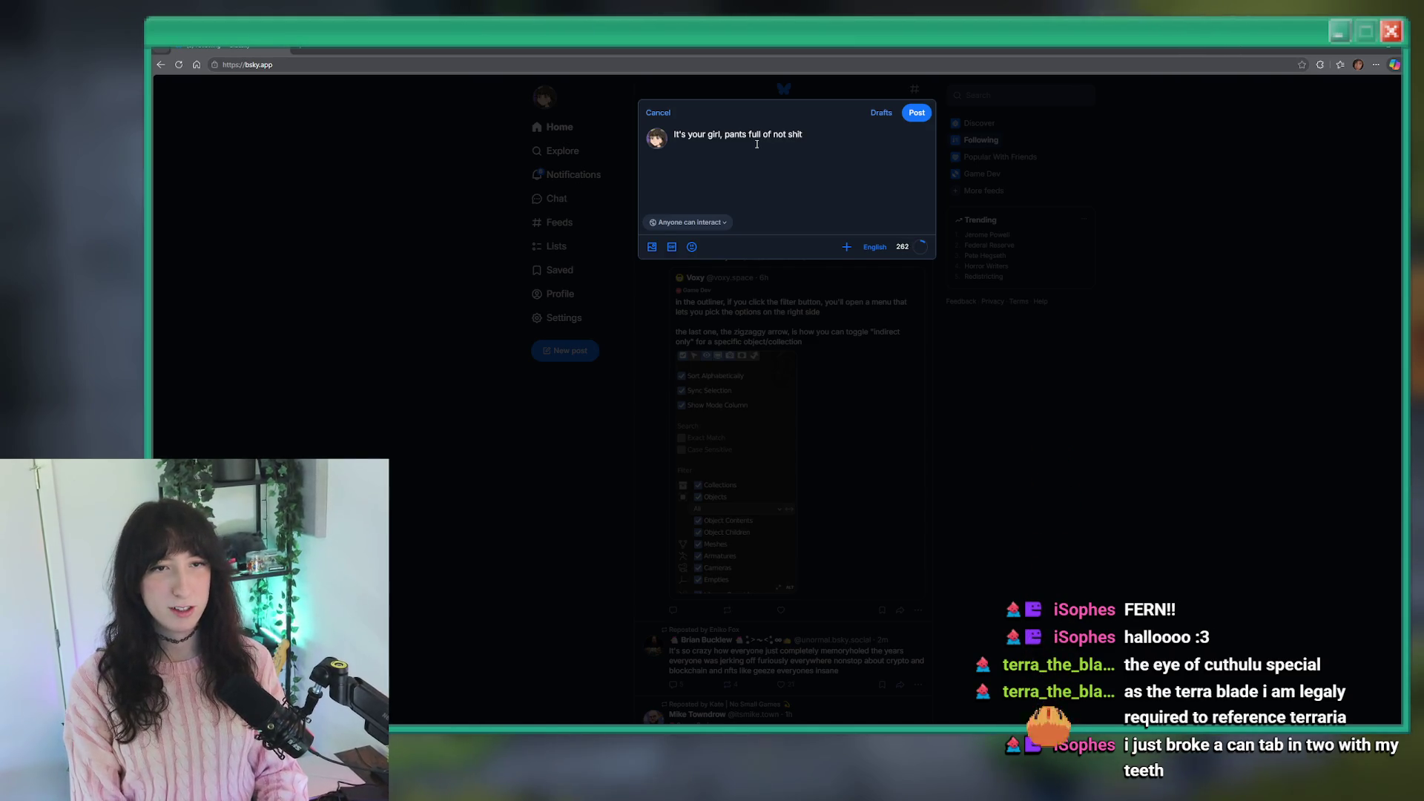
pyautogui.write(' live rn on twitch')
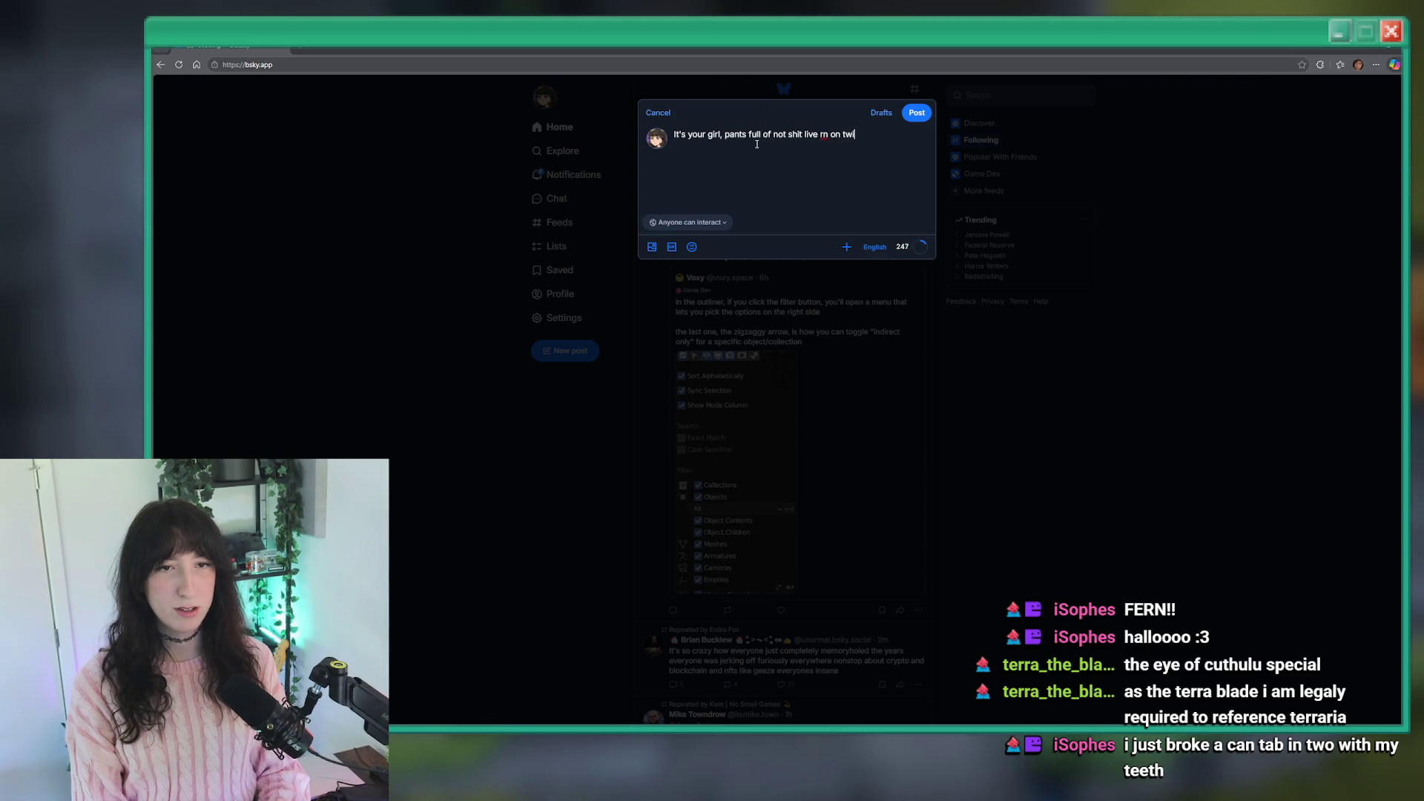
pyautogui.write(' frfr on god no cap')
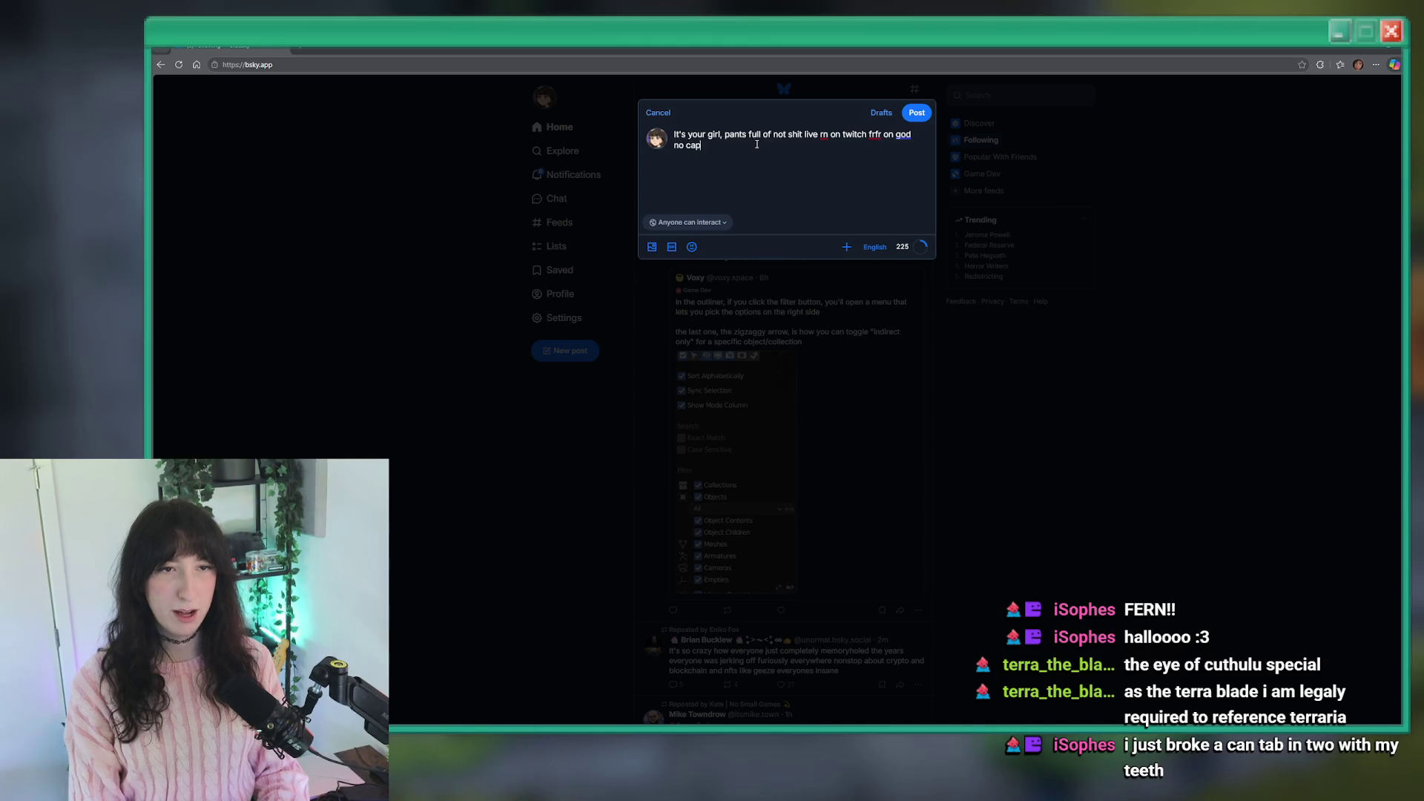
pyautogui.hotkey('ctrl', 'v')
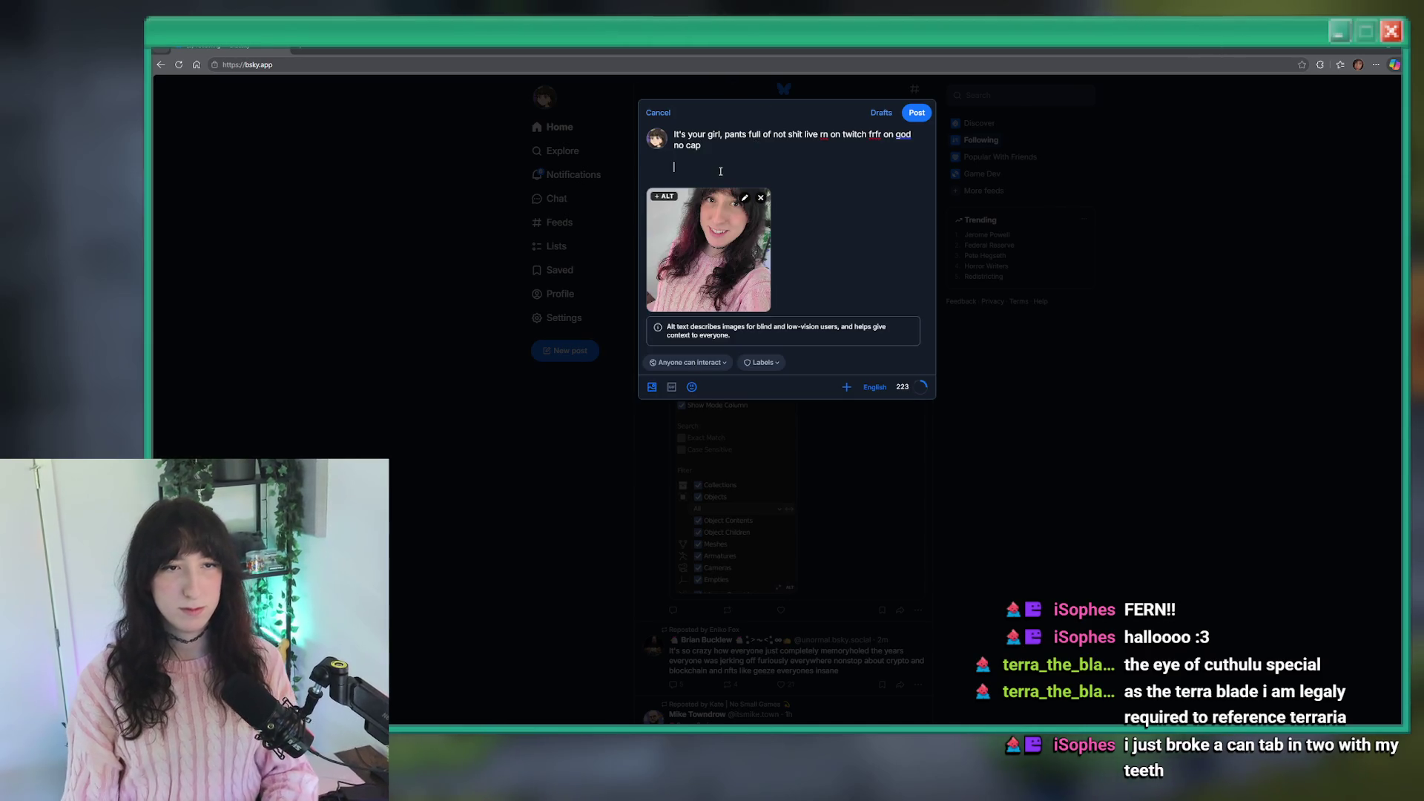
pyautogui.press('BackSpace')
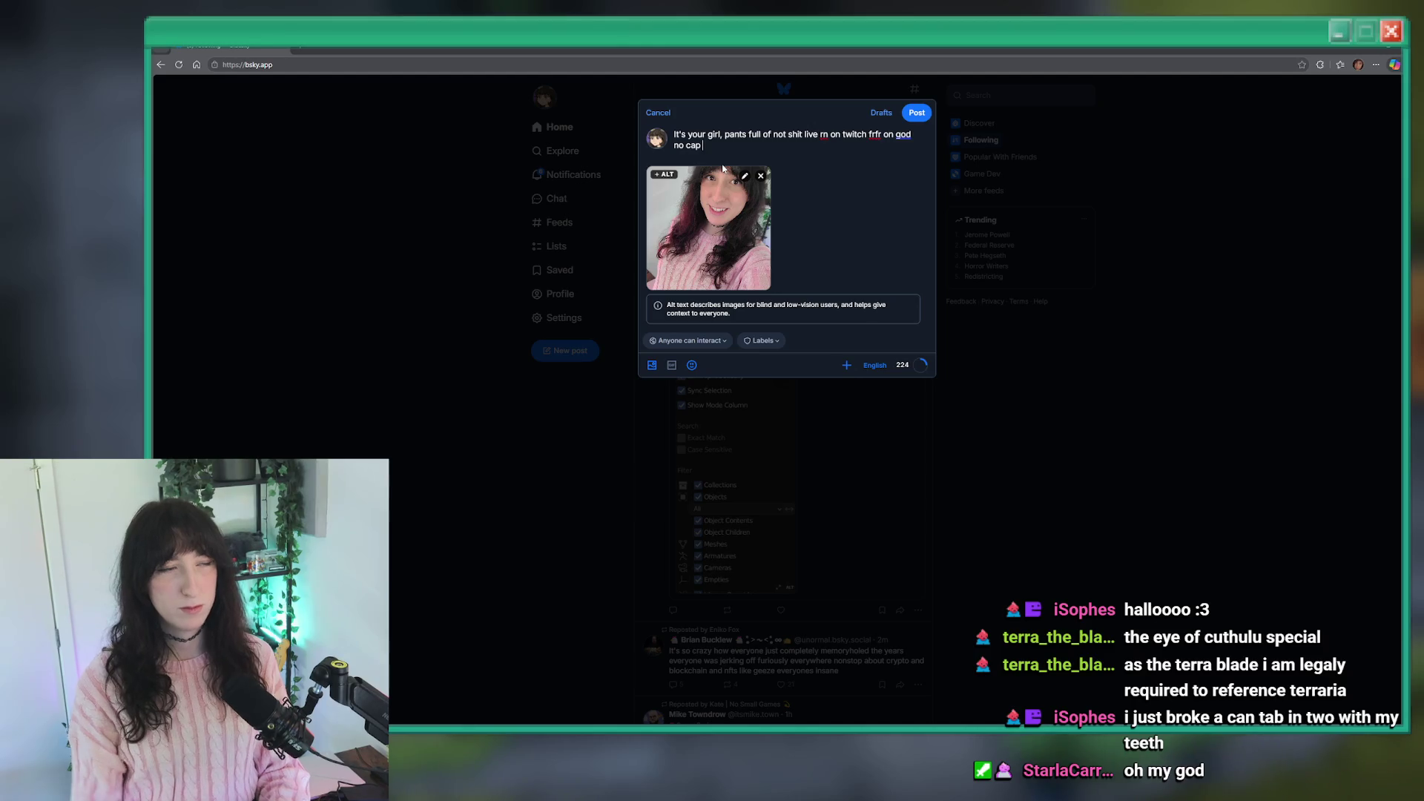
# Copy the Twitch channel address from a new tab and paste the stream link into the post.
pyautogui.hotkey('ctrl', 't')
pyautogui.write('tw')
pyautogui.press('Return')
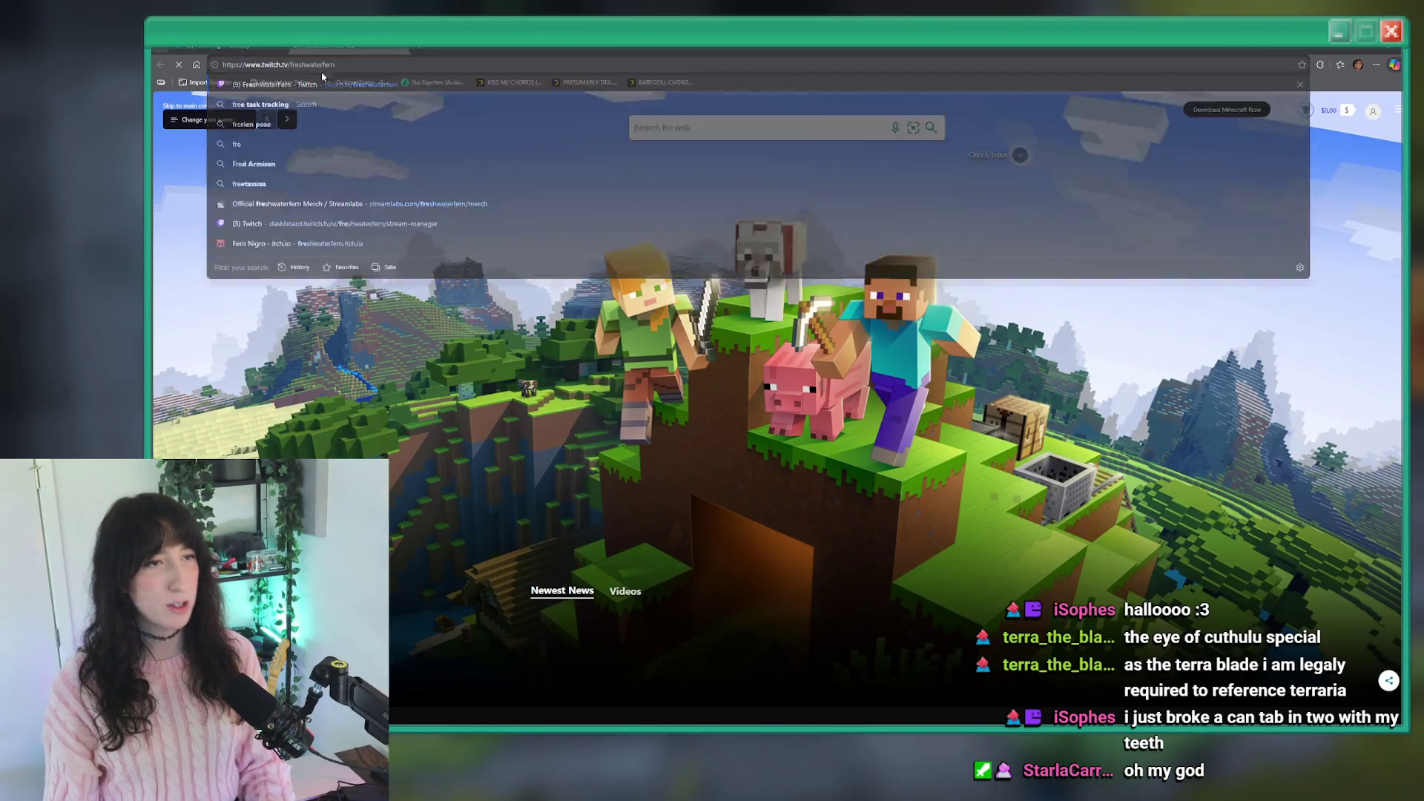
pyautogui.click(330, 63)
pyautogui.hotkey('ctrl', 'w')
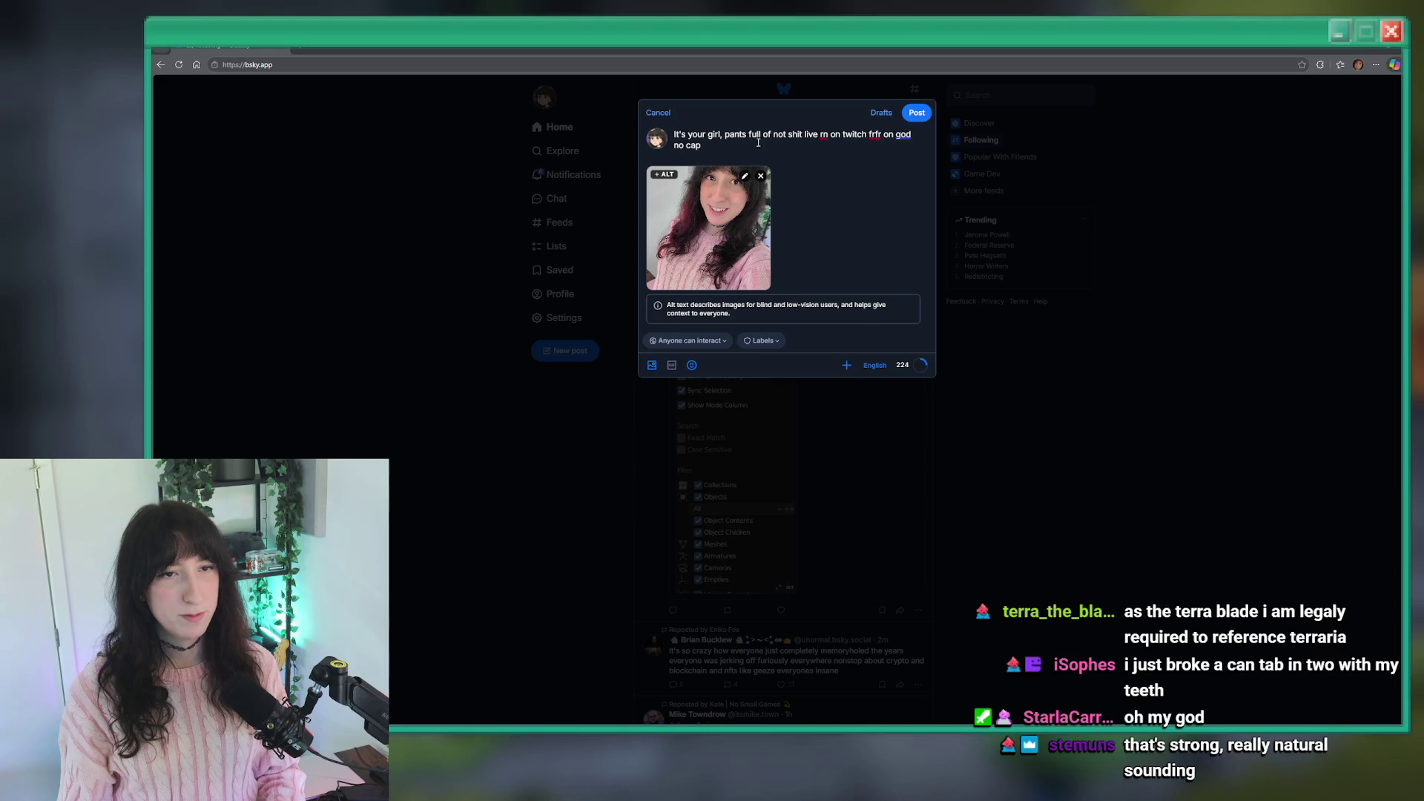
pyautogui.write('https://www.twitch.tv/freshwaterfern')
pyautogui.hotkey('ctrl', 'a')
pyautogui.hotkey('ctrl', 'c')
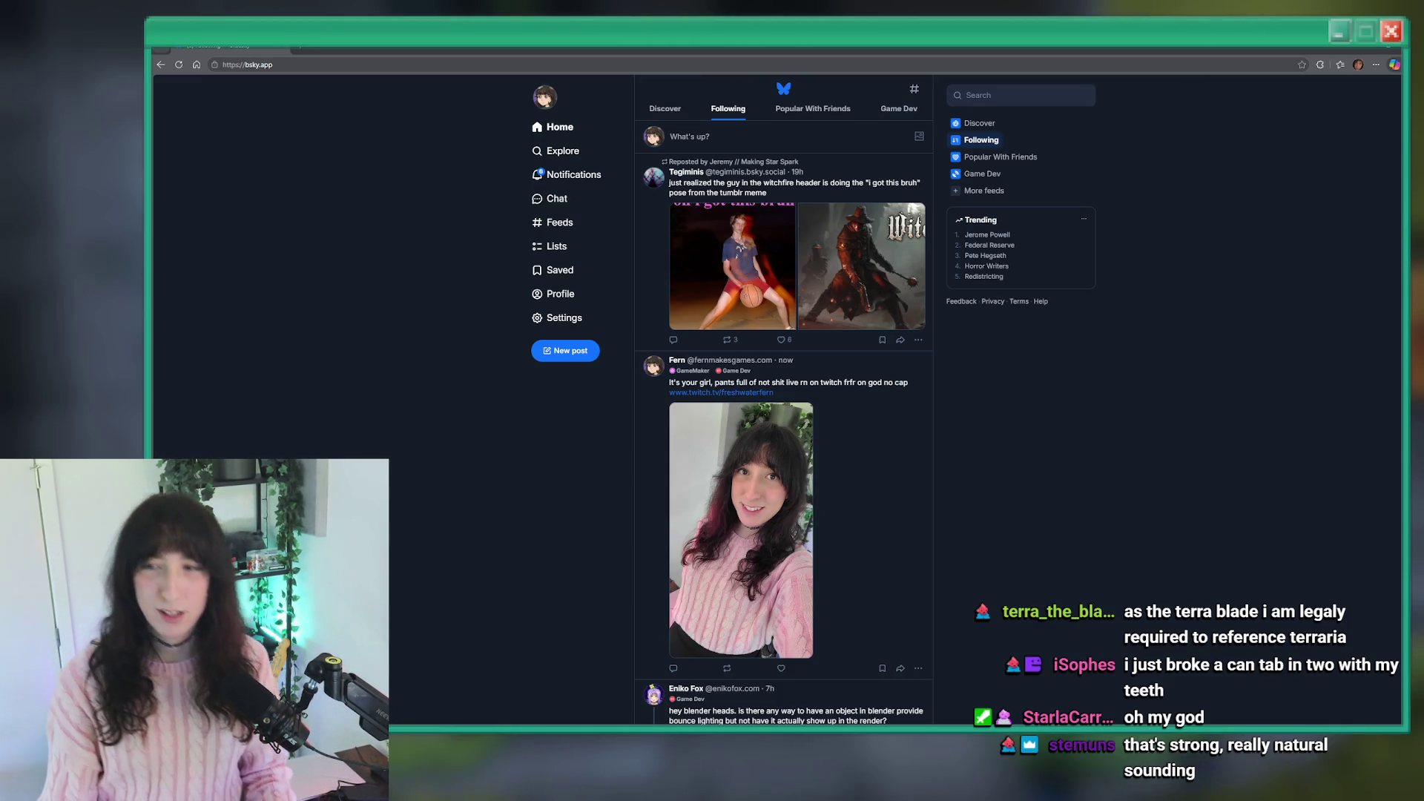
# Check the sprite editor, then watch the waterfall gameplay video full screen in the X feed.
pyautogui.click(883, 66)
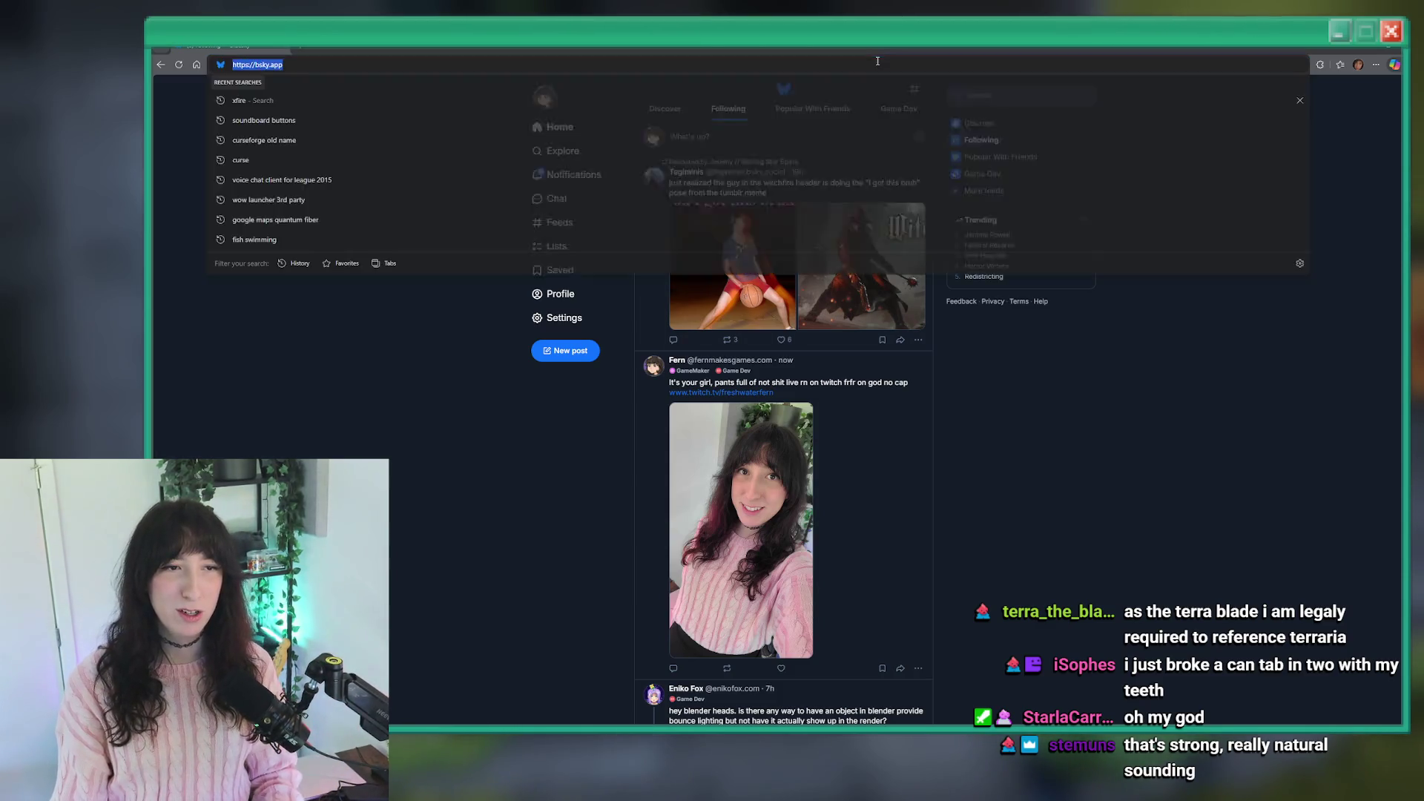
pyautogui.write('tw')
pyautogui.press('Escape')
pyautogui.hotkey('alt', 'Tab')
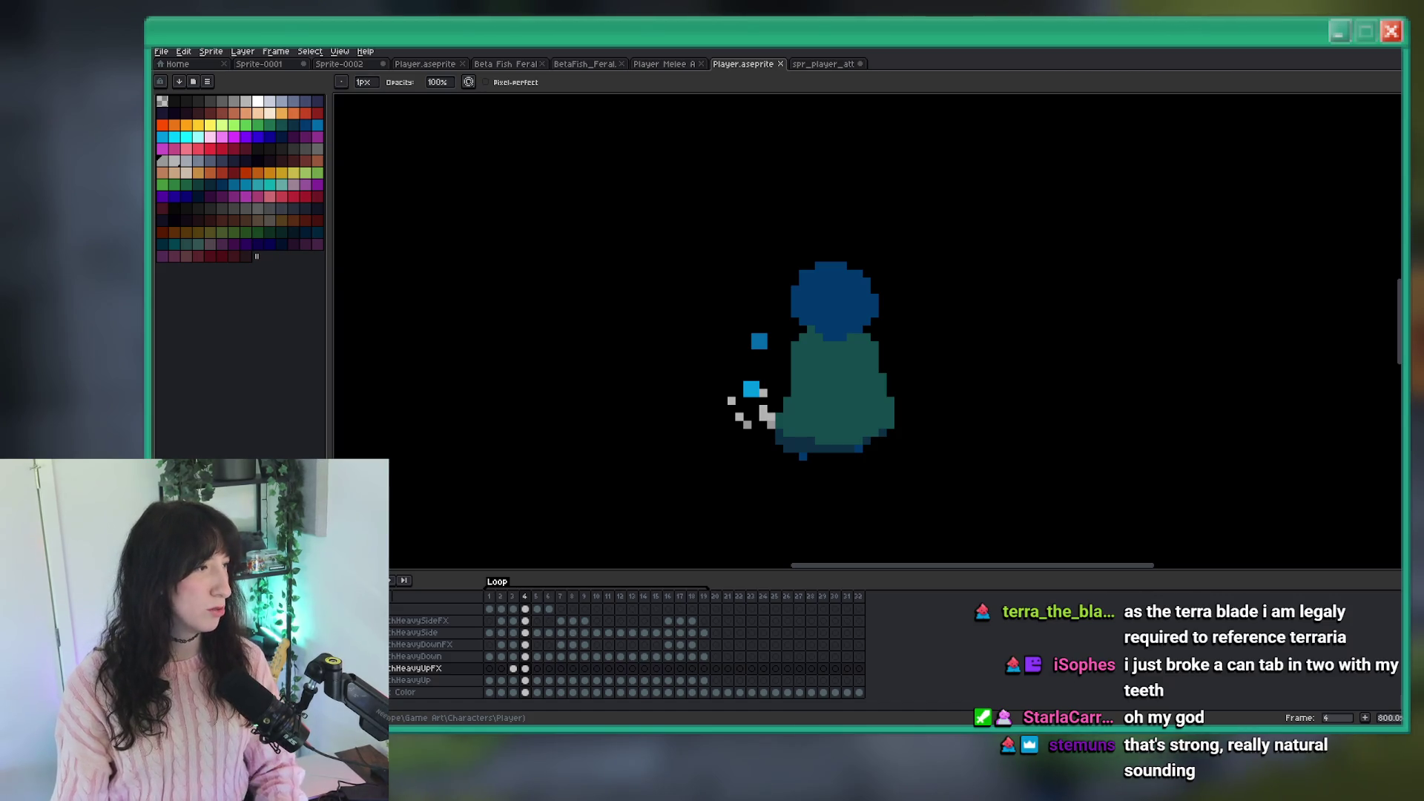
pyautogui.hotkey('alt', 'Tab')
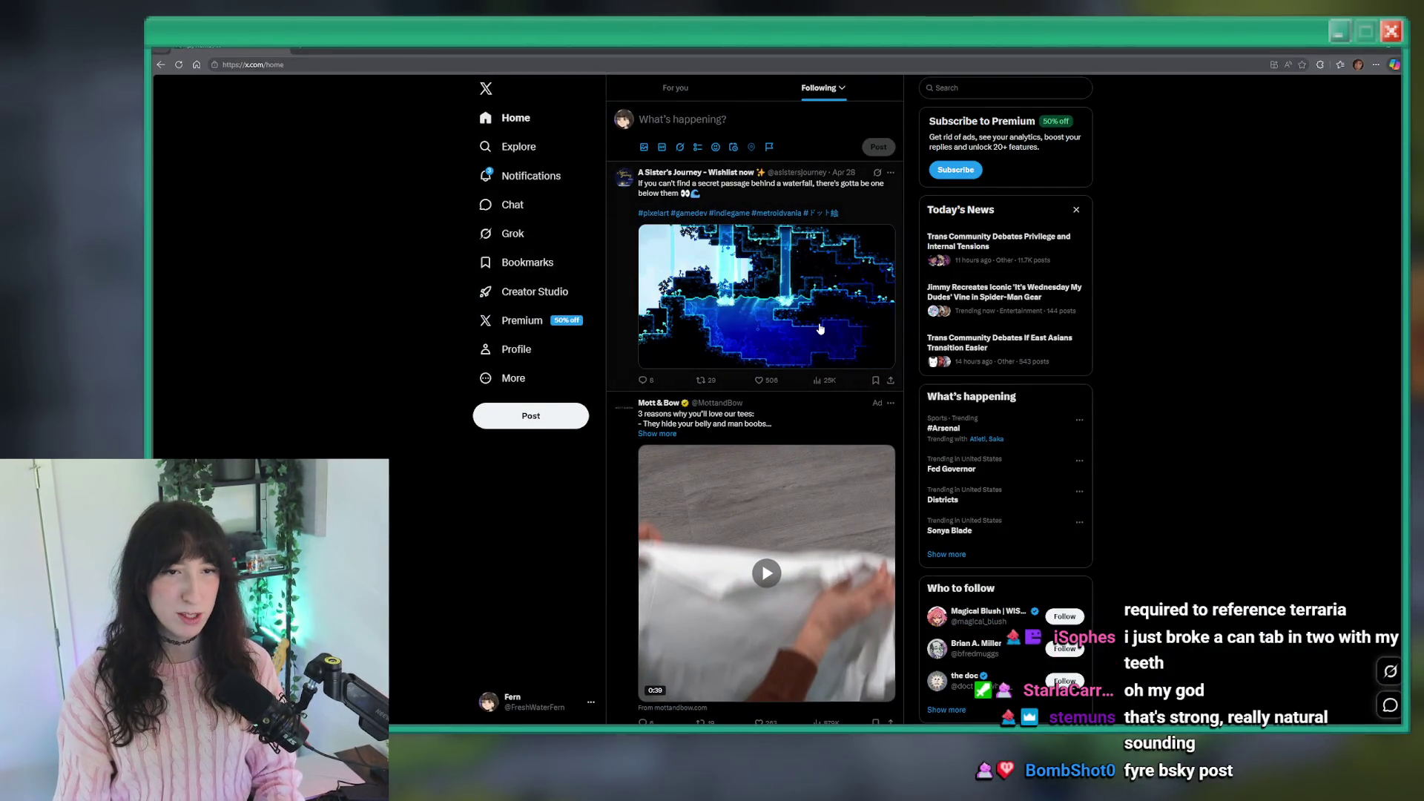
pyautogui.click(884, 357)
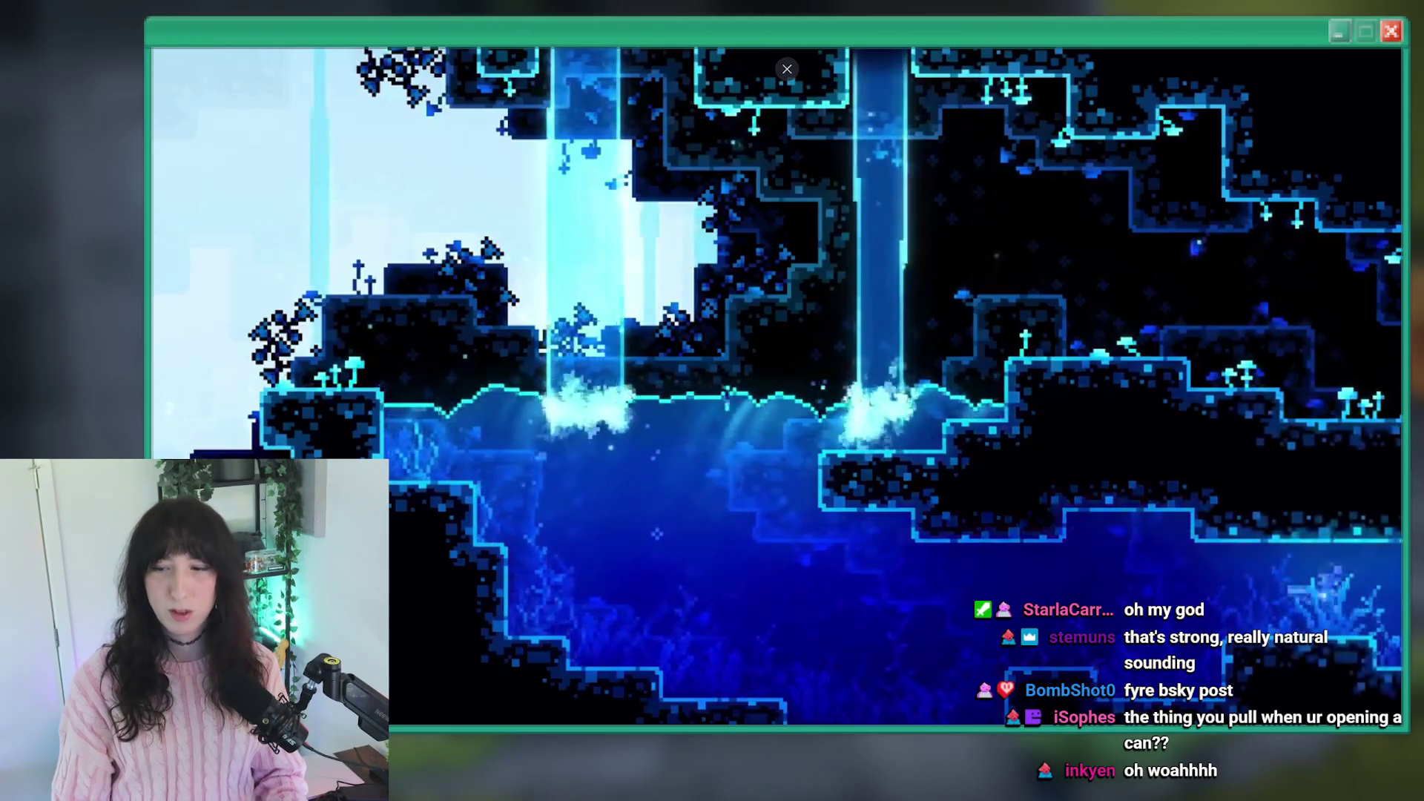
pyautogui.press('Escape')
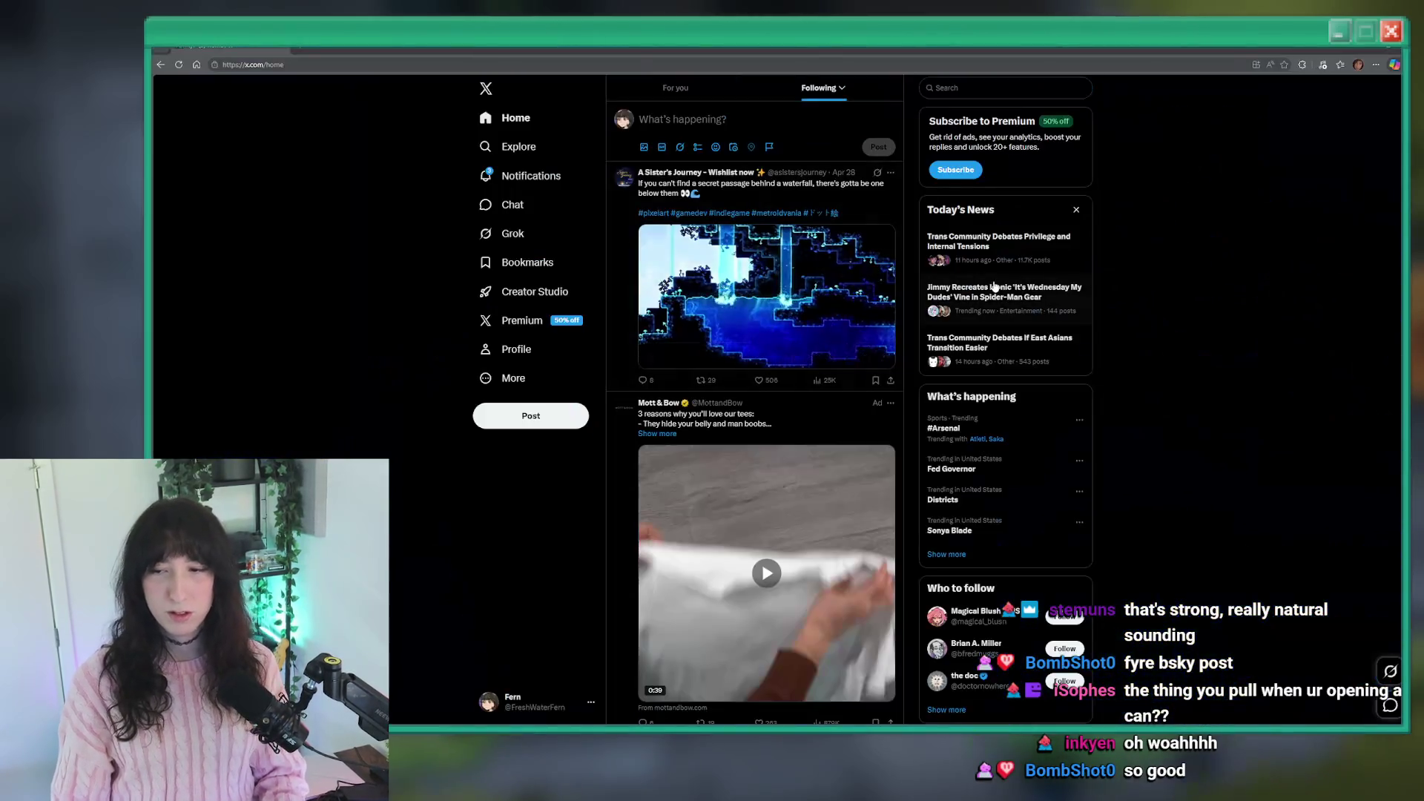
# Publish an X post with the pasted stream announcement and the selfie image attached.
pyautogui.click(700, 128)
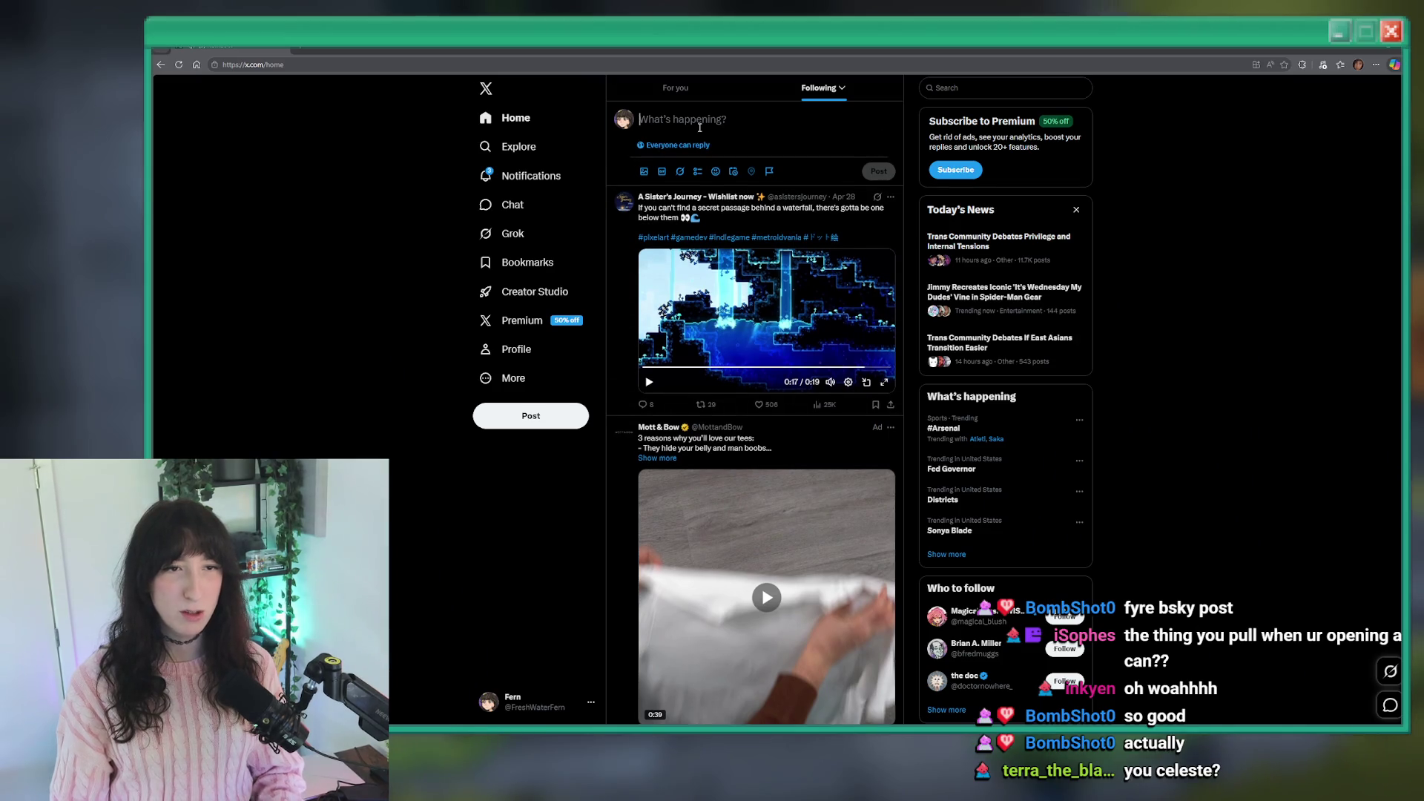
pyautogui.hotkey('ctrl', 'v')
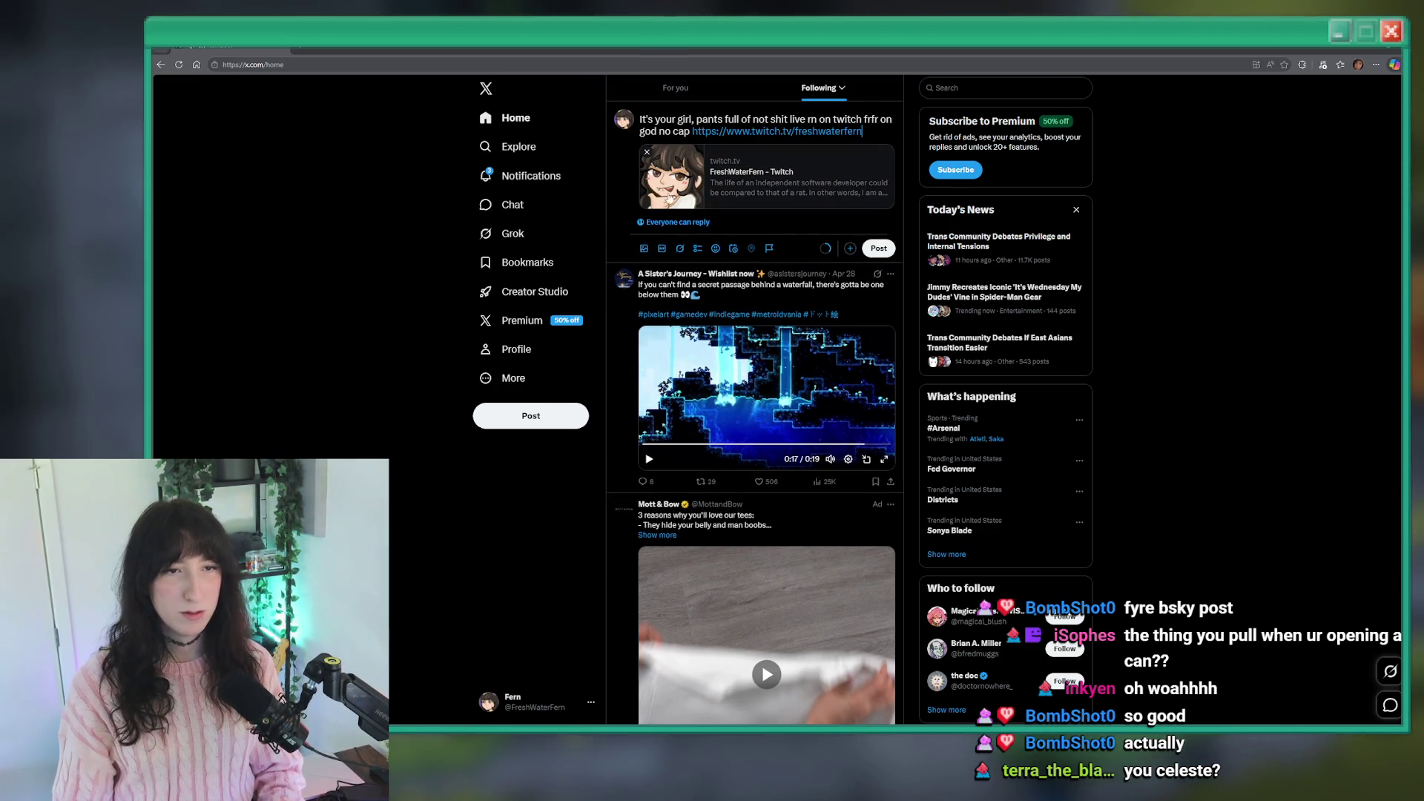
pyautogui.click(644, 248)
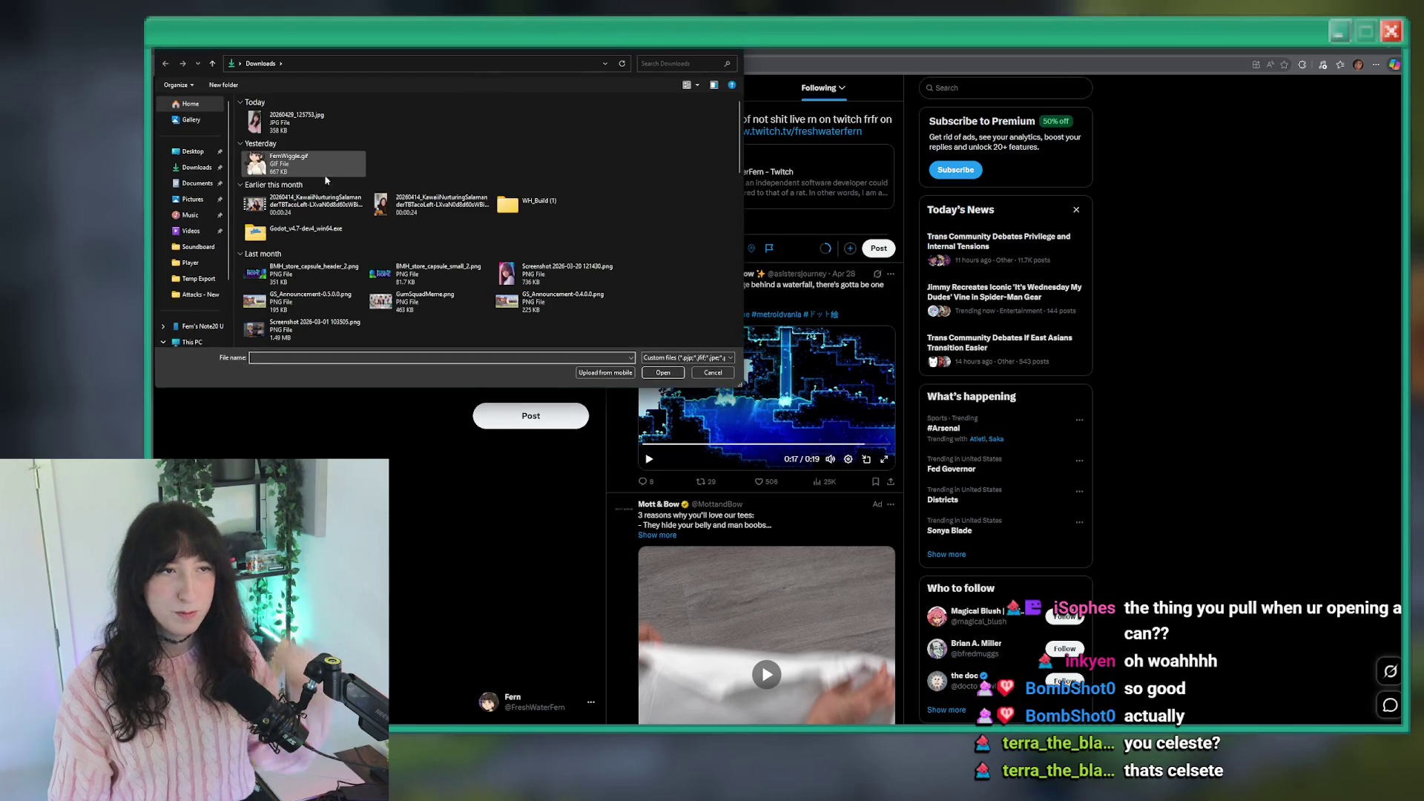
pyautogui.doubleClick(300, 118)
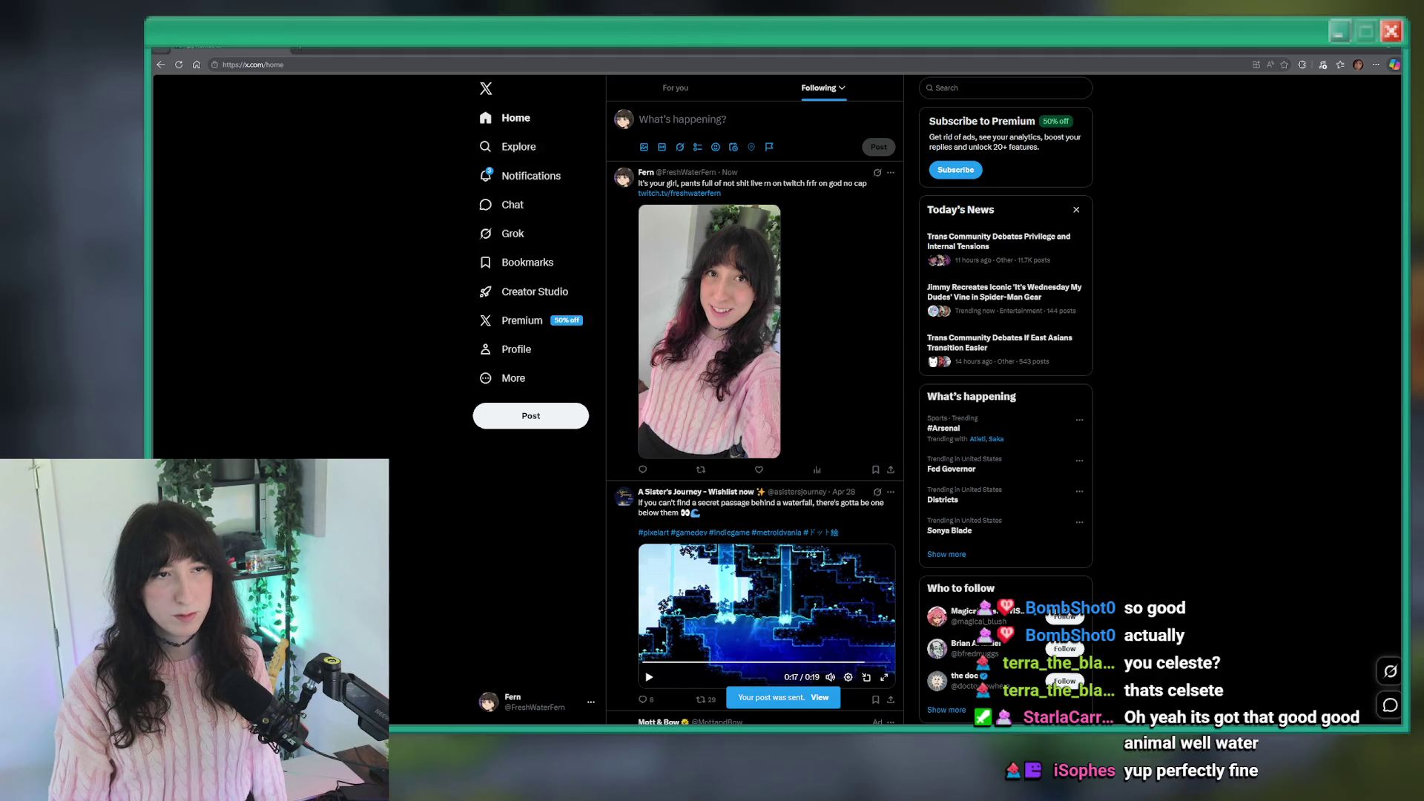
pyautogui.hotkey('alt', 'Tab')
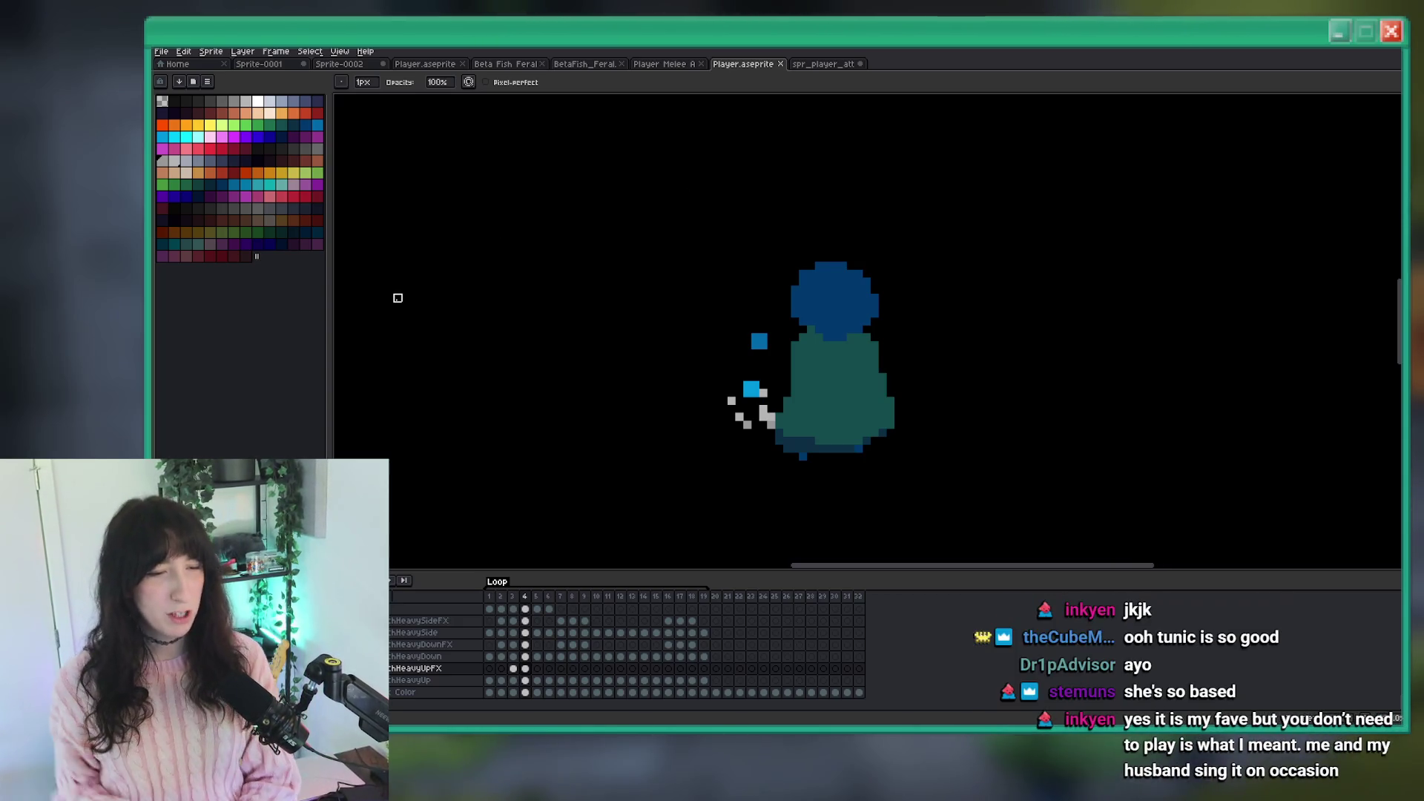
# Play the heavy attack animations, zooming in and out to inspect their motion.
pyautogui.scroll(1, 569, 394)
pyautogui.scroll(-2, 734, 414)
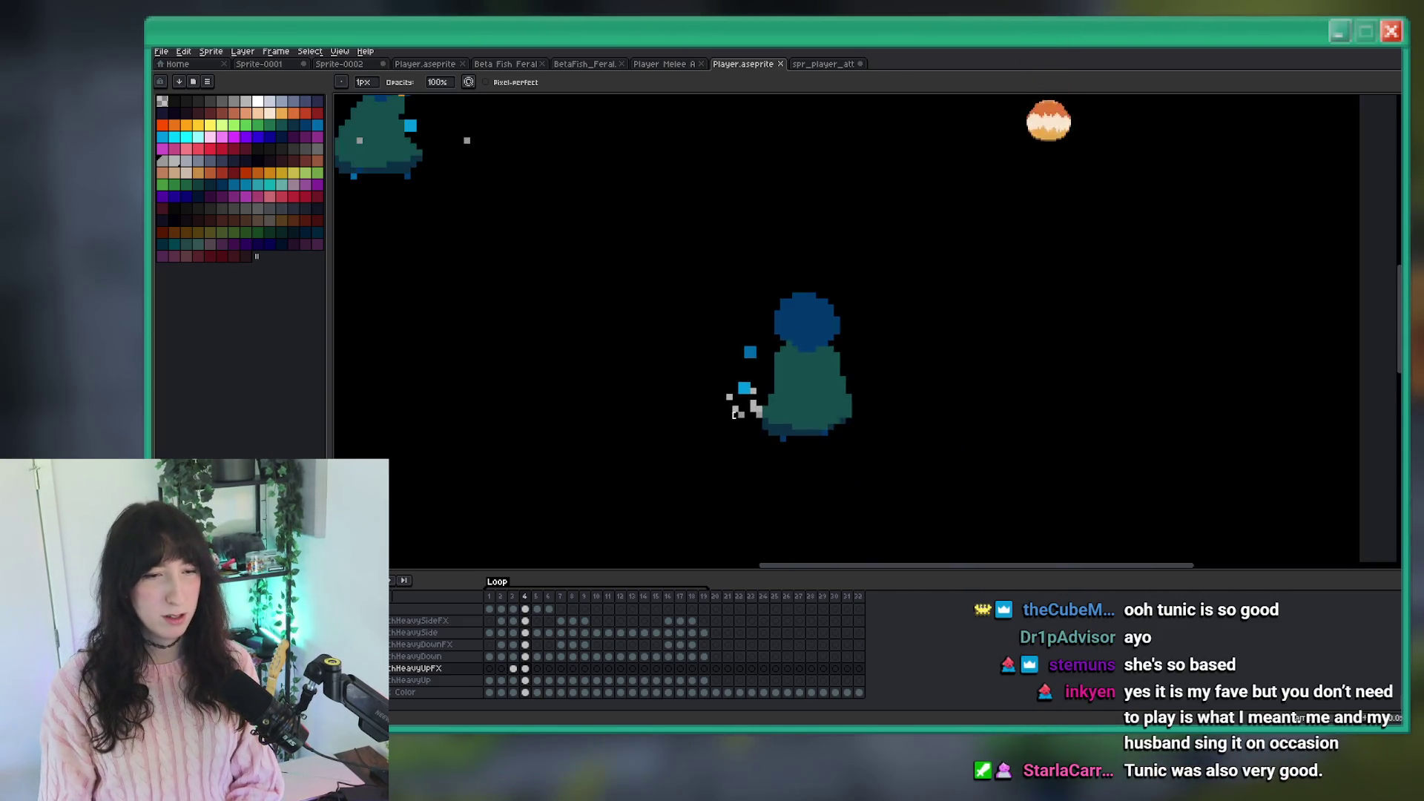
pyautogui.scroll(-2, 734, 414)
pyautogui.press('Return')
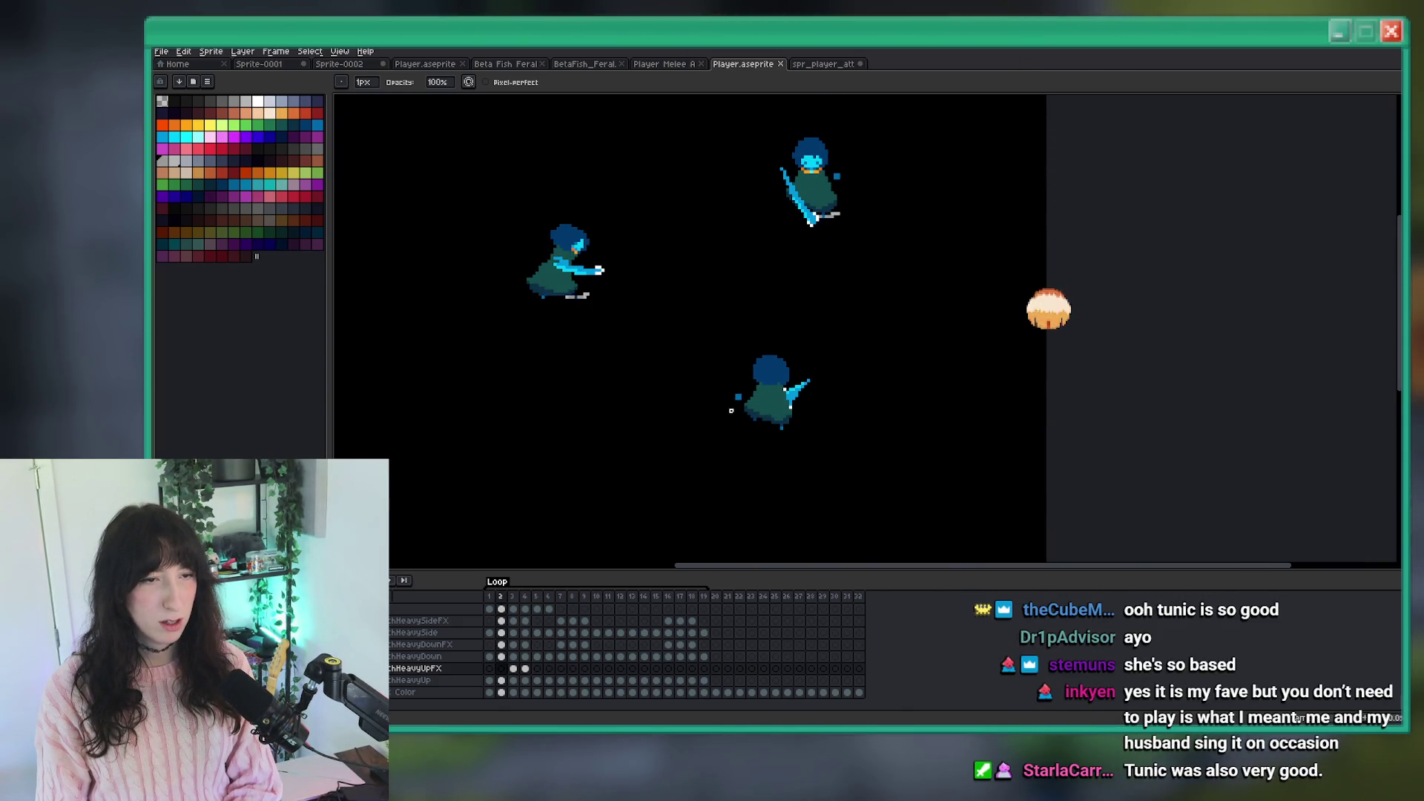
pyautogui.scroll(2, 731, 411)
pyautogui.scroll(-1, 734, 423)
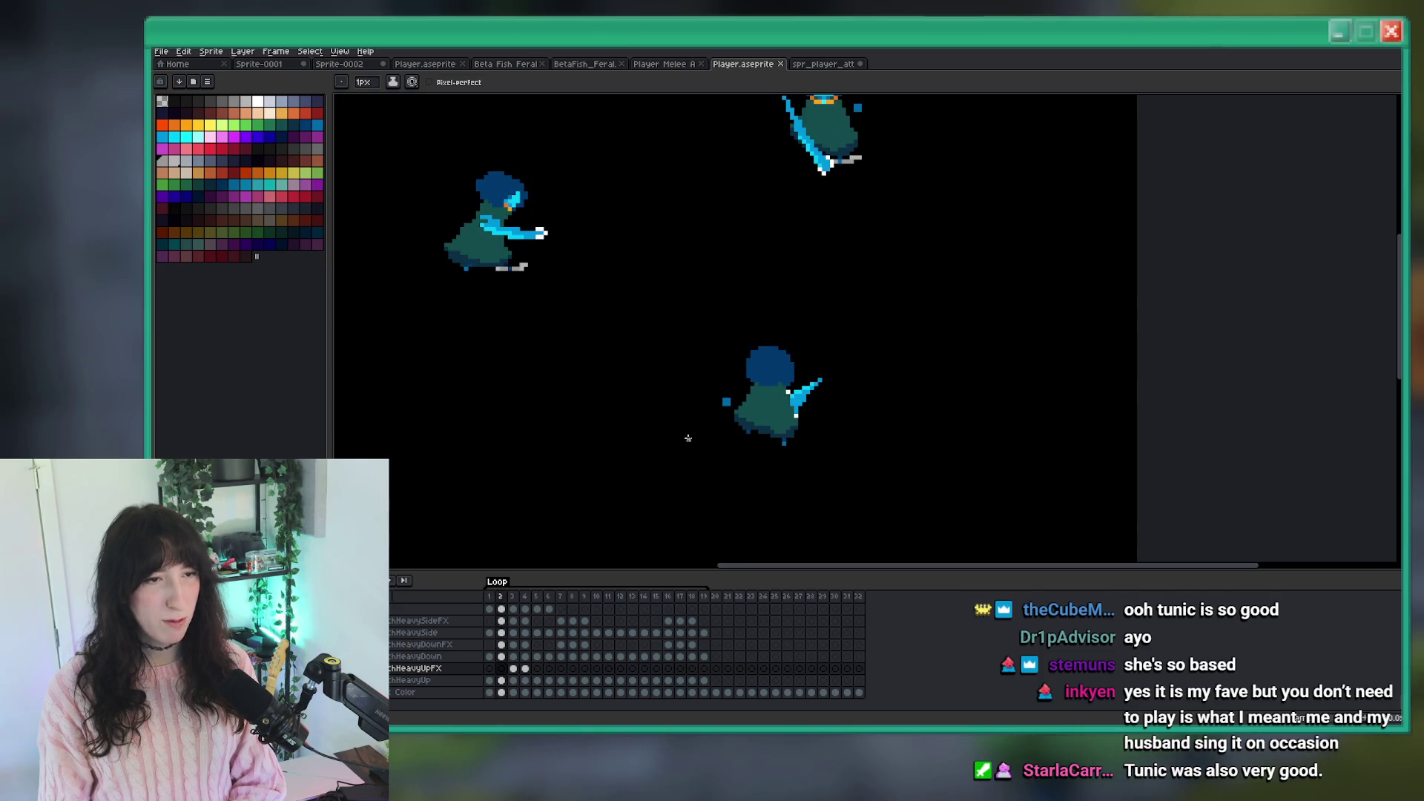
pyautogui.scroll(-1, 689, 439)
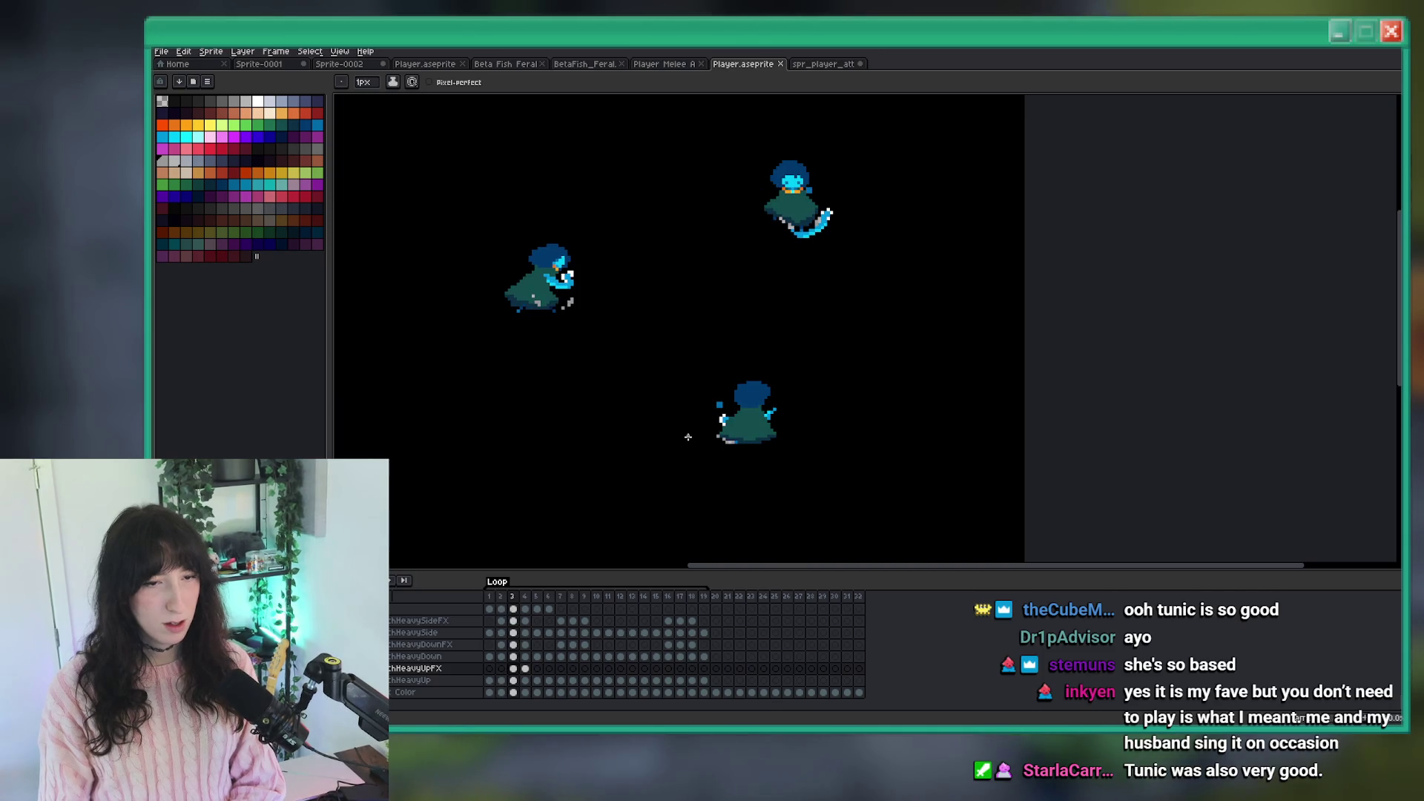
pyautogui.scroll(2, 724, 438)
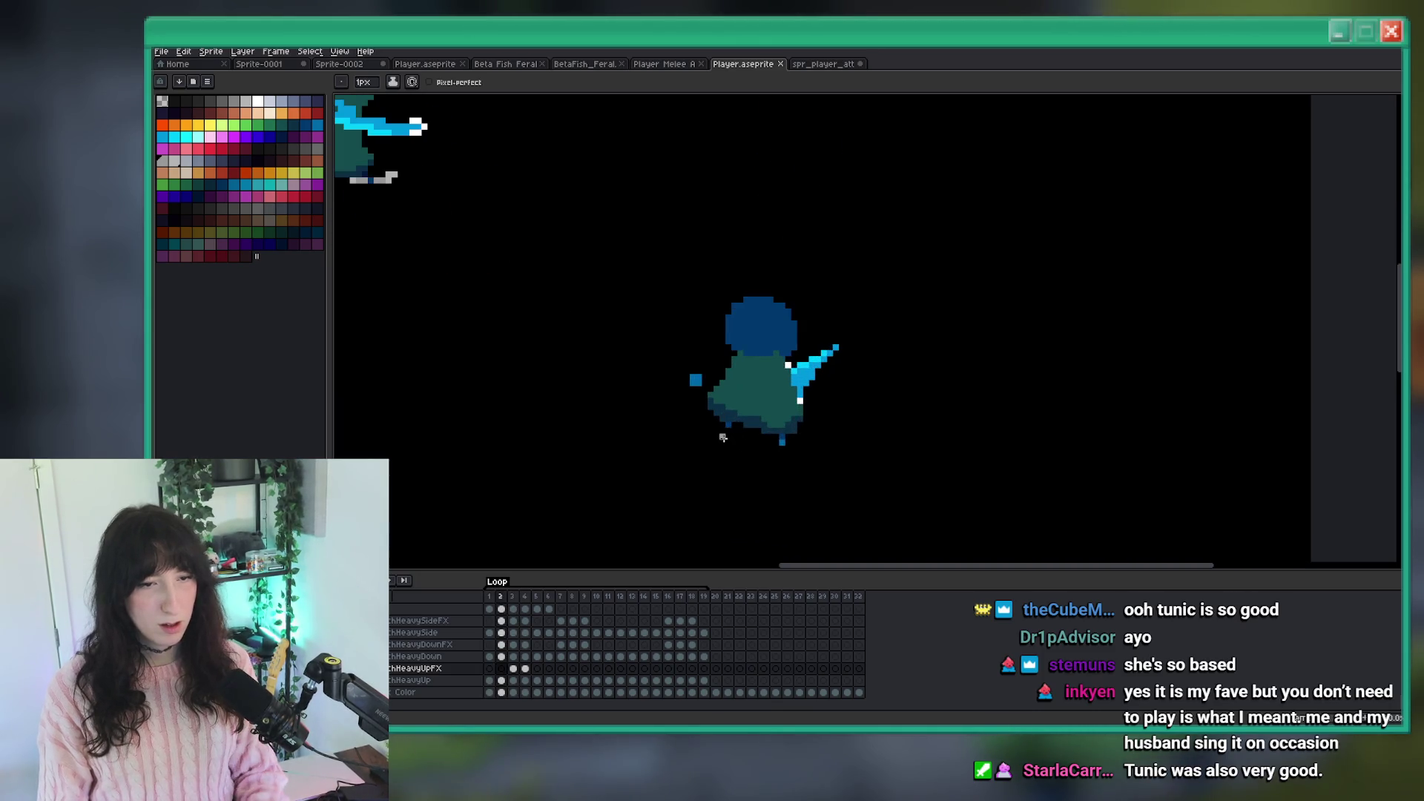
# On frame 2 of the HeavyUp layer, move the selected lower-left body chunk downward.
pyautogui.press('m')
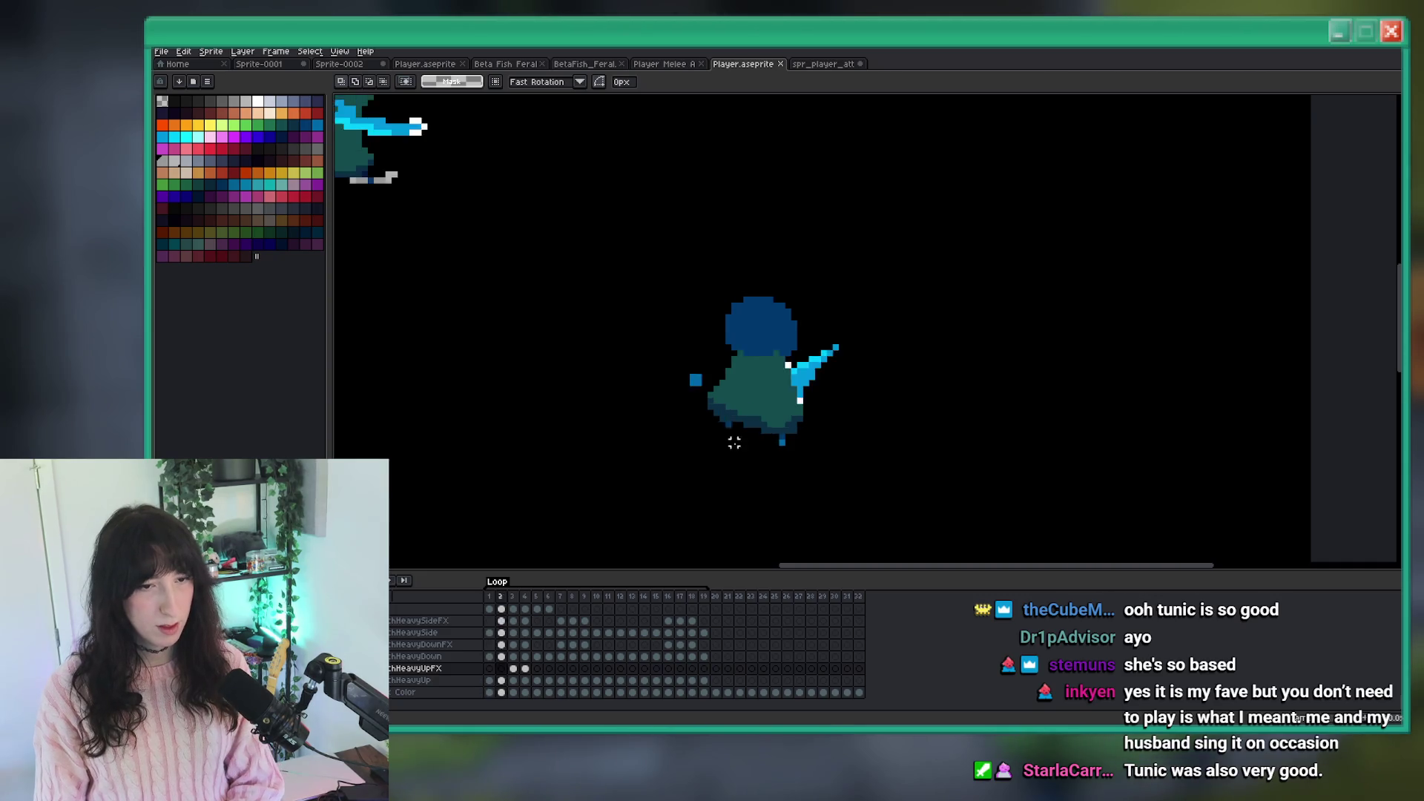
pyautogui.press(',')
pyautogui.scroll(2, 678, 445)
pyautogui.moveTo(772, 446); pyautogui.dragTo(656, 331)
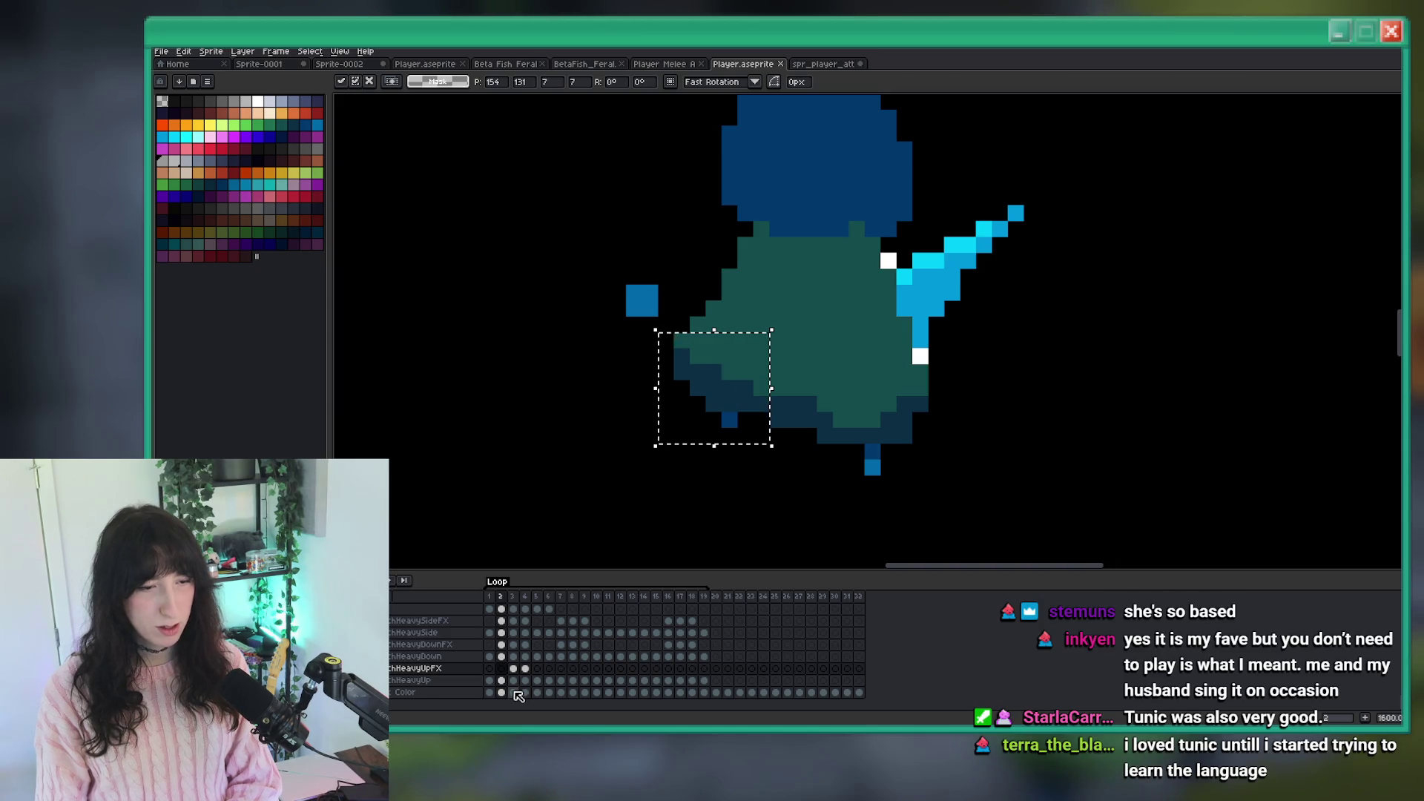
pyautogui.hotkey('alt', 'Down')
pyautogui.moveTo(690, 450); pyautogui.dragTo(690, 464)
pyautogui.hotkey('ctrl', 'd')
pyautogui.scroll(-3, 874, 406)
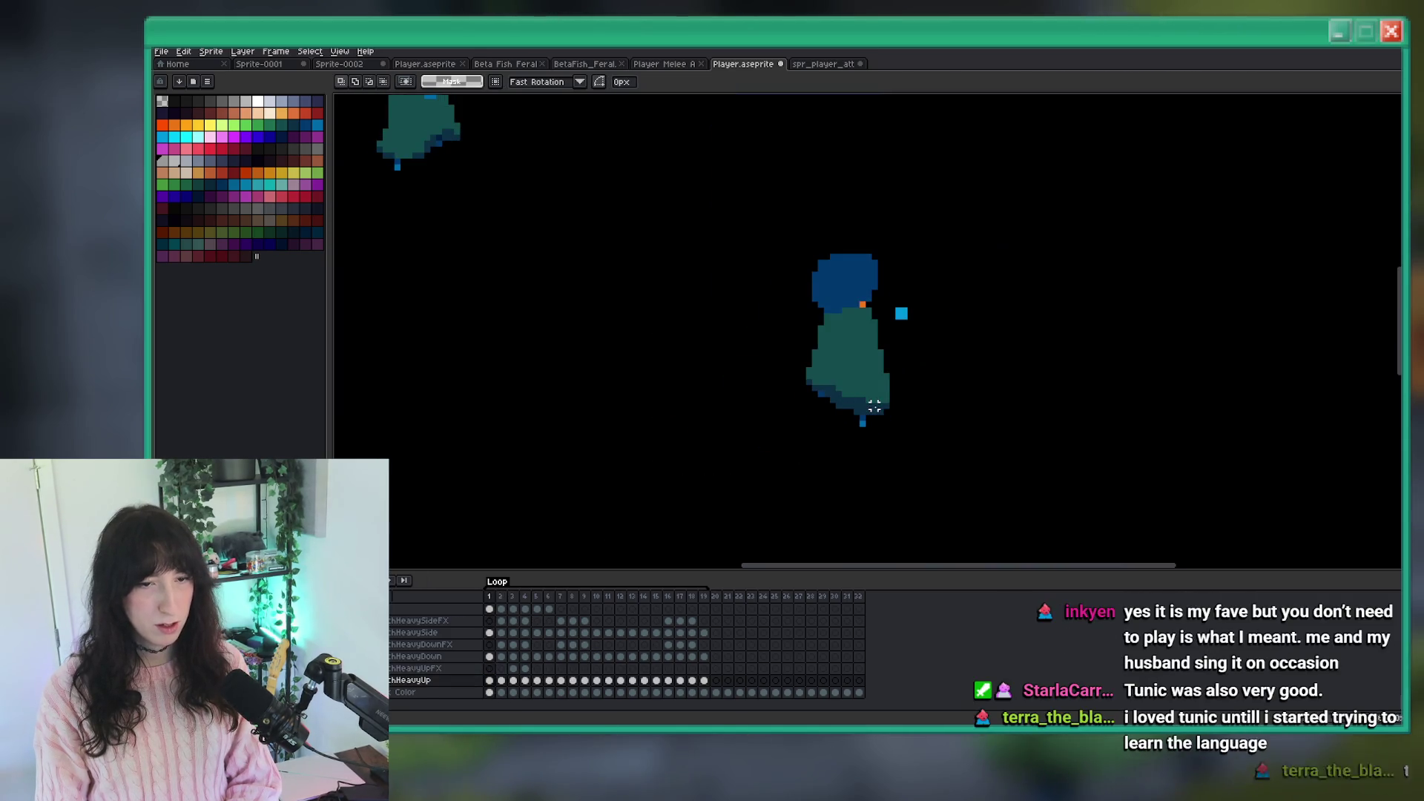
pyautogui.press('.')
pyautogui.press(',')
pyautogui.scroll(3, 868, 408)
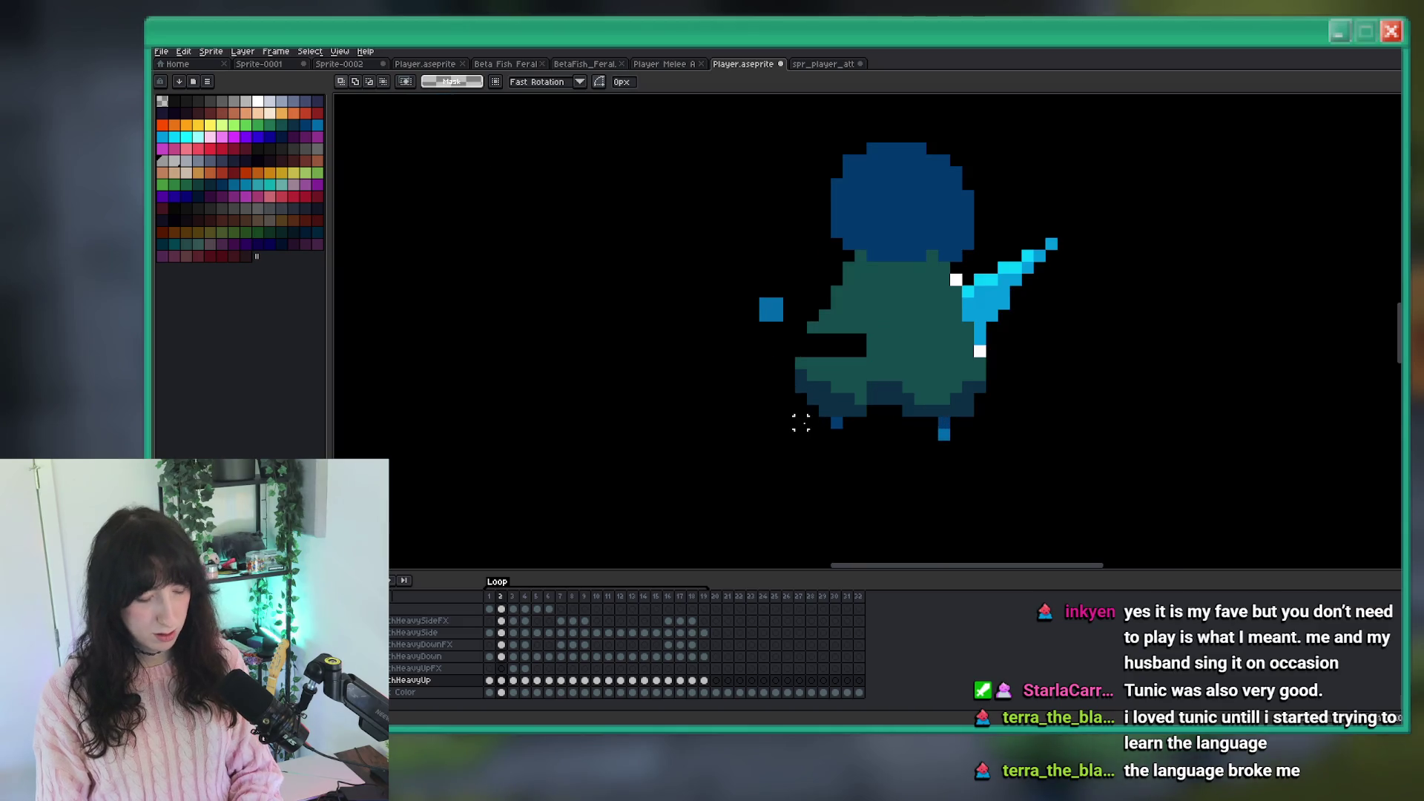
# Pencil teal into the black notch left in the character's body.
pyautogui.press('b')
pyautogui.moveTo(814, 263); pyautogui.dragTo(866, 259)
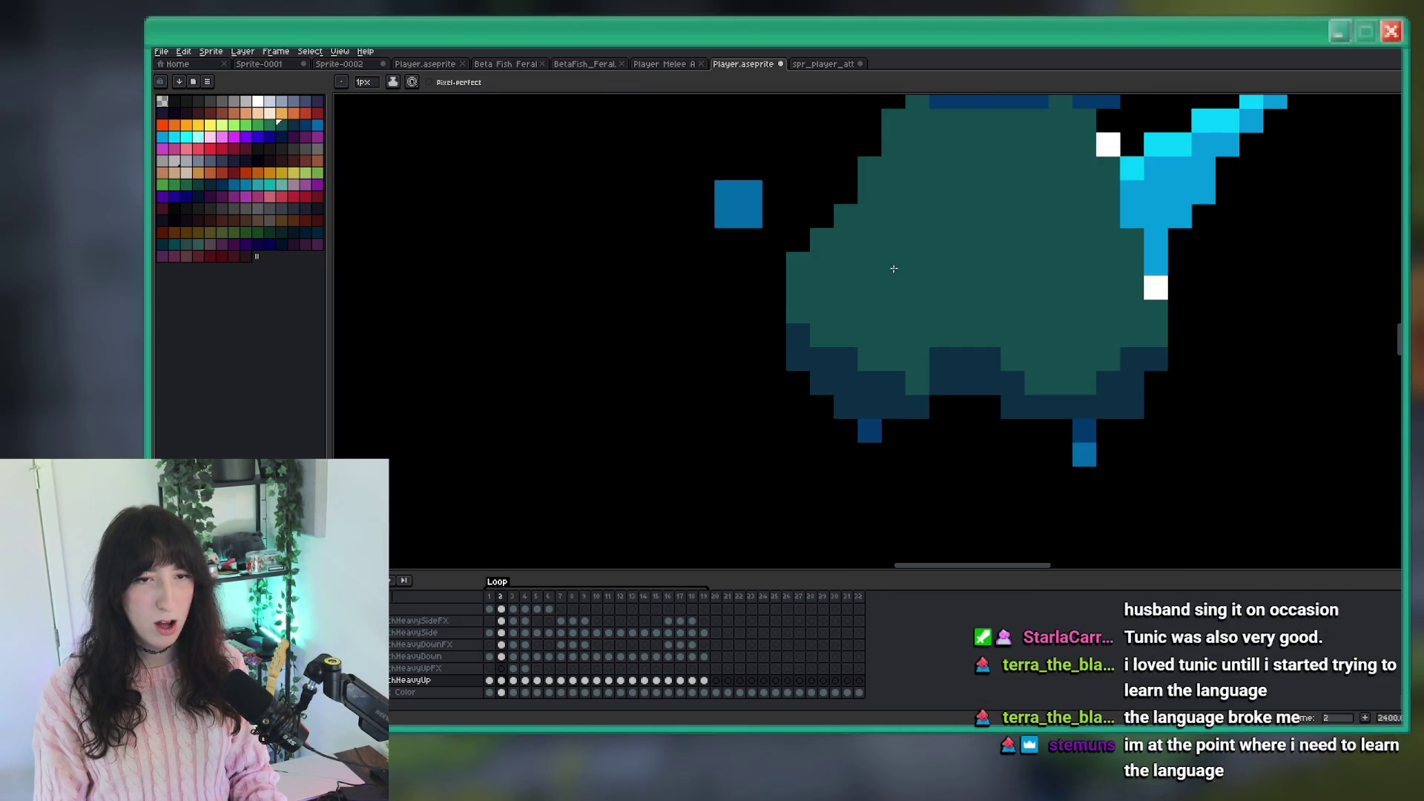
pyautogui.scroll(-3, 935, 320)
pyautogui.scroll(2, 949, 304)
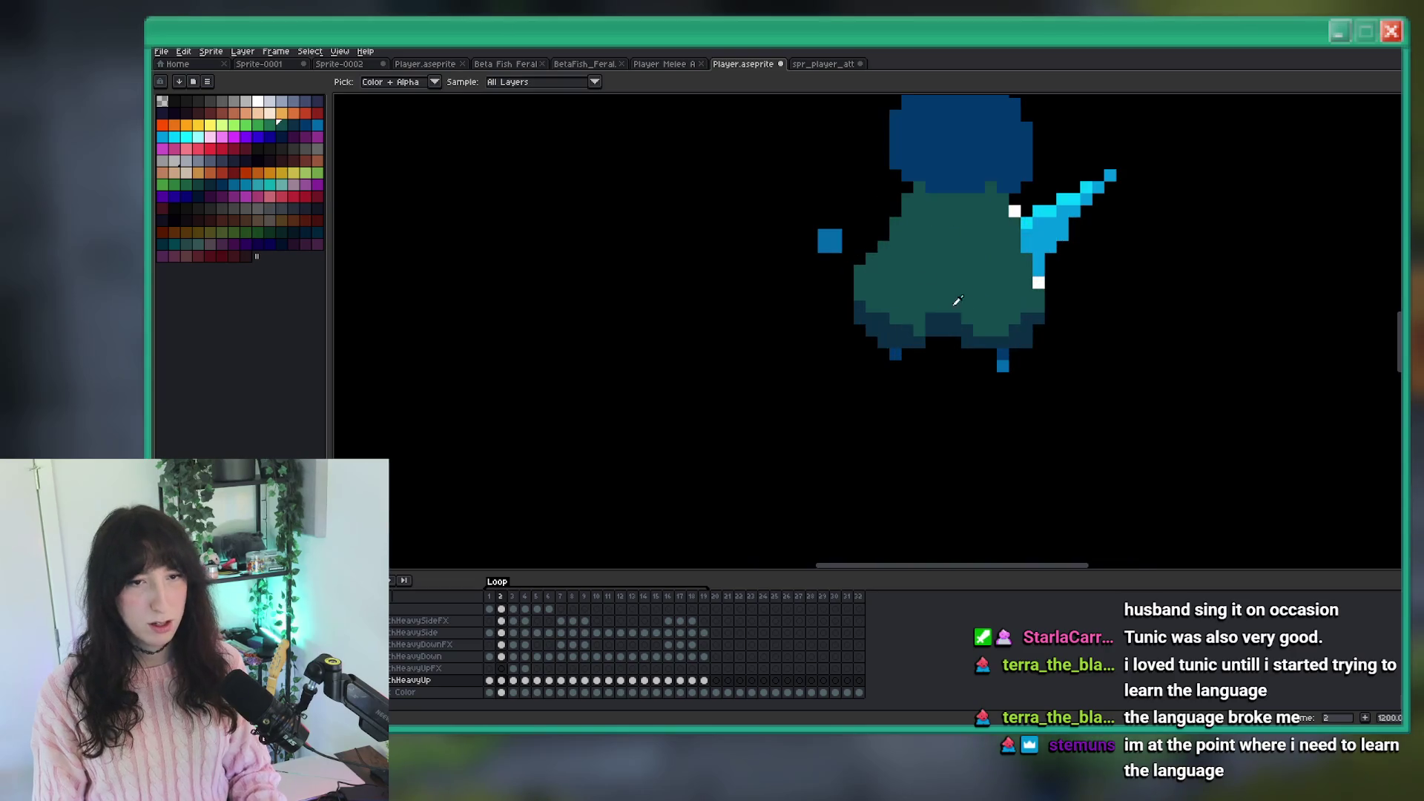
pyautogui.scroll(4, 944, 309)
pyautogui.scroll(-4, 900, 348)
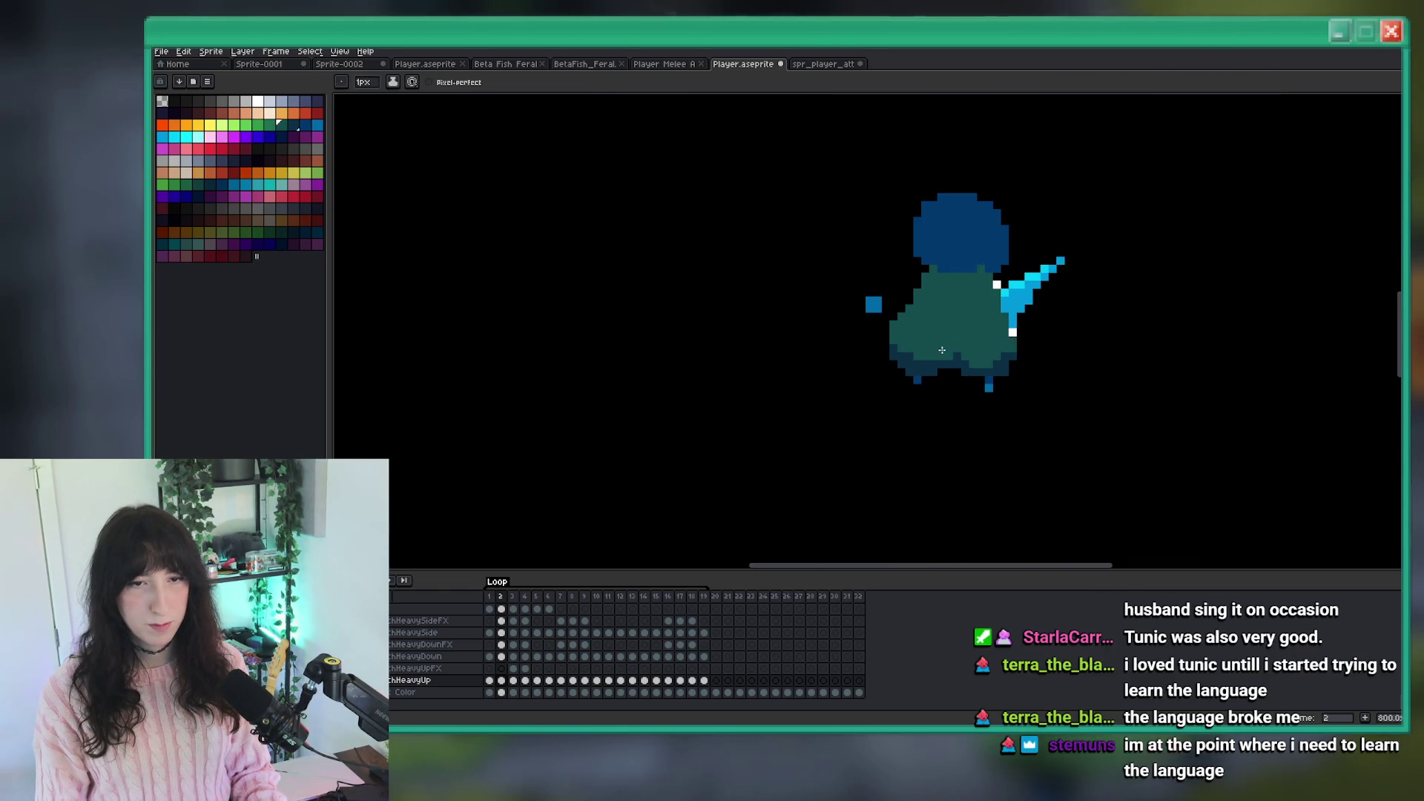
pyautogui.scroll(-3, 950, 371)
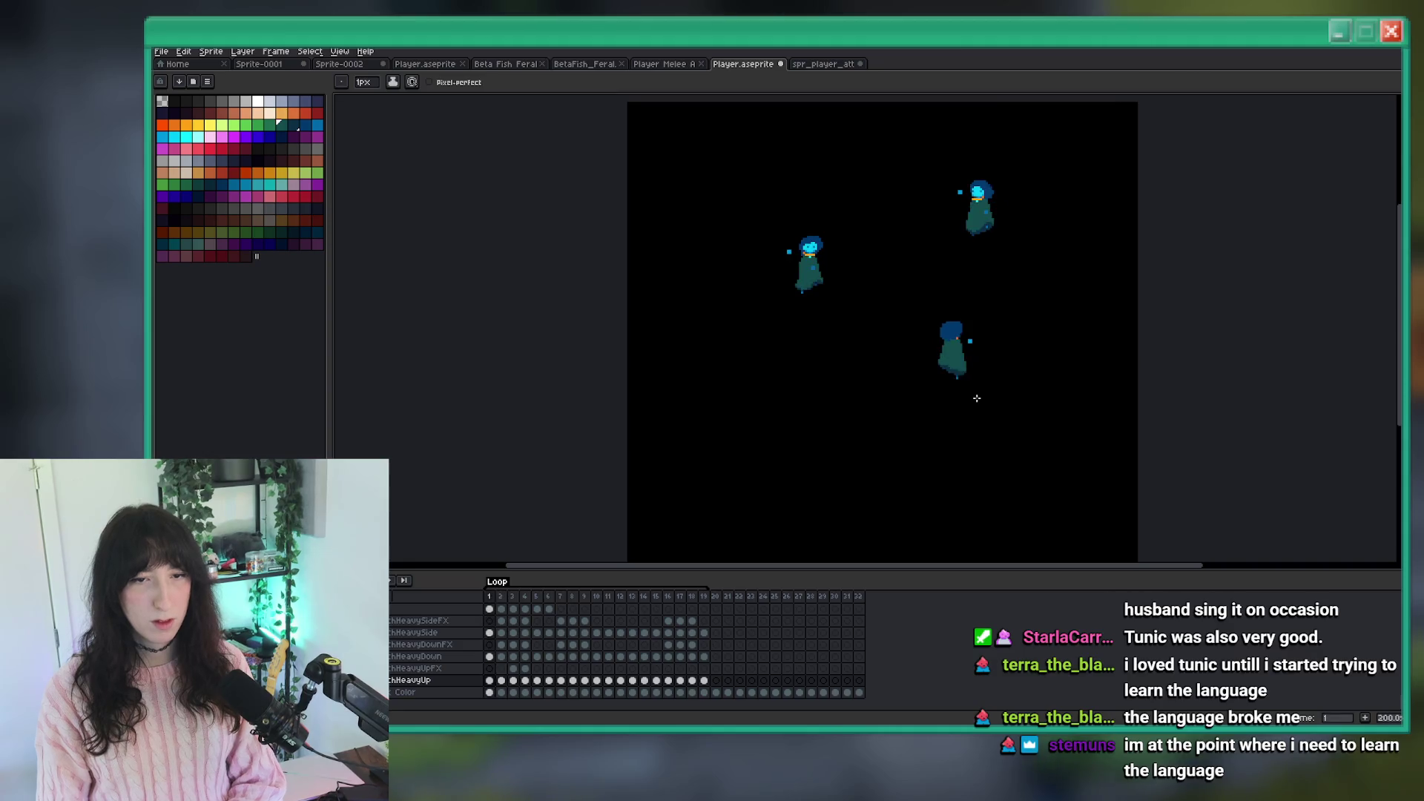
pyautogui.scroll(4, 935, 363)
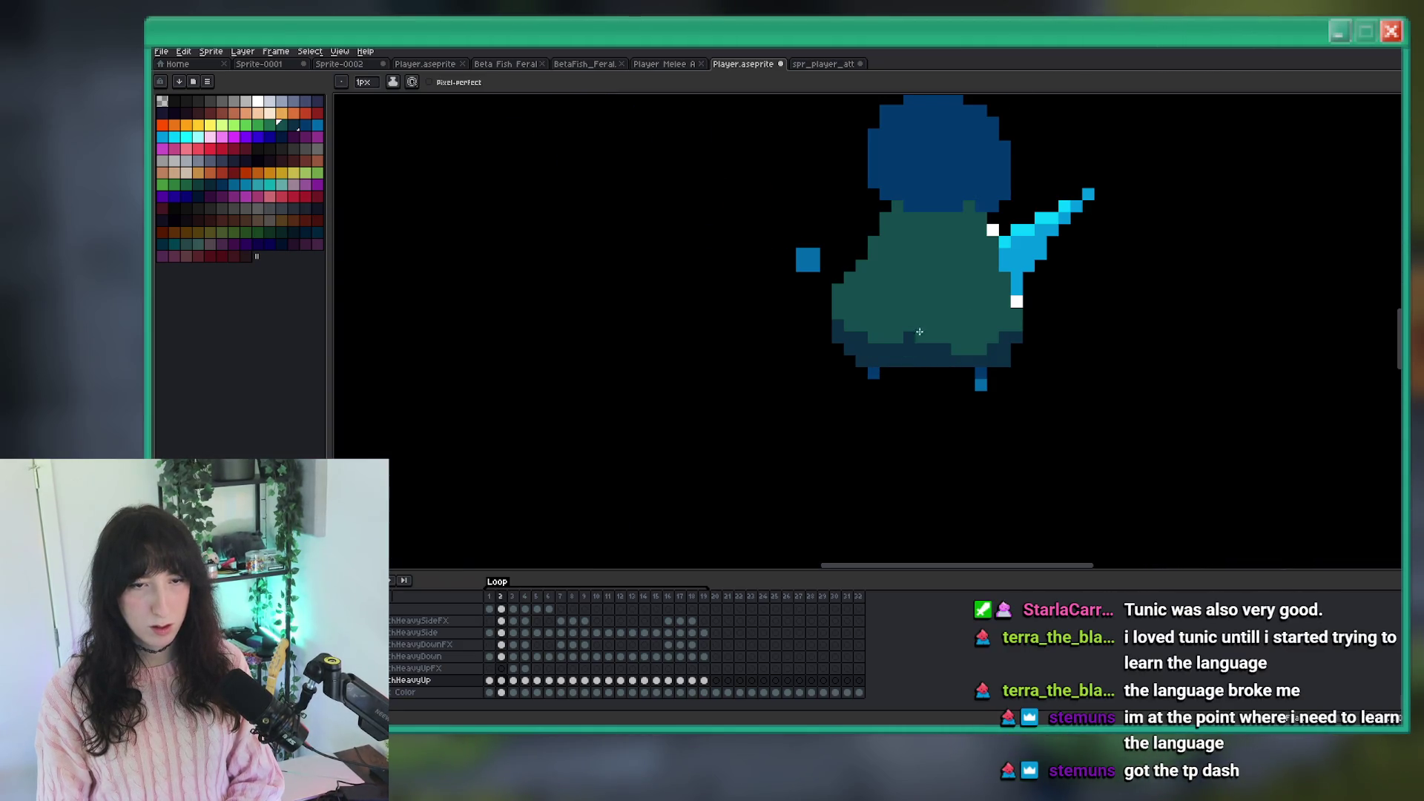
pyautogui.scroll(-2, 946, 342)
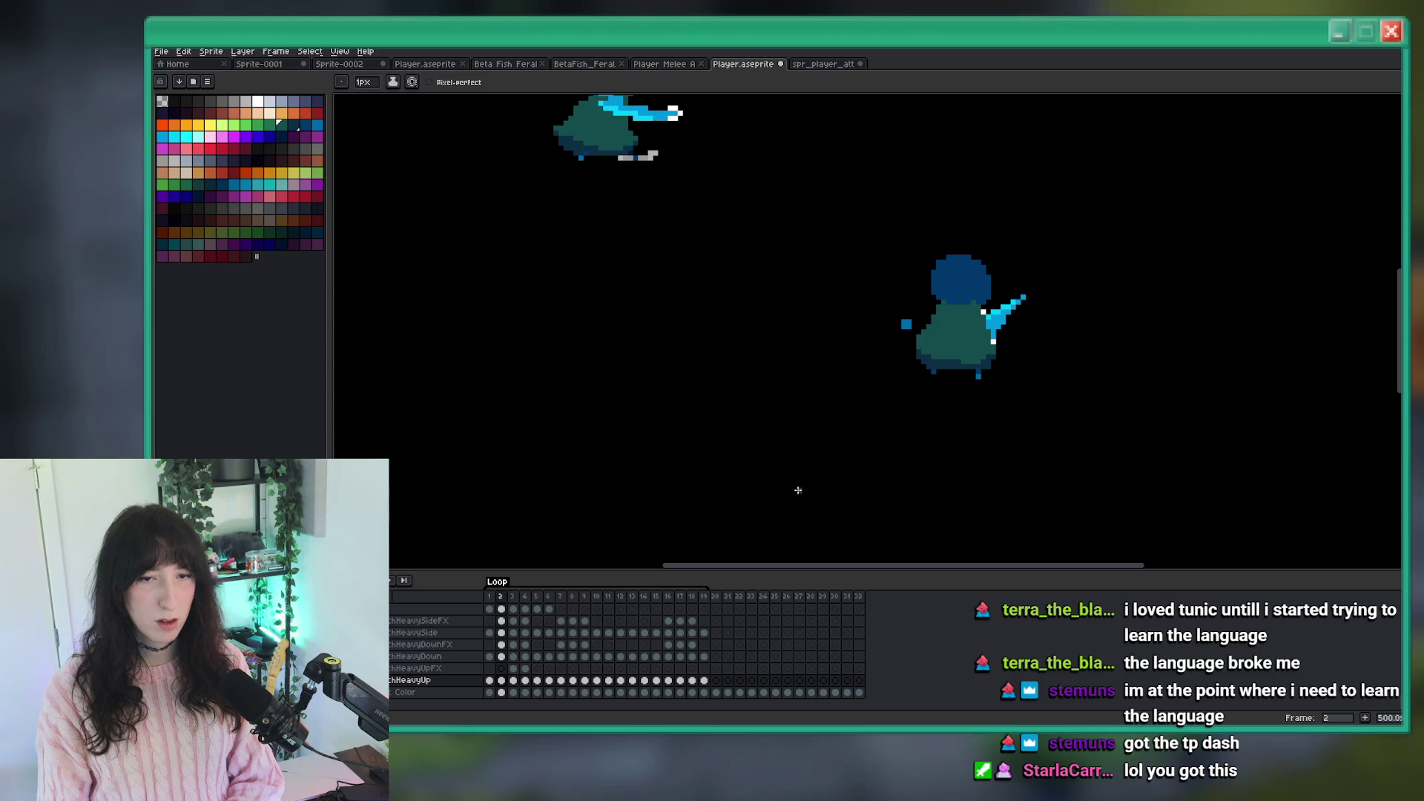
# Sample a colour from frame 3 of the HeavyUpFX layer and return to frame 2 with the pencil.
pyautogui.click(513, 670)
pyautogui.press('i')
pyautogui.scroll(6, 932, 380)
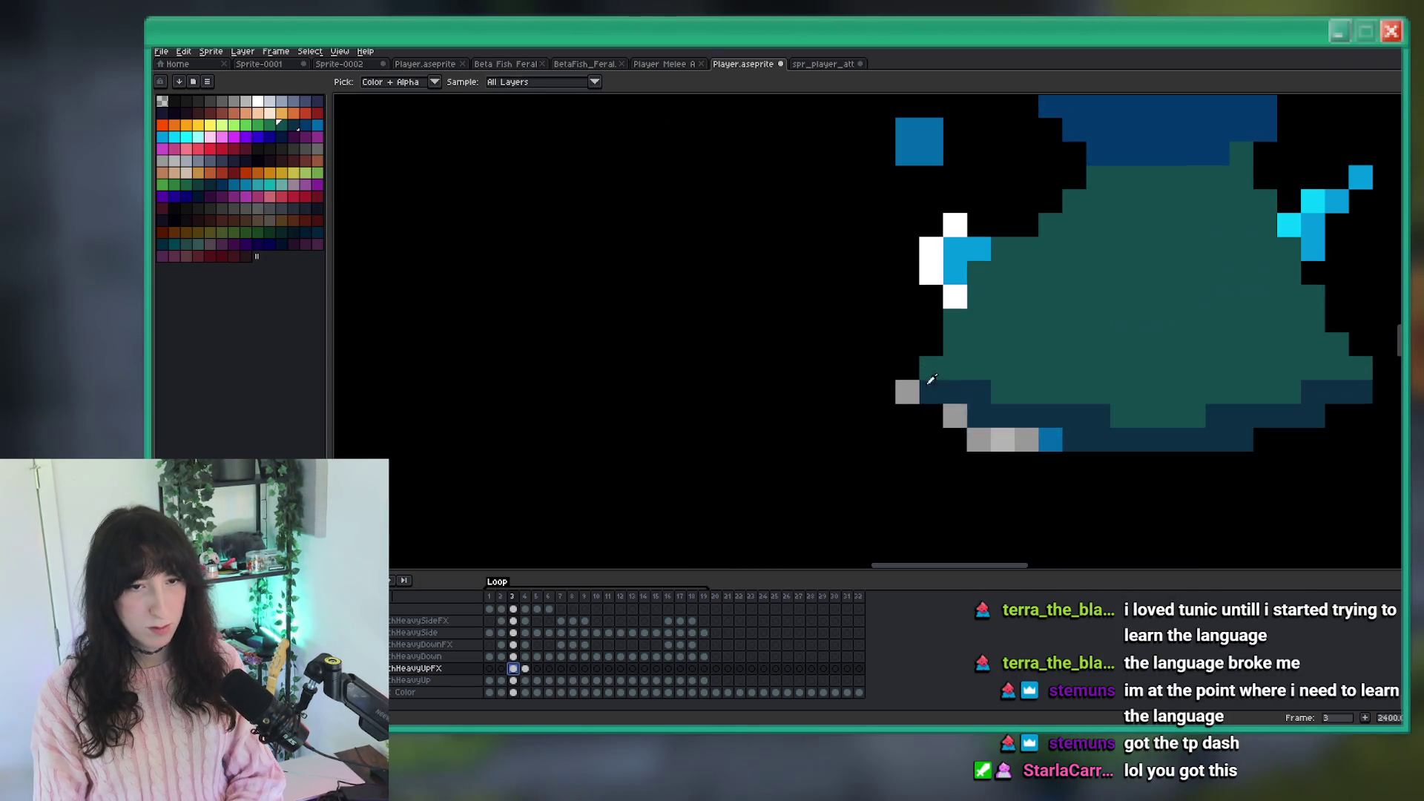
pyautogui.press('Left')
pyautogui.press('b')
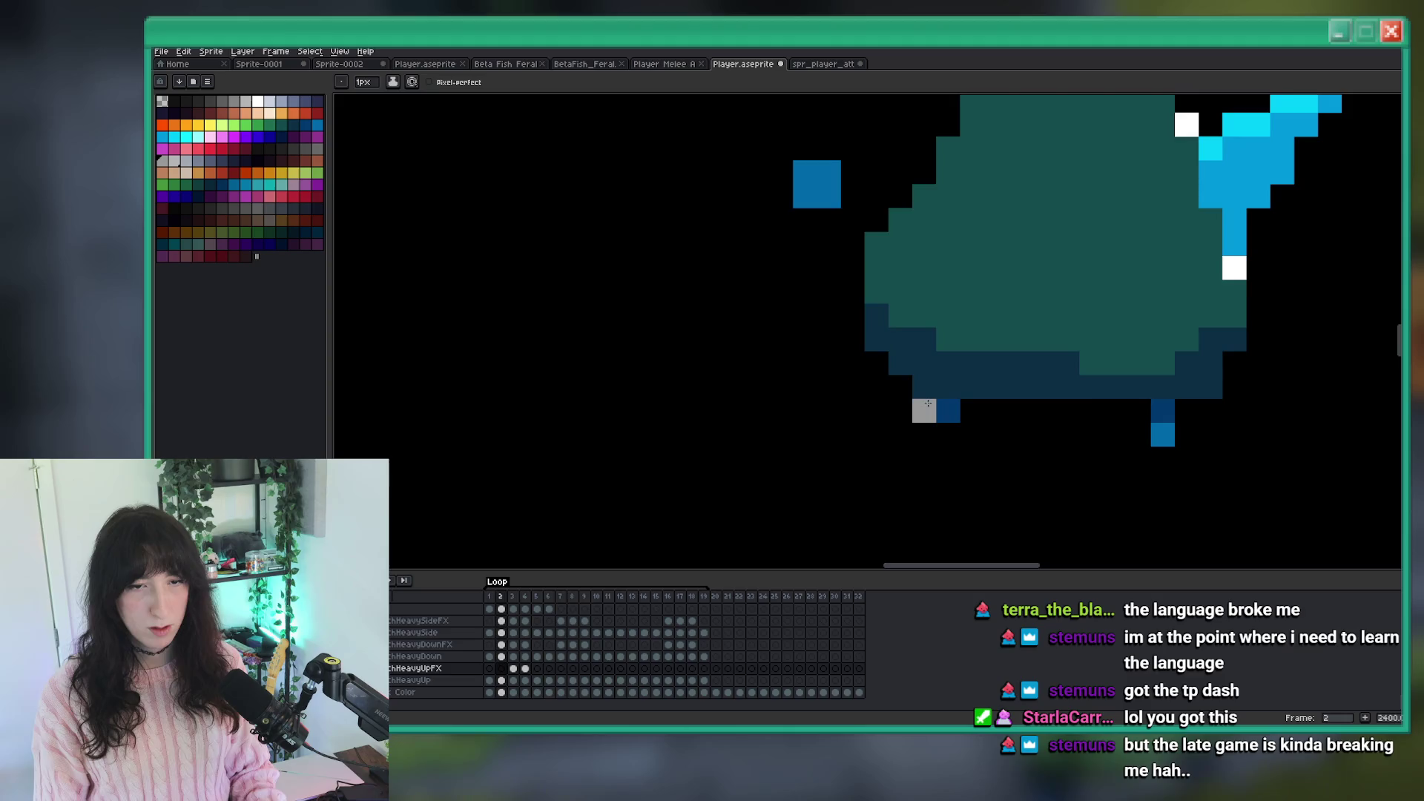
pyautogui.scroll(-2, 928, 415)
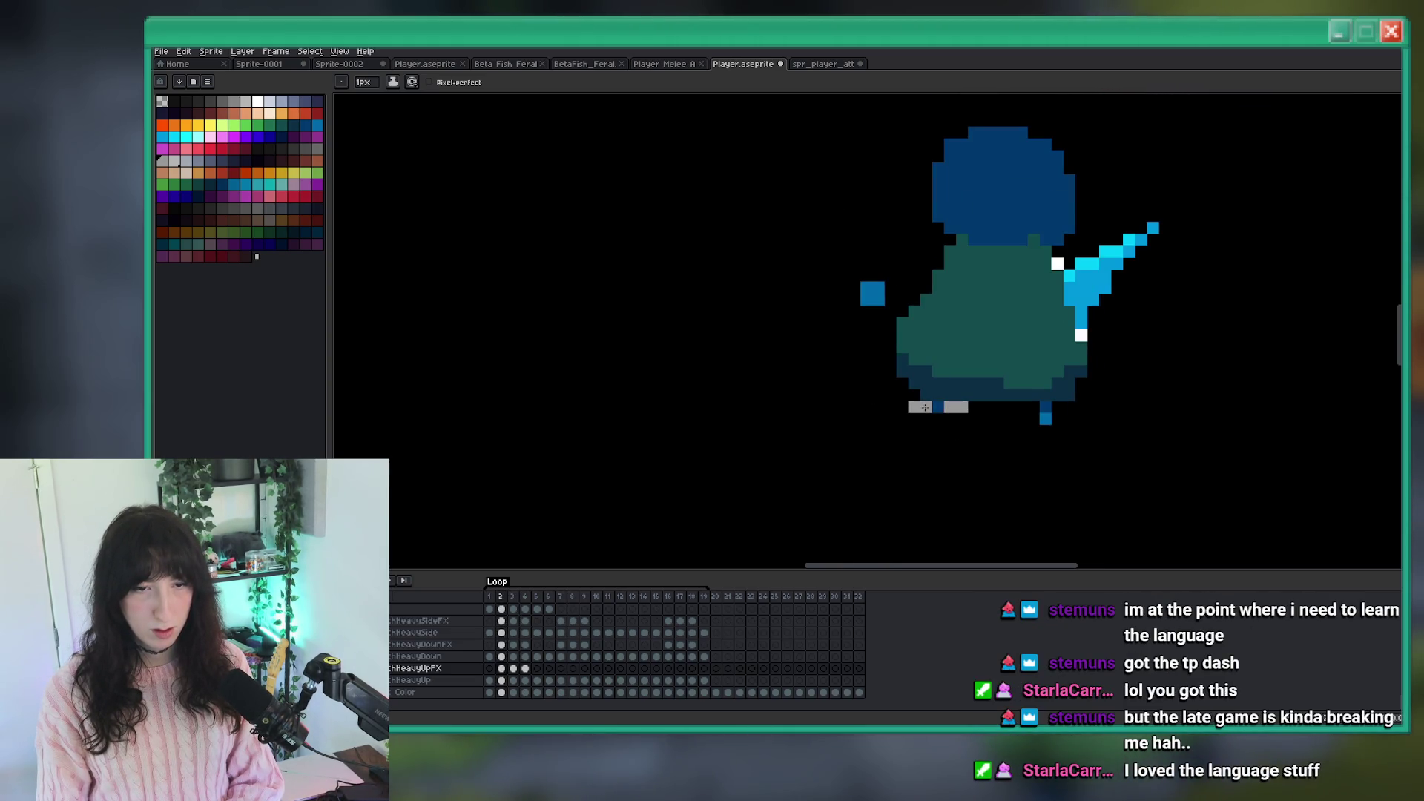
pyautogui.moveTo(902, 407); pyautogui.dragTo(891, 394)
pyautogui.scroll(-2, 980, 407)
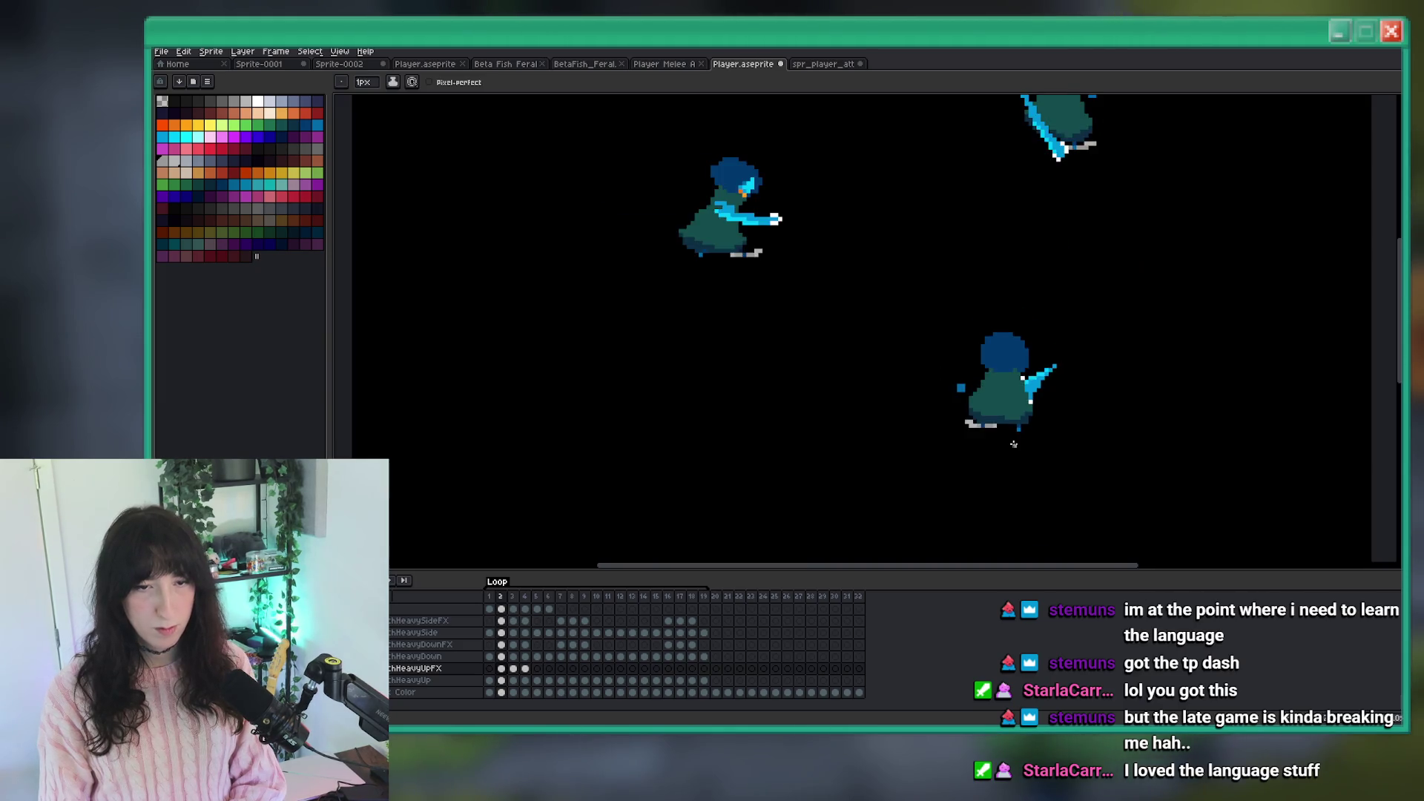
pyautogui.press('Right')
pyautogui.scroll(1, 1021, 443)
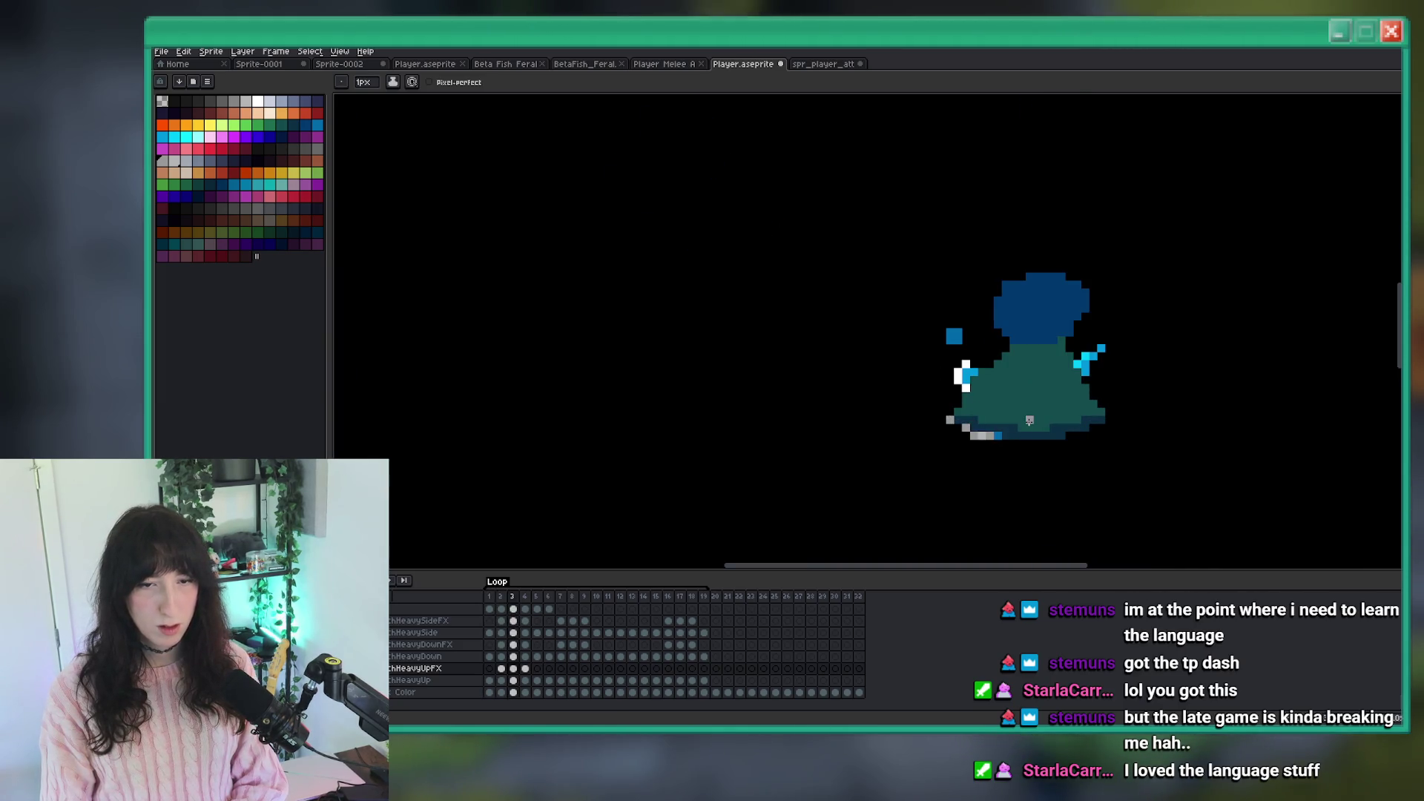
pyautogui.scroll(-3, 949, 420)
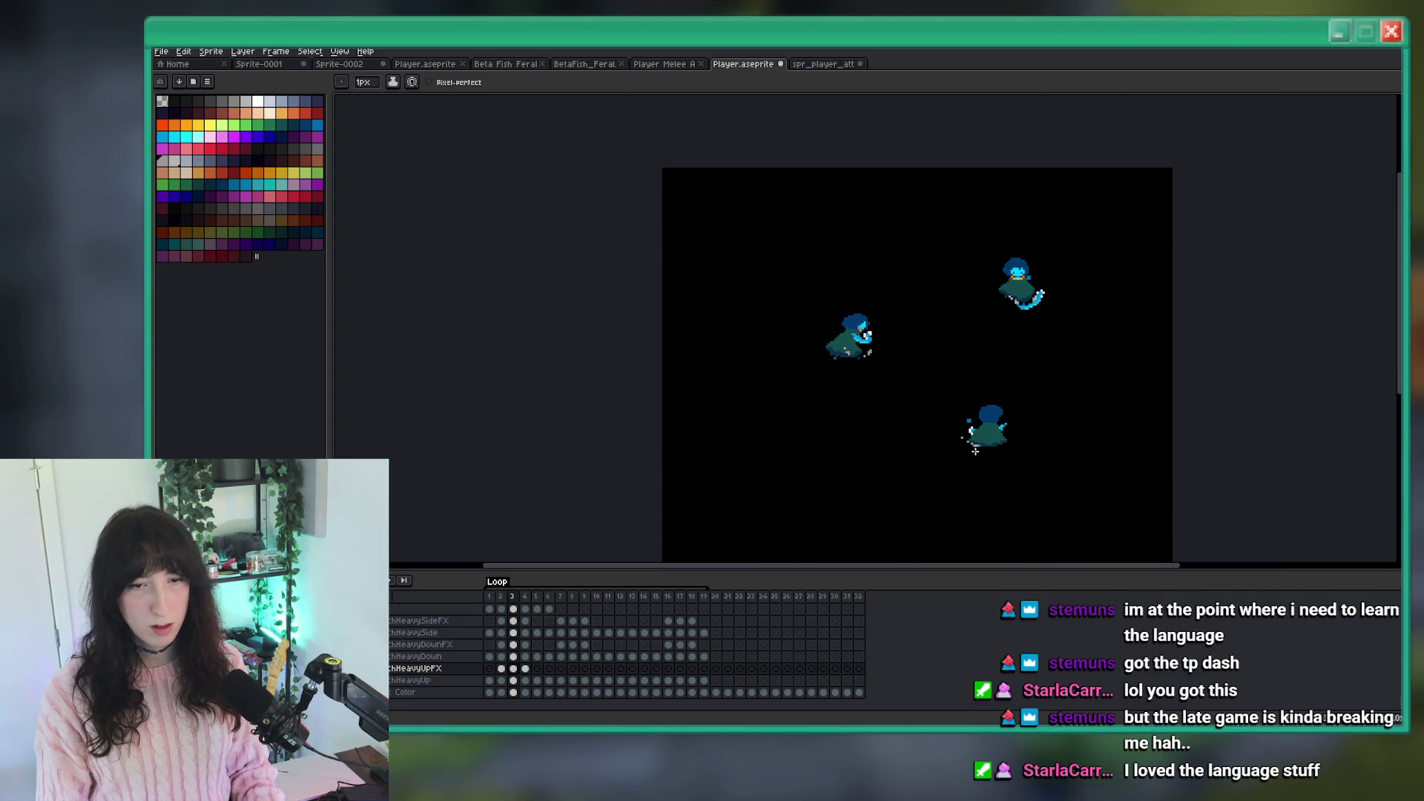
pyautogui.press('Right')
pyautogui.scroll(2, 968, 438)
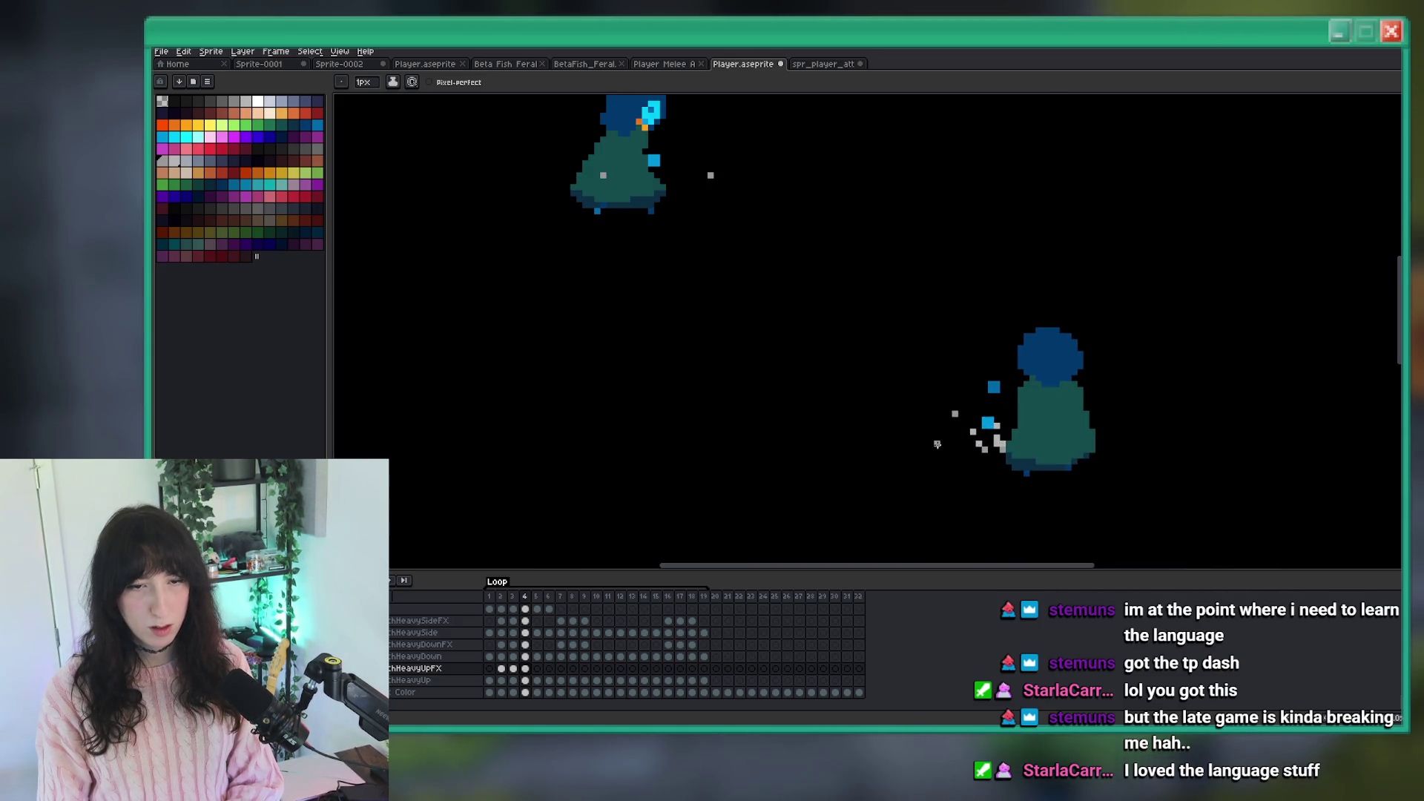
pyautogui.scroll(-2, 955, 478)
pyautogui.scroll(-2, 949, 475)
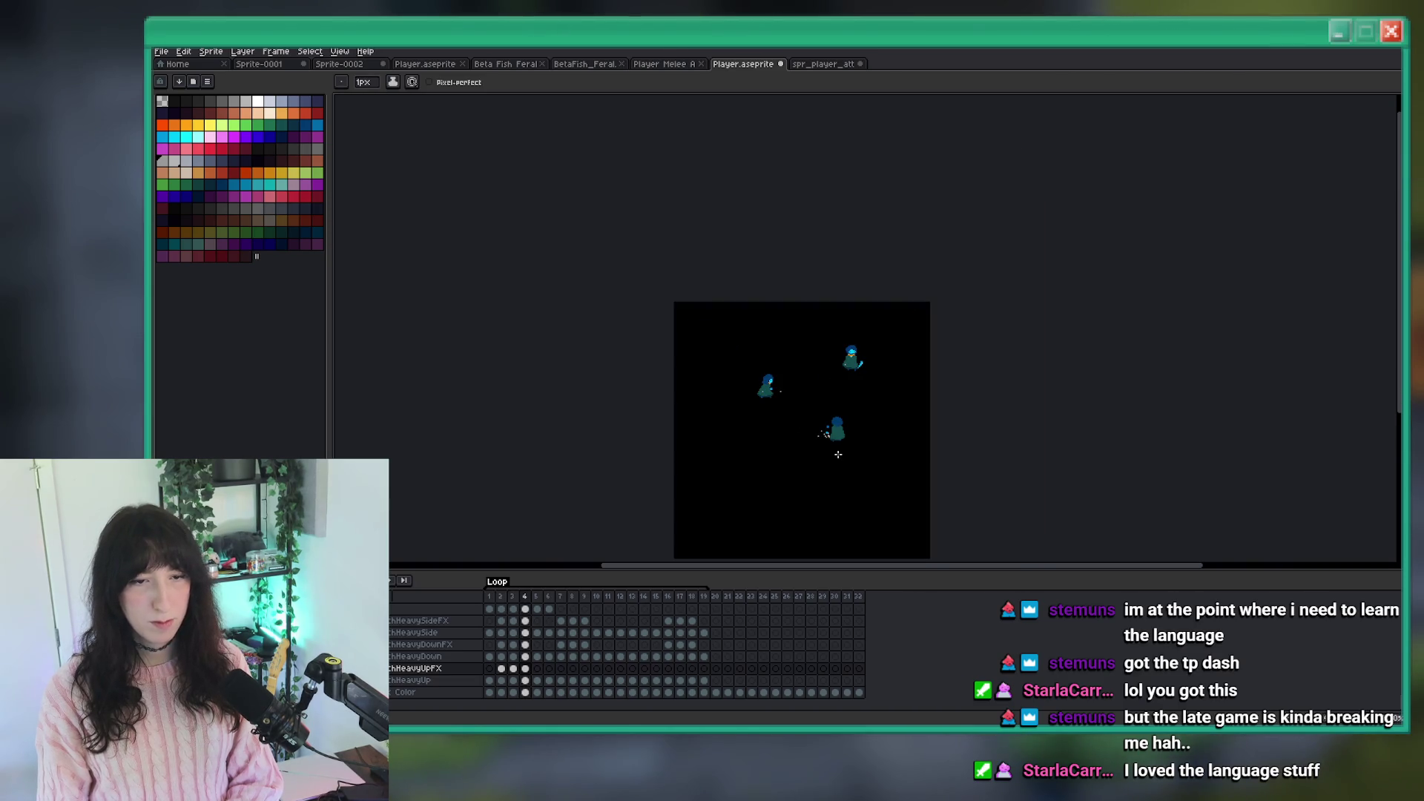
pyautogui.scroll(3, 773, 489)
pyautogui.press('Left')
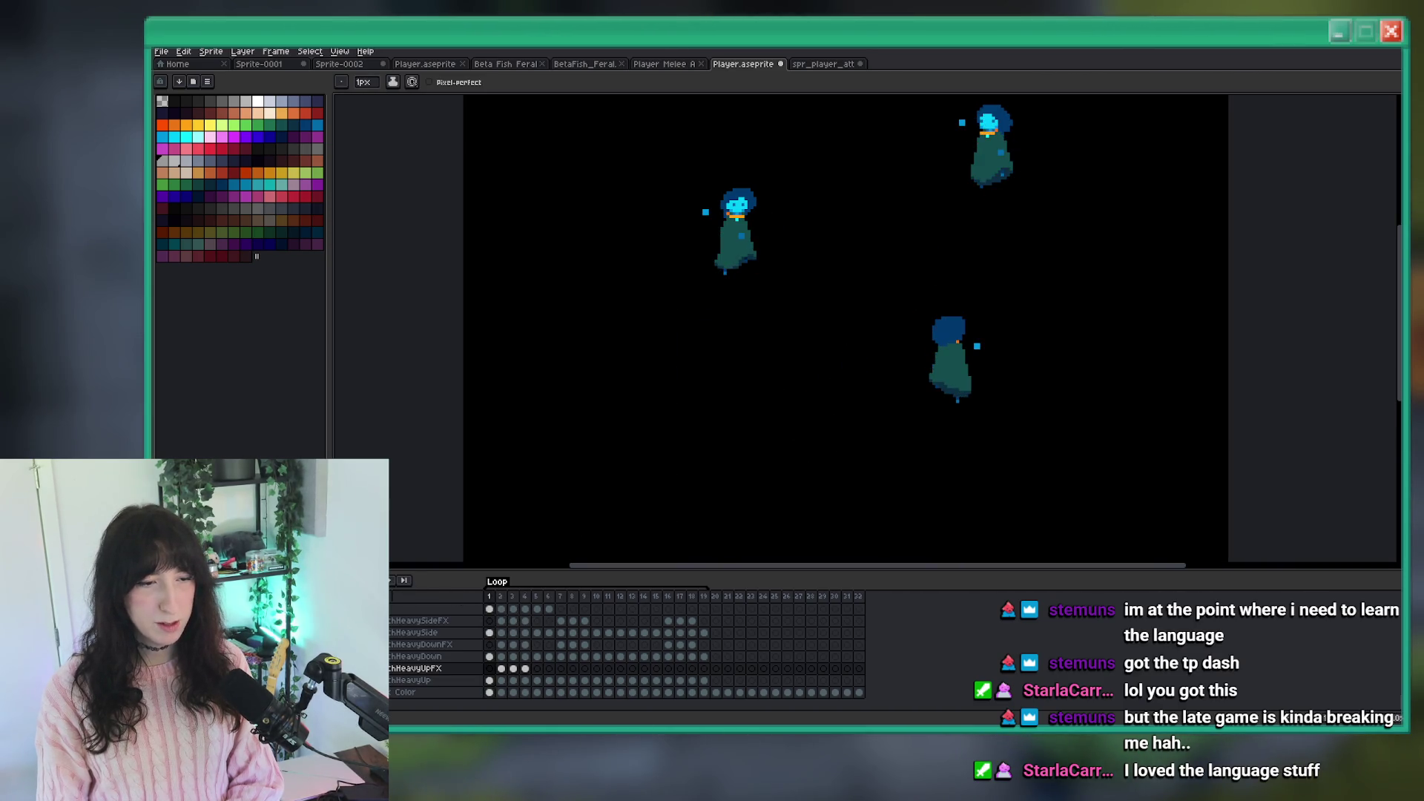
pyautogui.press('Return')
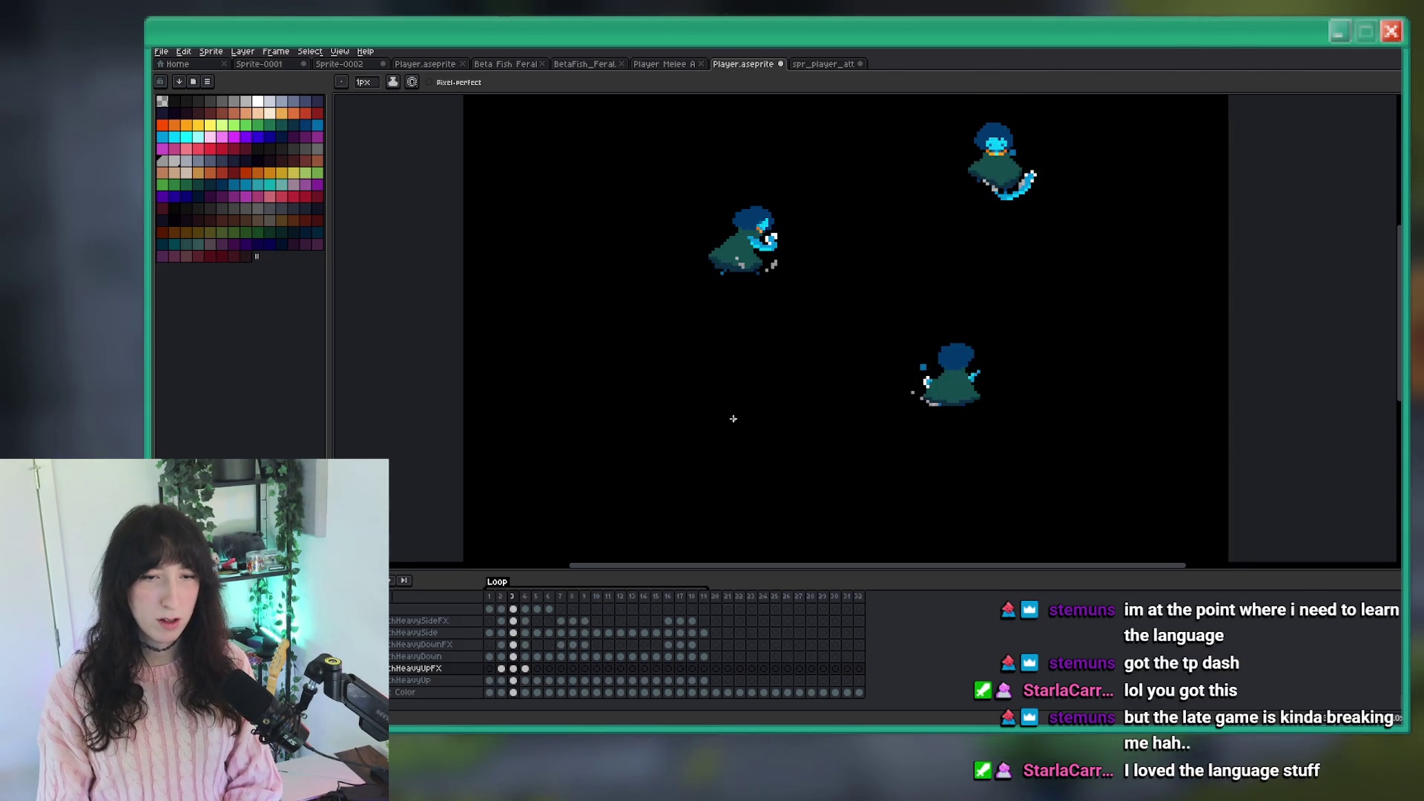
pyautogui.scroll(2, 897, 380)
pyautogui.scroll(3, 897, 379)
pyautogui.scroll(-5, 880, 409)
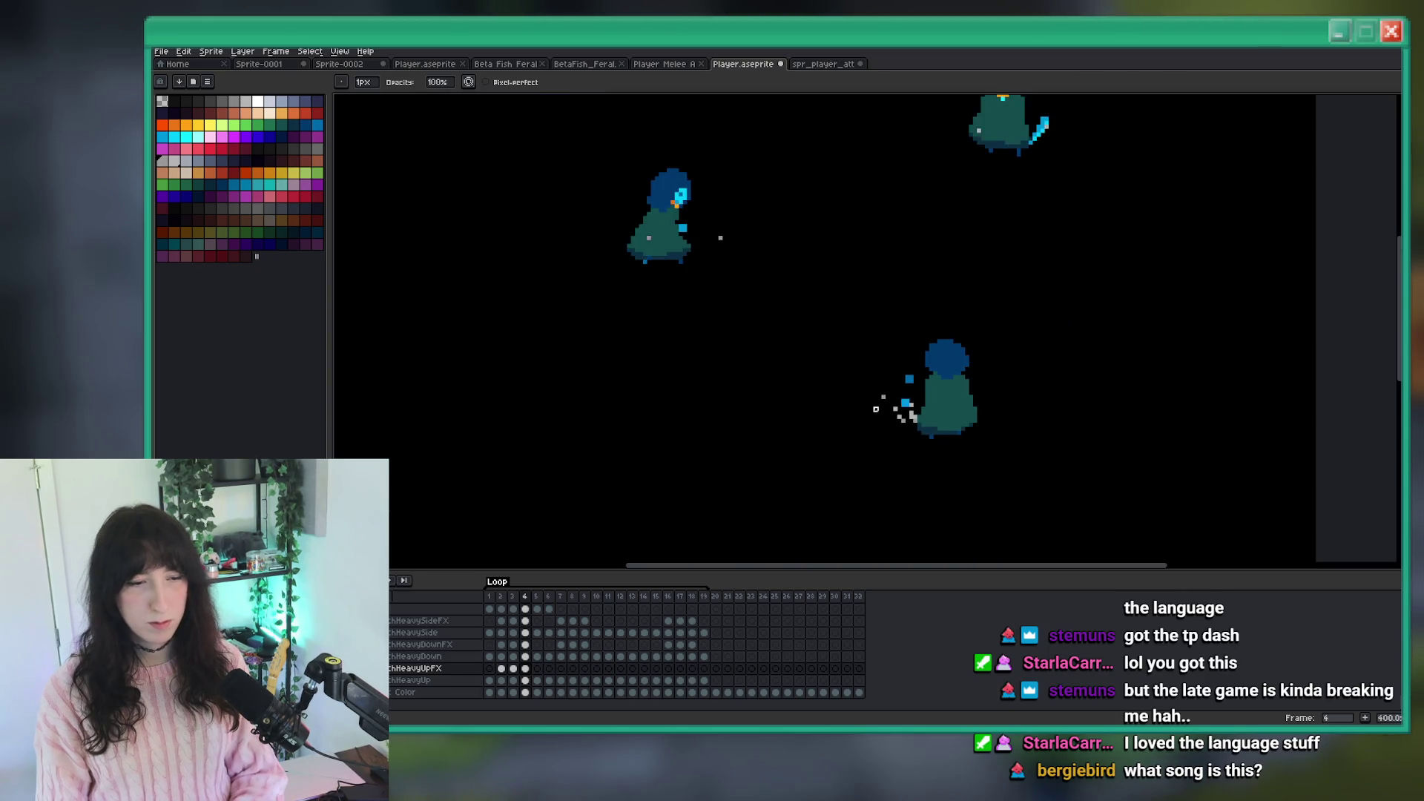
pyautogui.scroll(4, 879, 414)
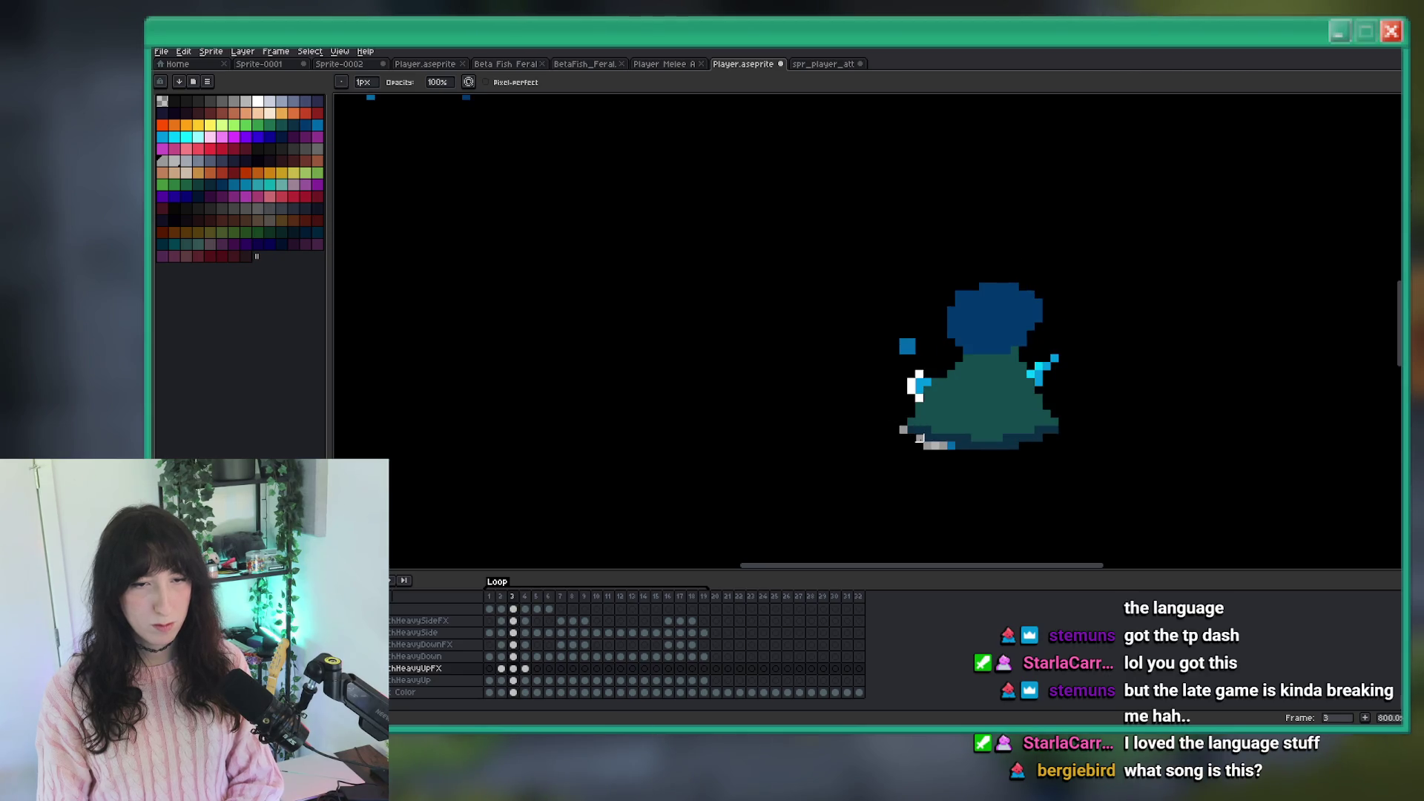
pyautogui.scroll(-2, 904, 422)
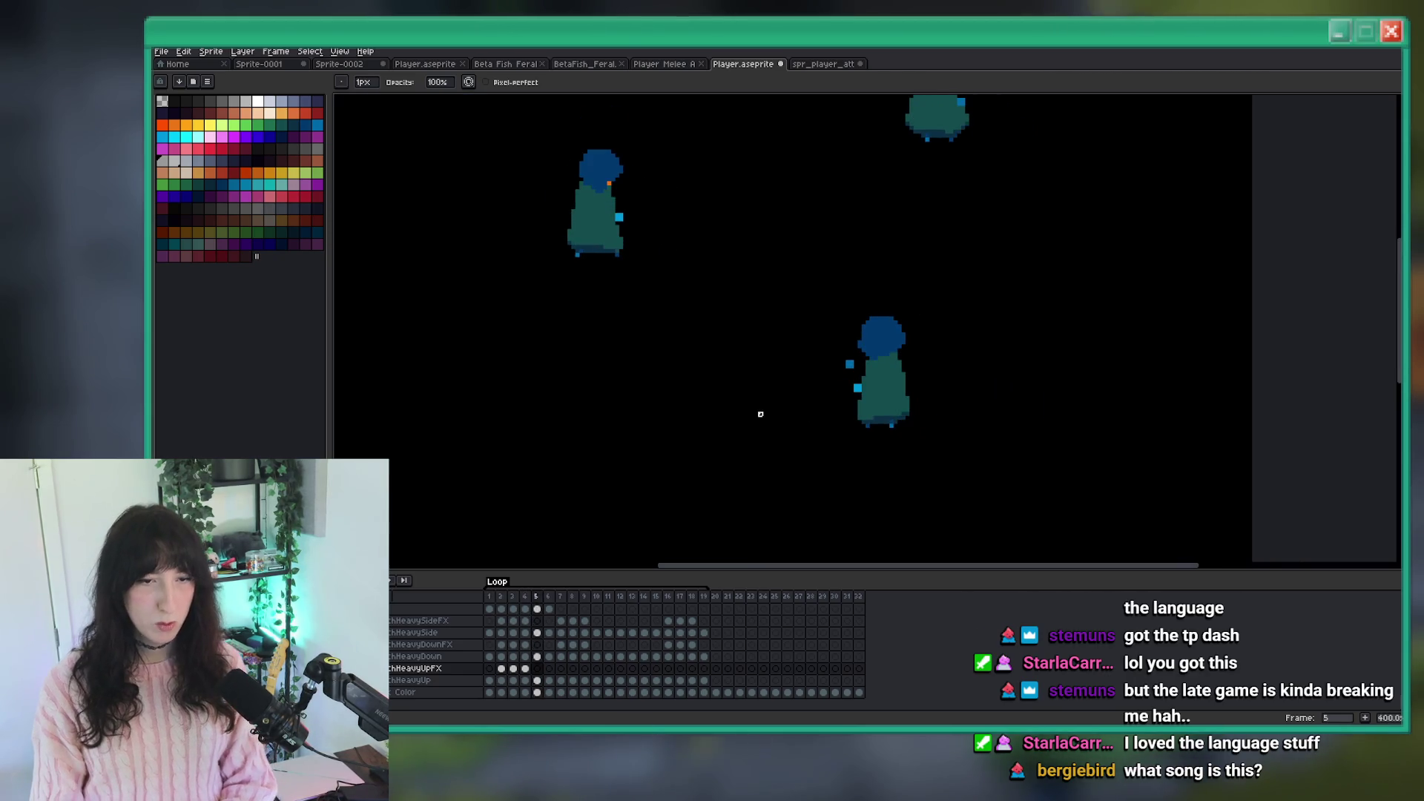
pyautogui.scroll(2, 904, 410)
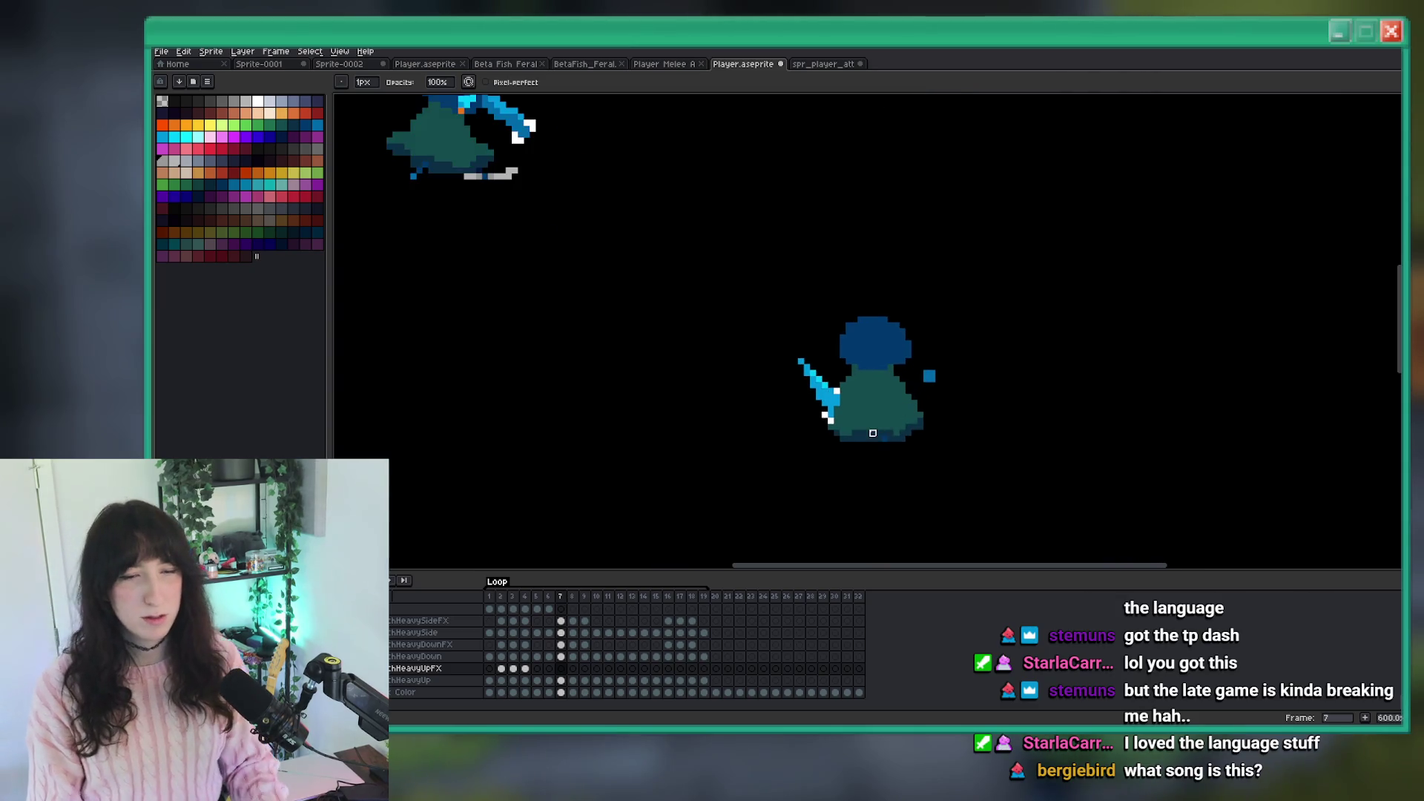
pyautogui.press('e')
pyautogui.scroll(1, 846, 437)
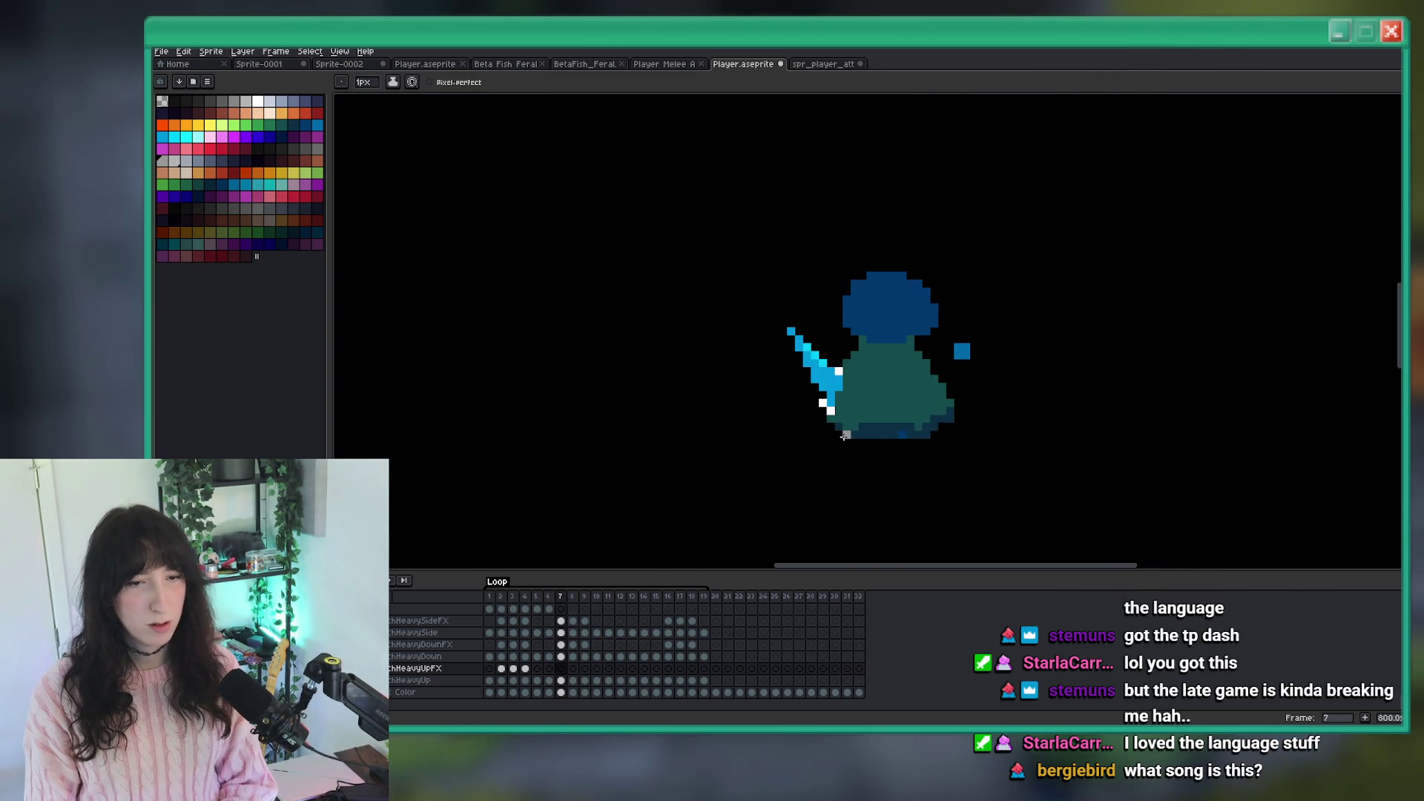
pyautogui.scroll(3, 846, 437)
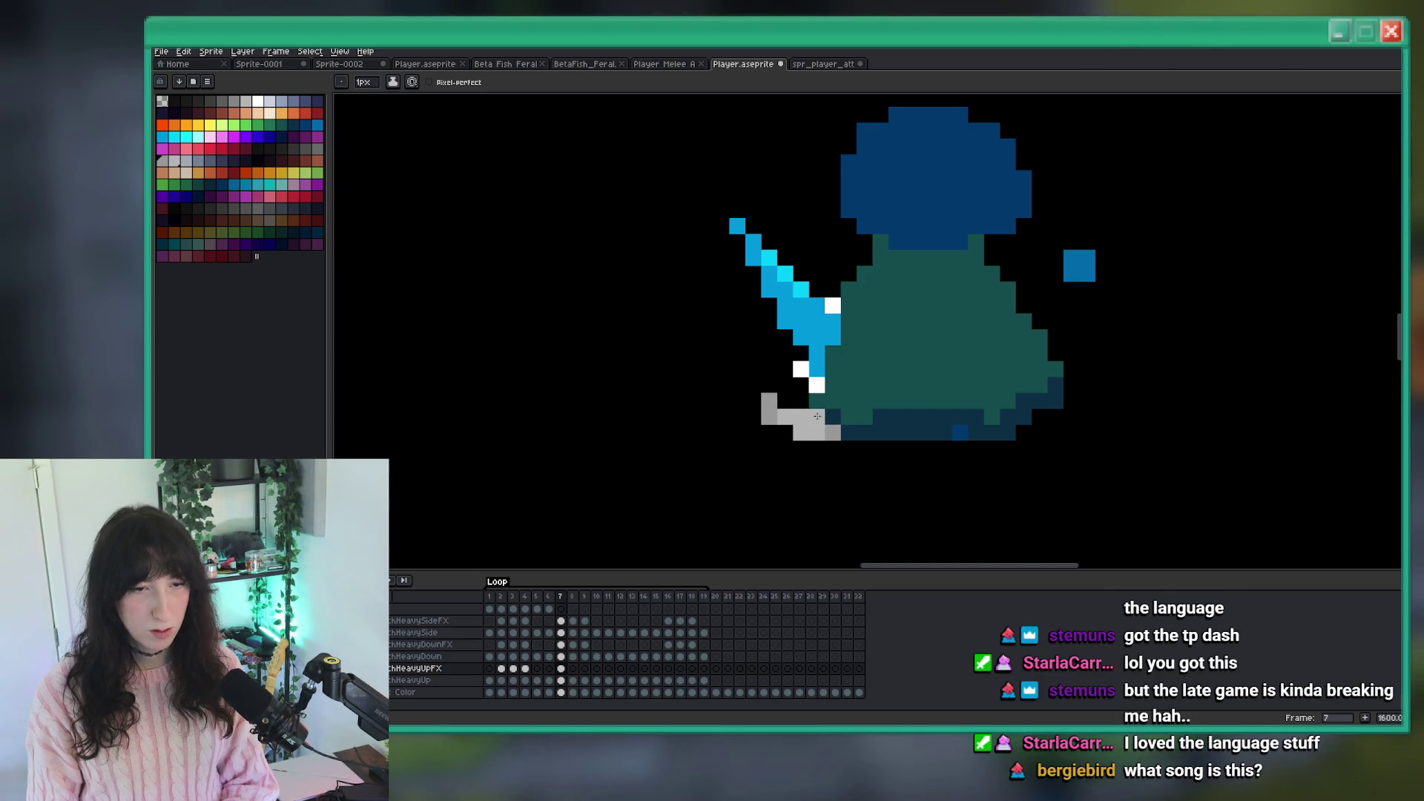
pyautogui.scroll(-5, 807, 416)
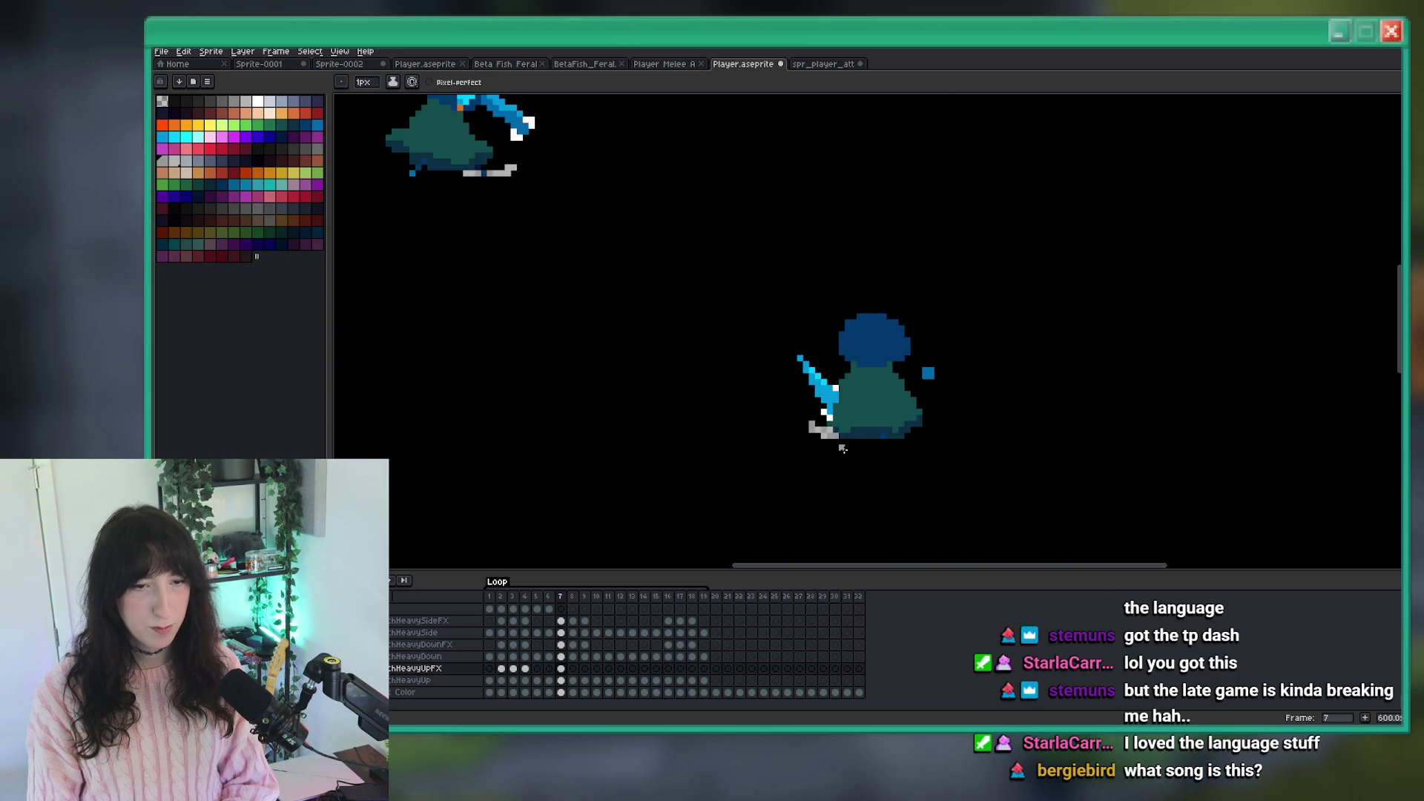
pyautogui.scroll(2, 846, 504)
pyautogui.scroll(-1, 846, 504)
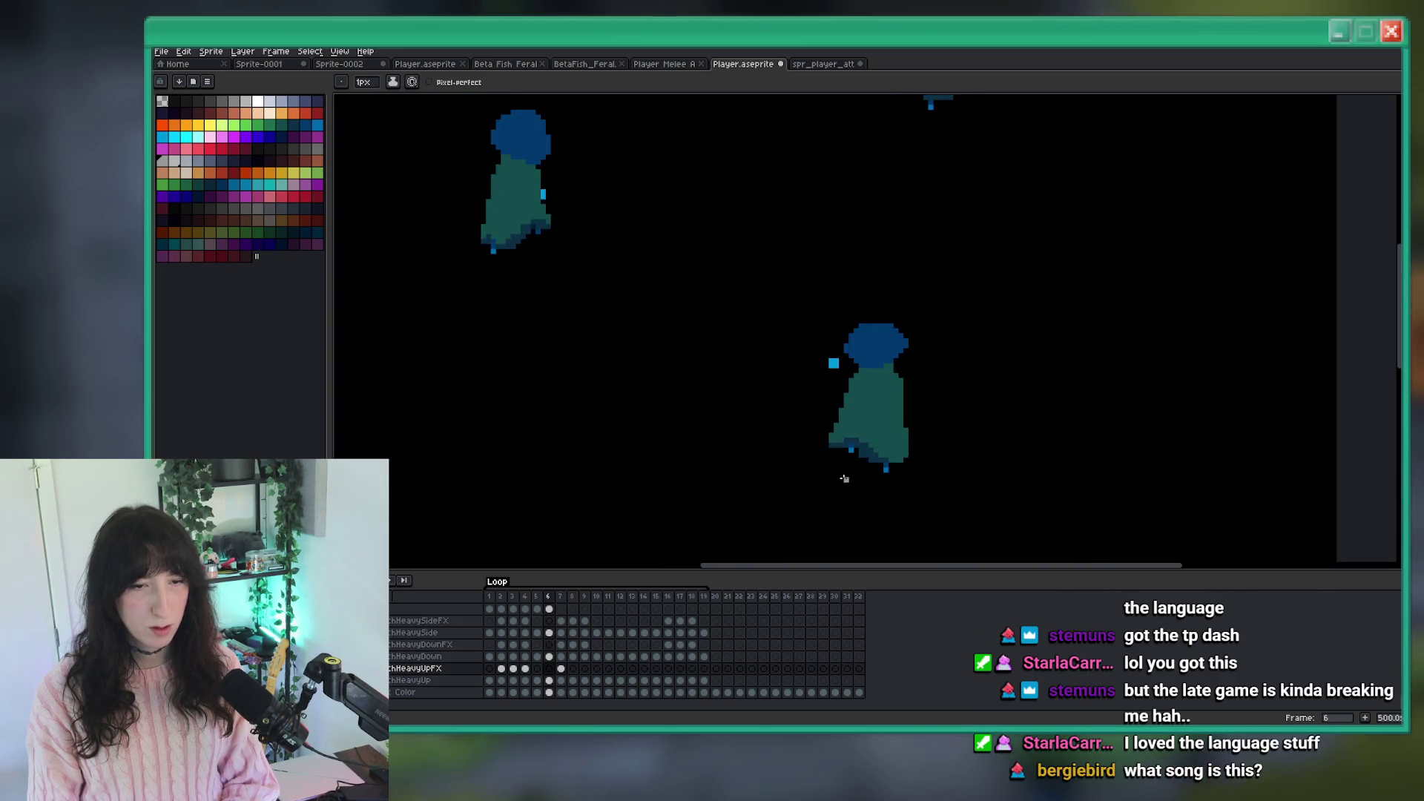
pyautogui.scroll(2, 834, 488)
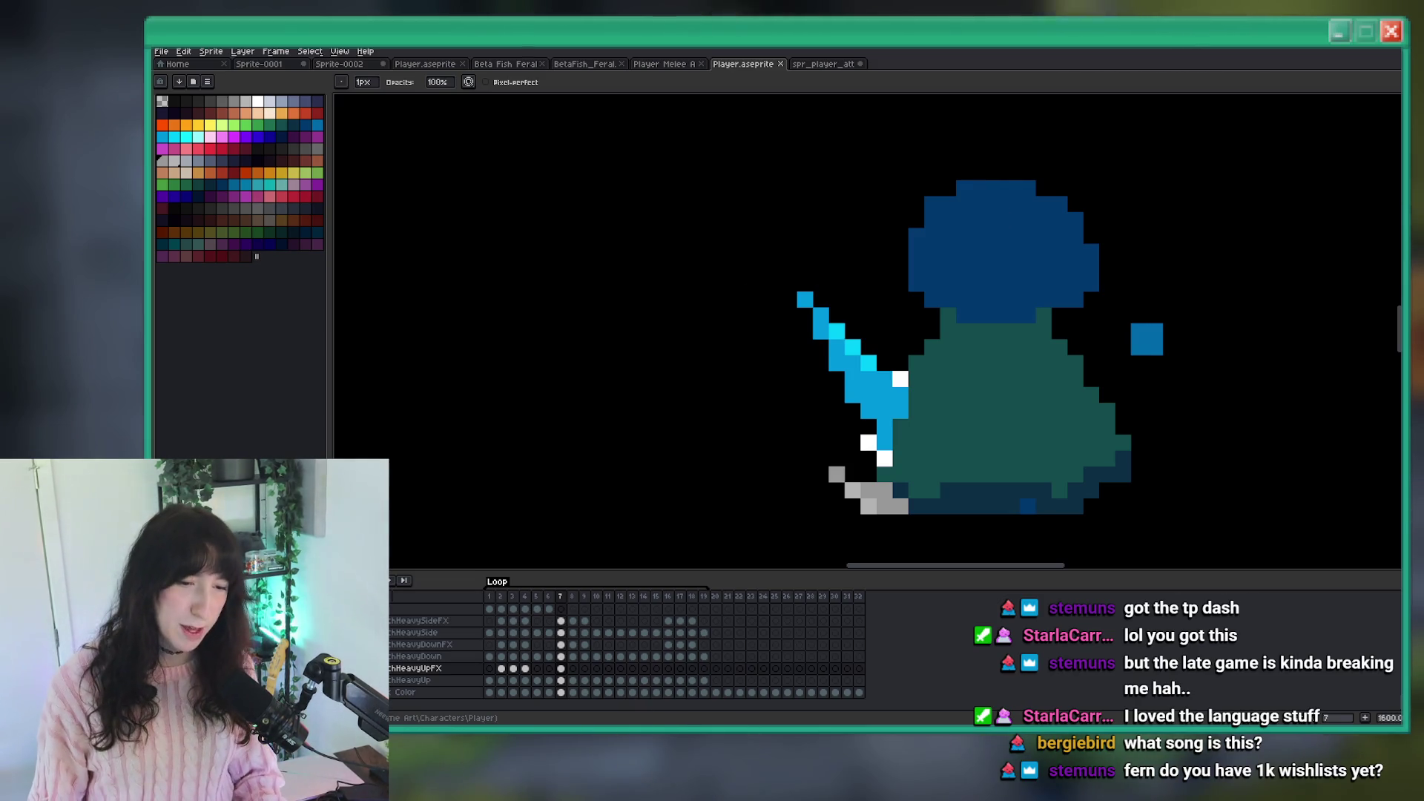
pyautogui.hotkey('alt', 'Tab')
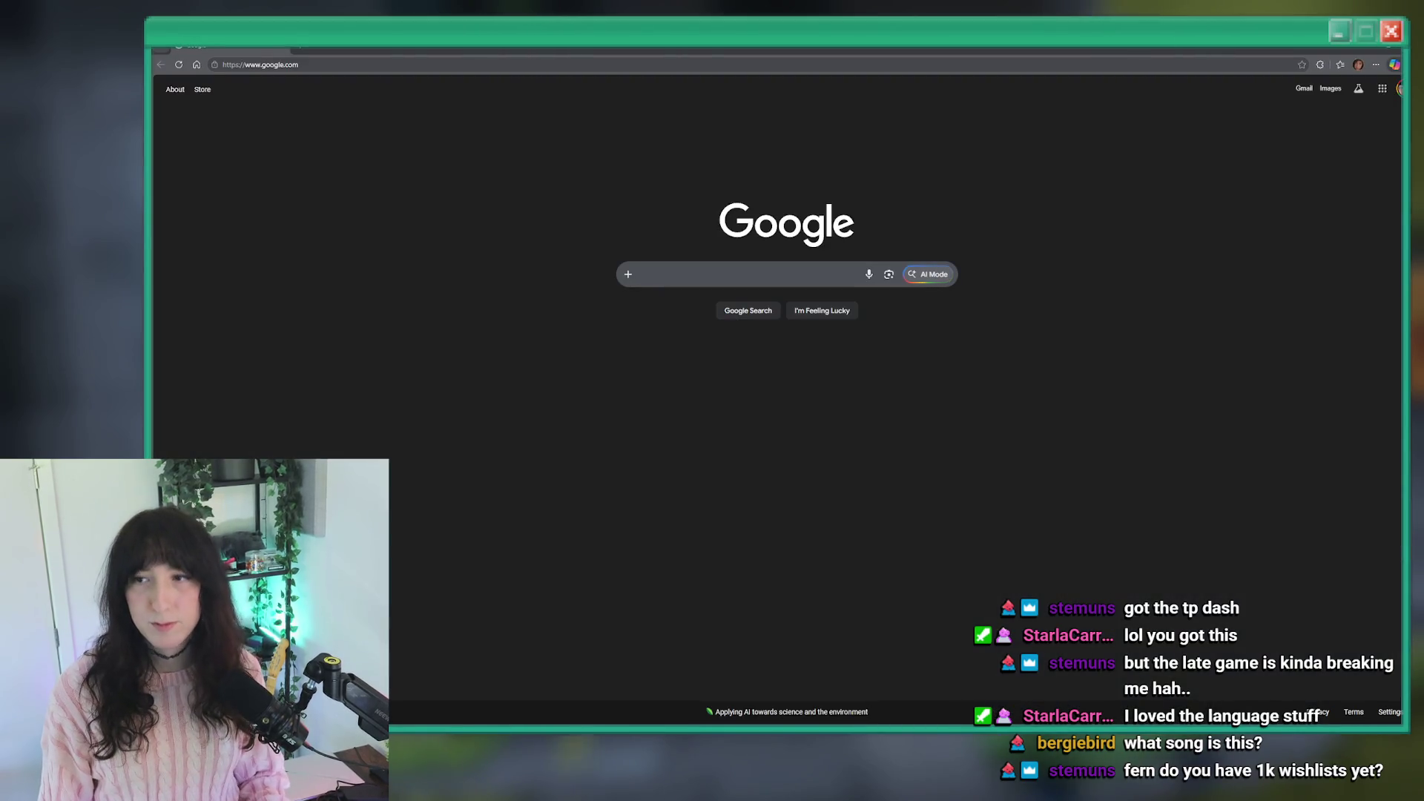
pyautogui.hotkey('alt', 'Tab')
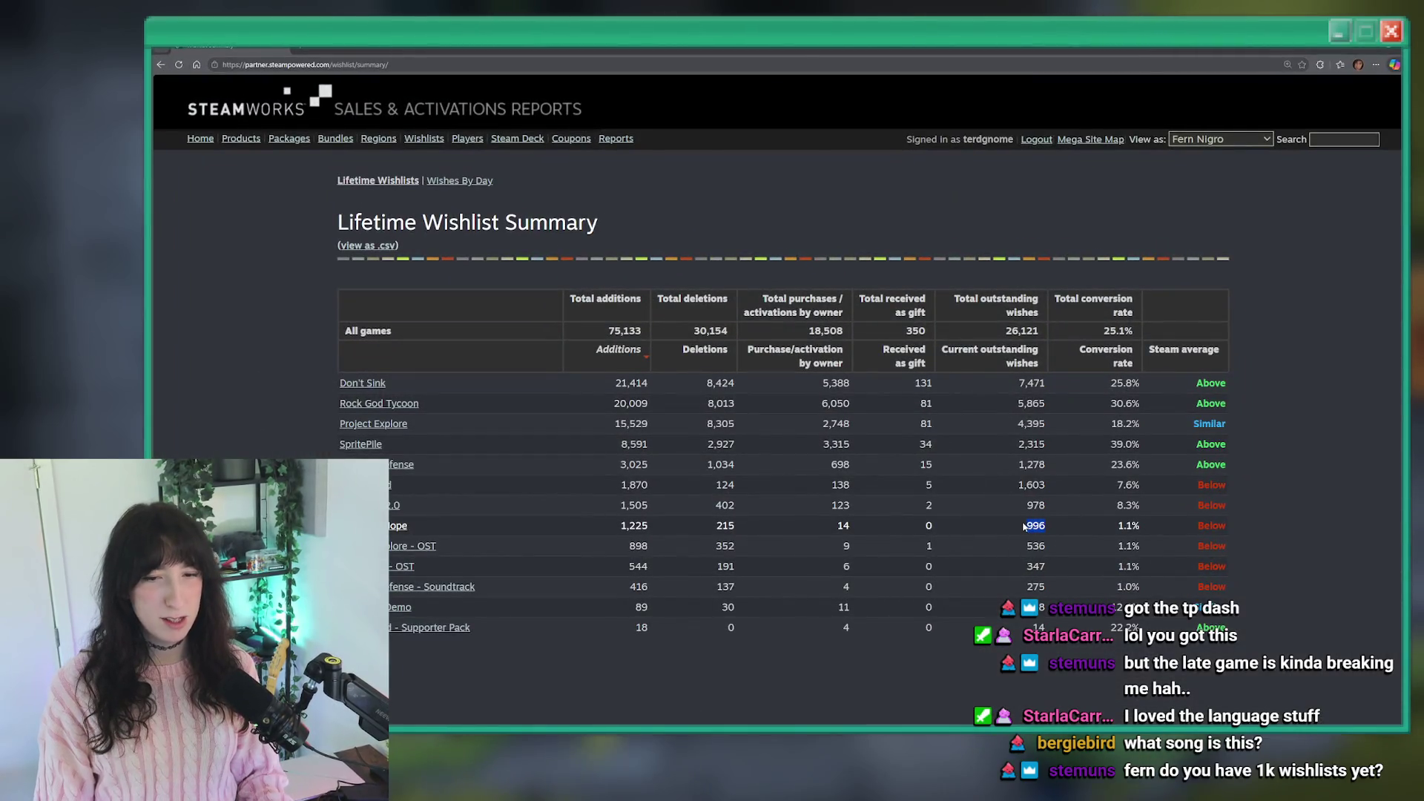
pyautogui.click(963, 518)
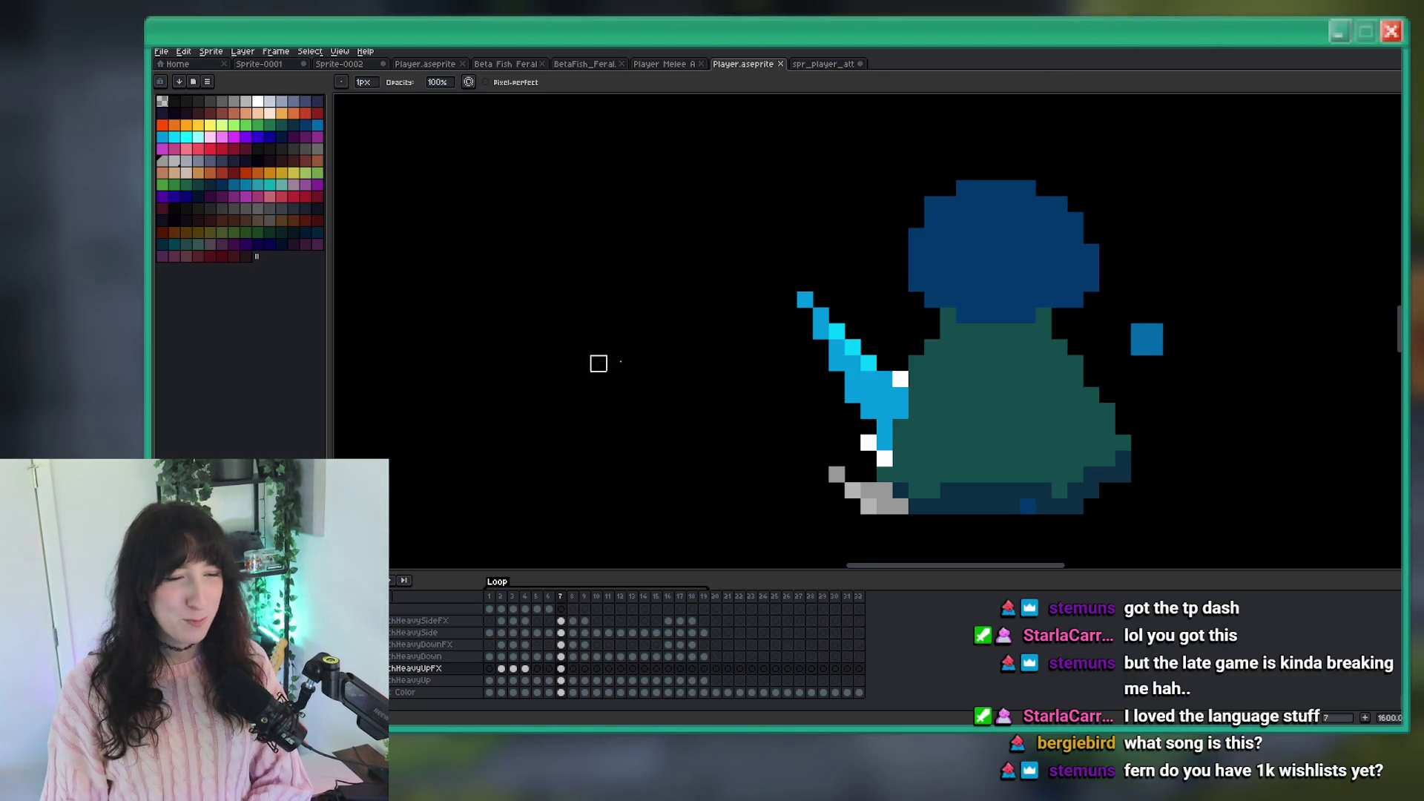
# On frame 8, paint grey dust pixels at the character's lower left and erase a stray pixel.
pyautogui.scroll(-5, 665, 350)
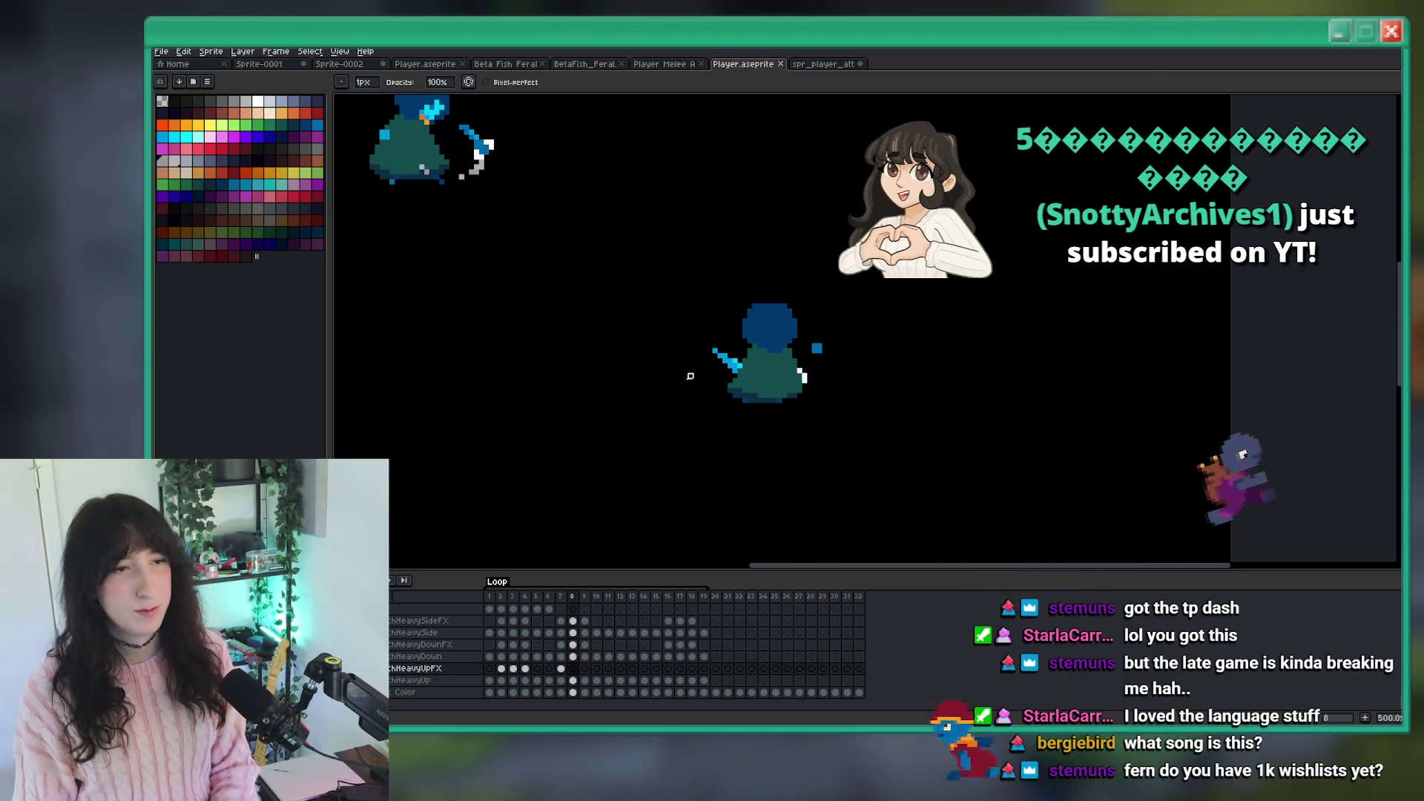
pyautogui.scroll(2, 765, 371)
pyautogui.press('Right')
pyautogui.scroll(3, 760, 395)
pyautogui.moveTo(723, 380); pyautogui.dragTo(680, 354)
pyautogui.scroll(-5, 661, 367)
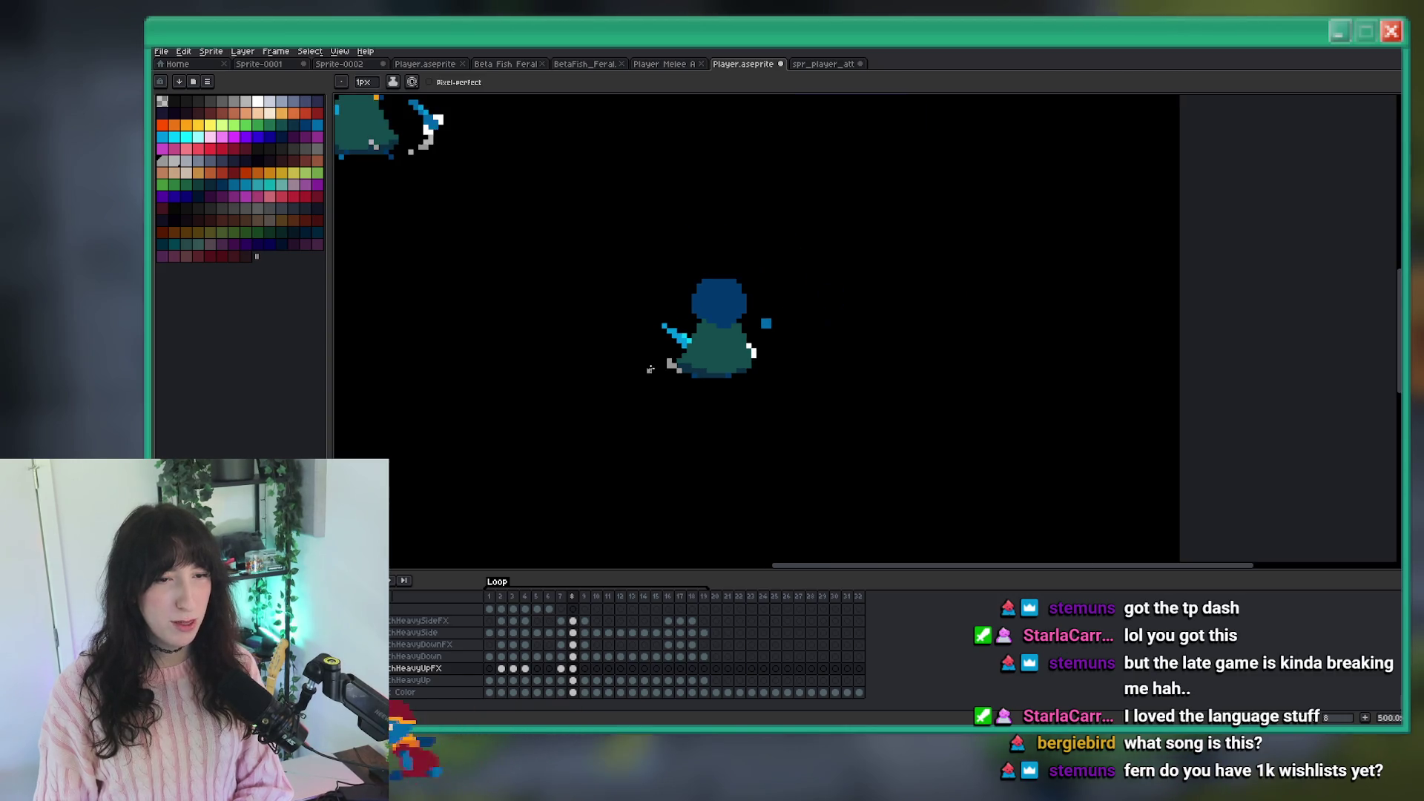
pyautogui.scroll(2, 633, 381)
pyautogui.scroll(-4, 697, 445)
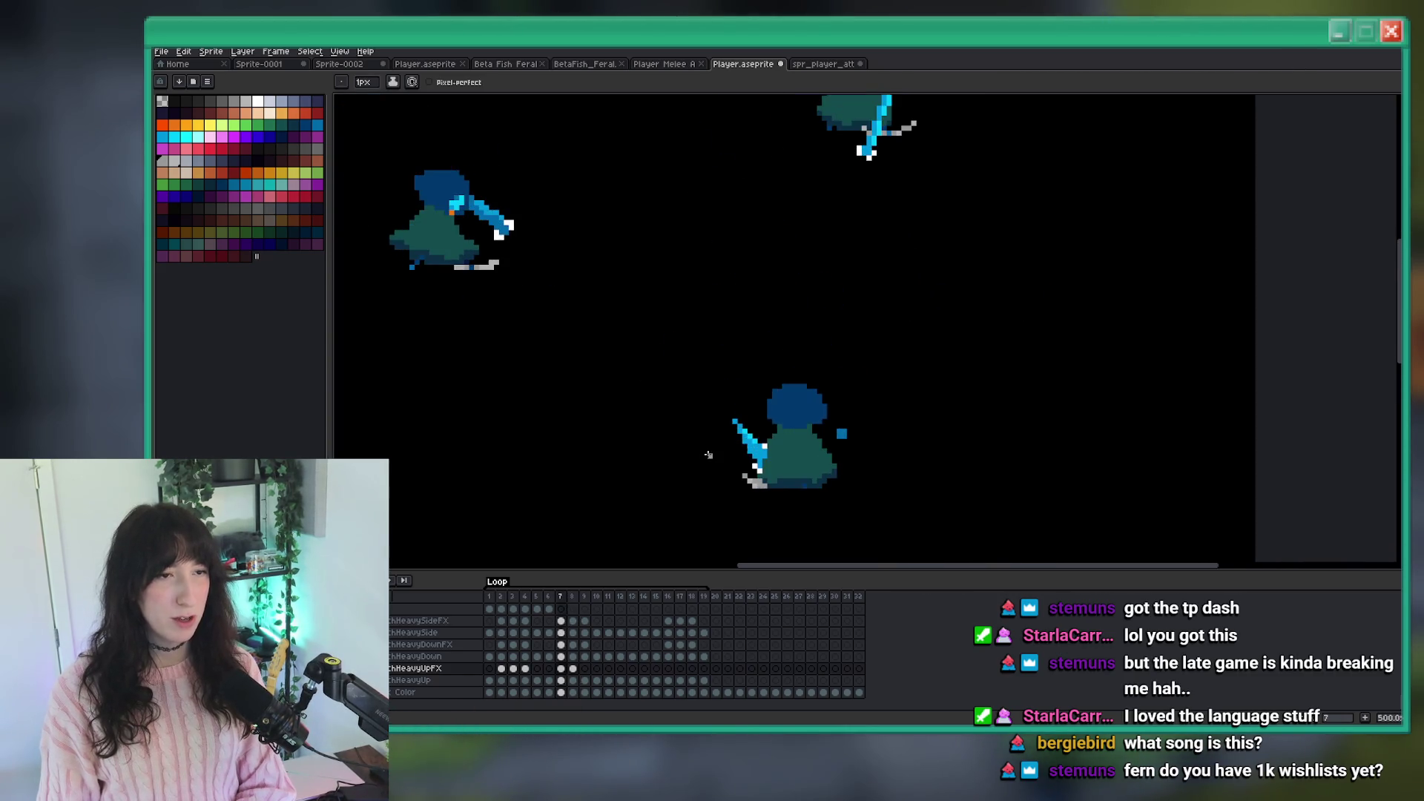
pyautogui.scroll(6, 744, 470)
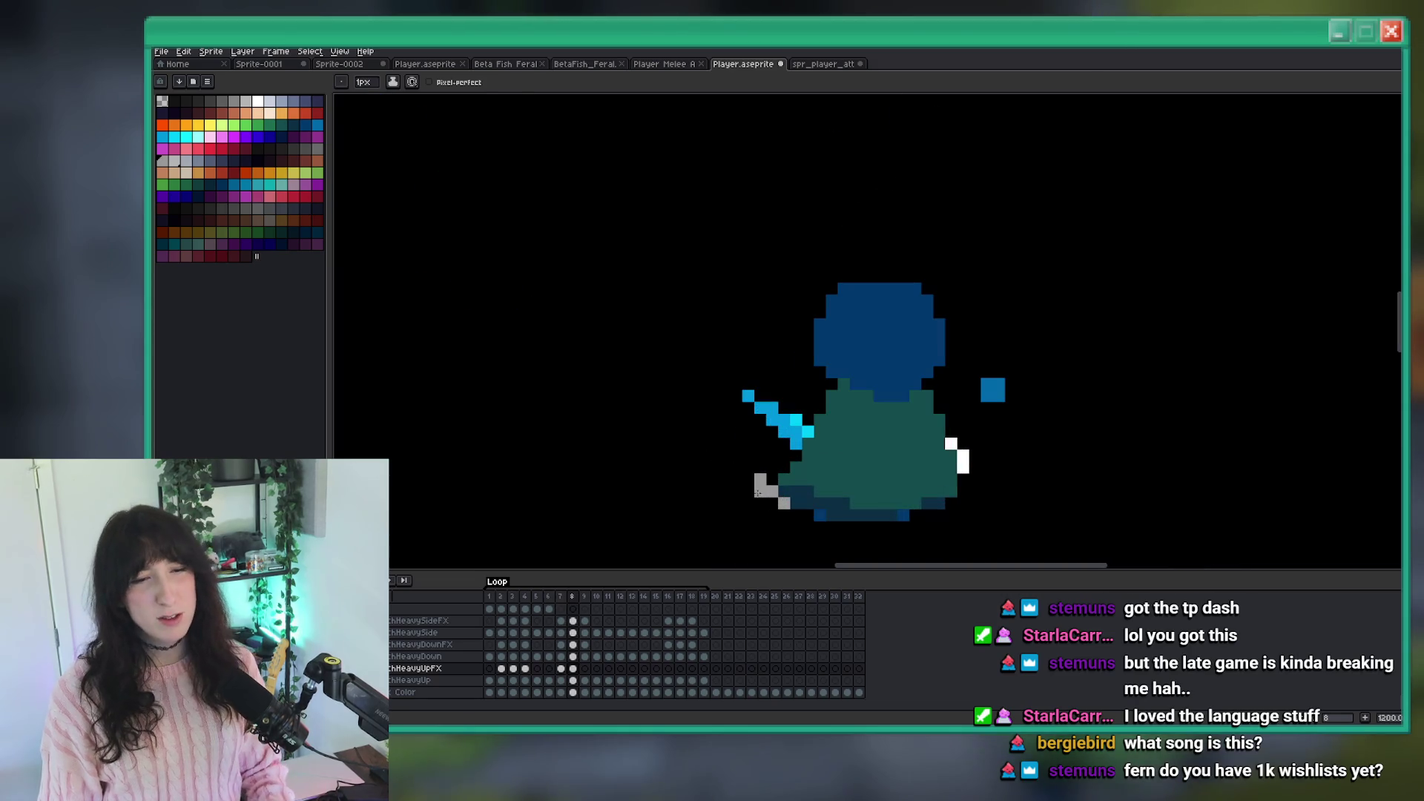
pyautogui.click(768, 498)
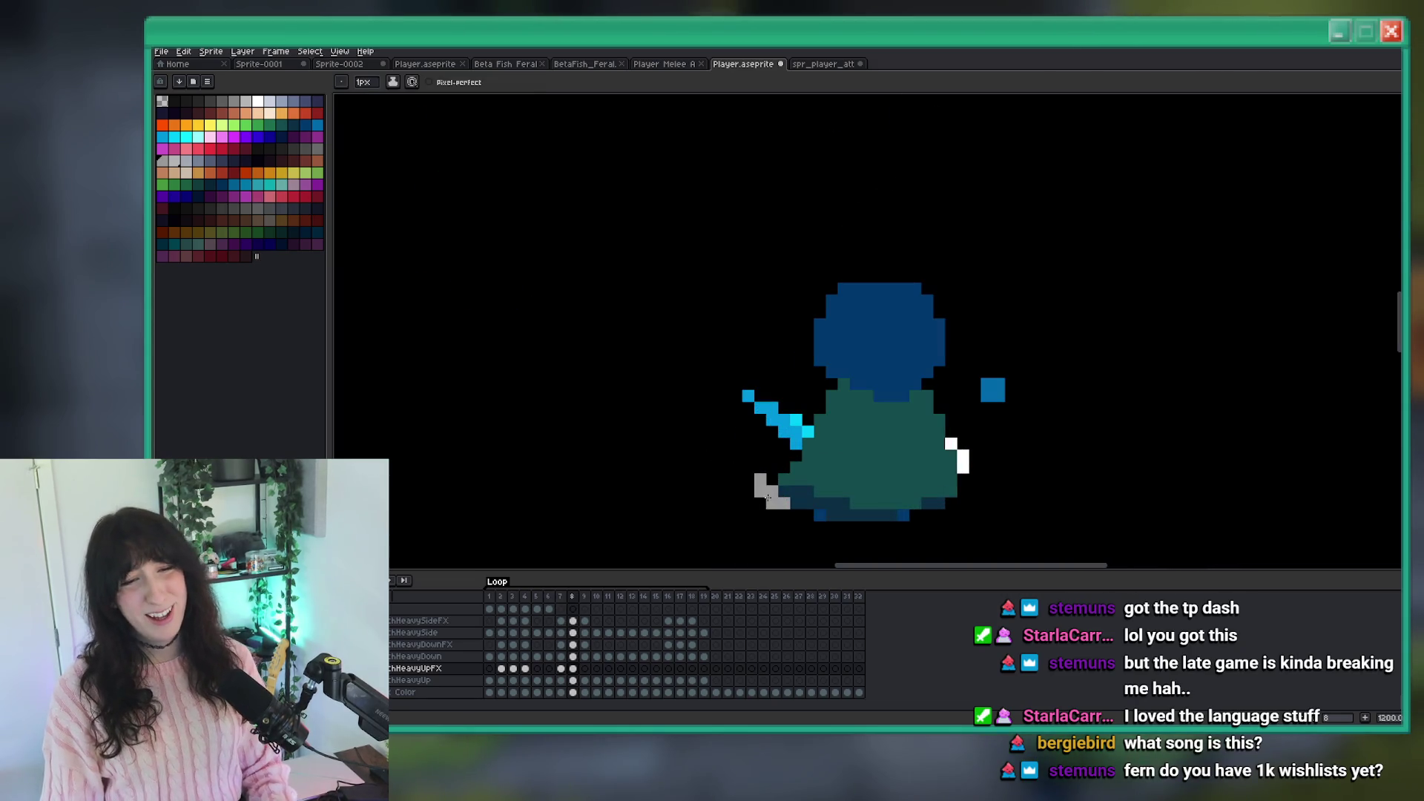
pyautogui.rightClick(748, 466)
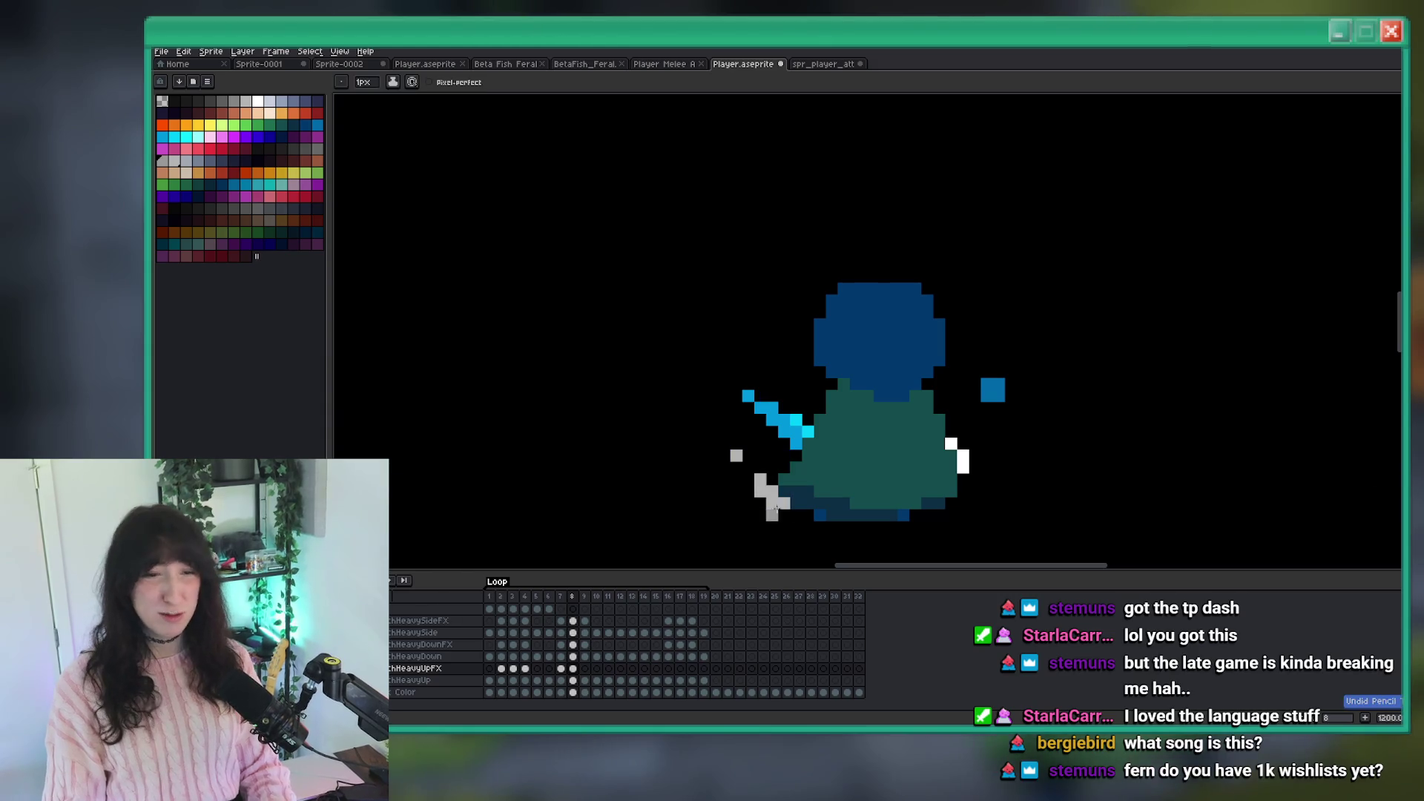
pyautogui.click(778, 504)
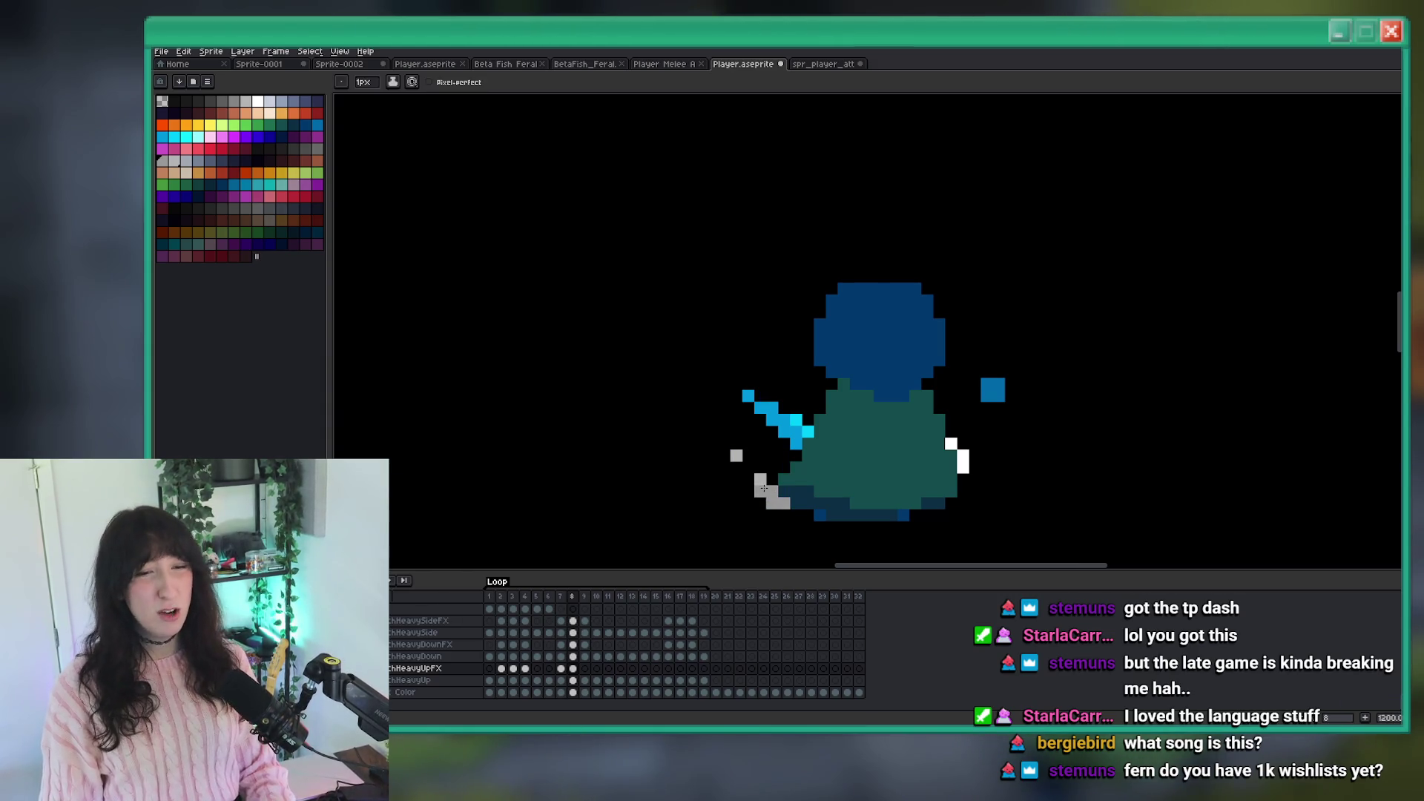
pyautogui.scroll(-4, 764, 487)
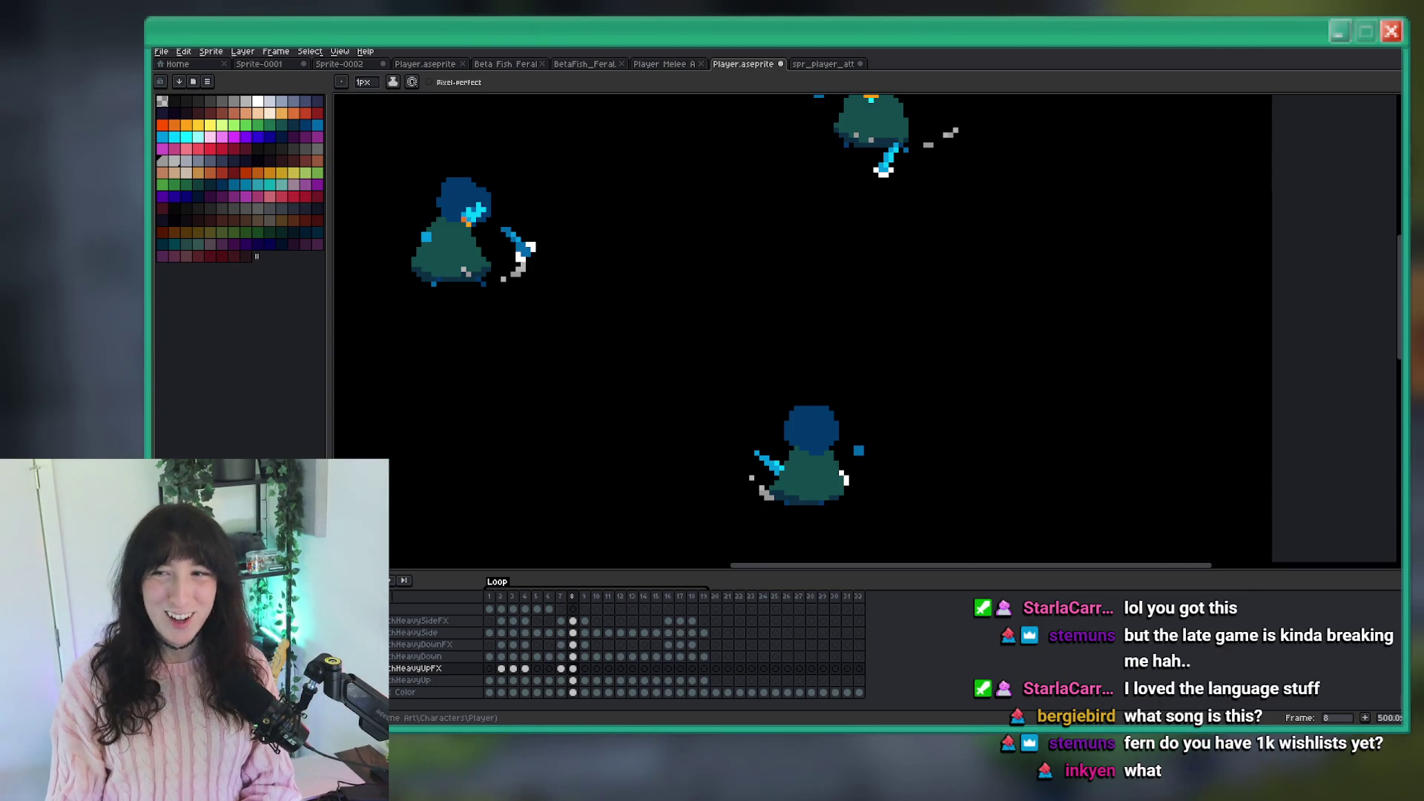
pyautogui.scroll(-1, 871, 252)
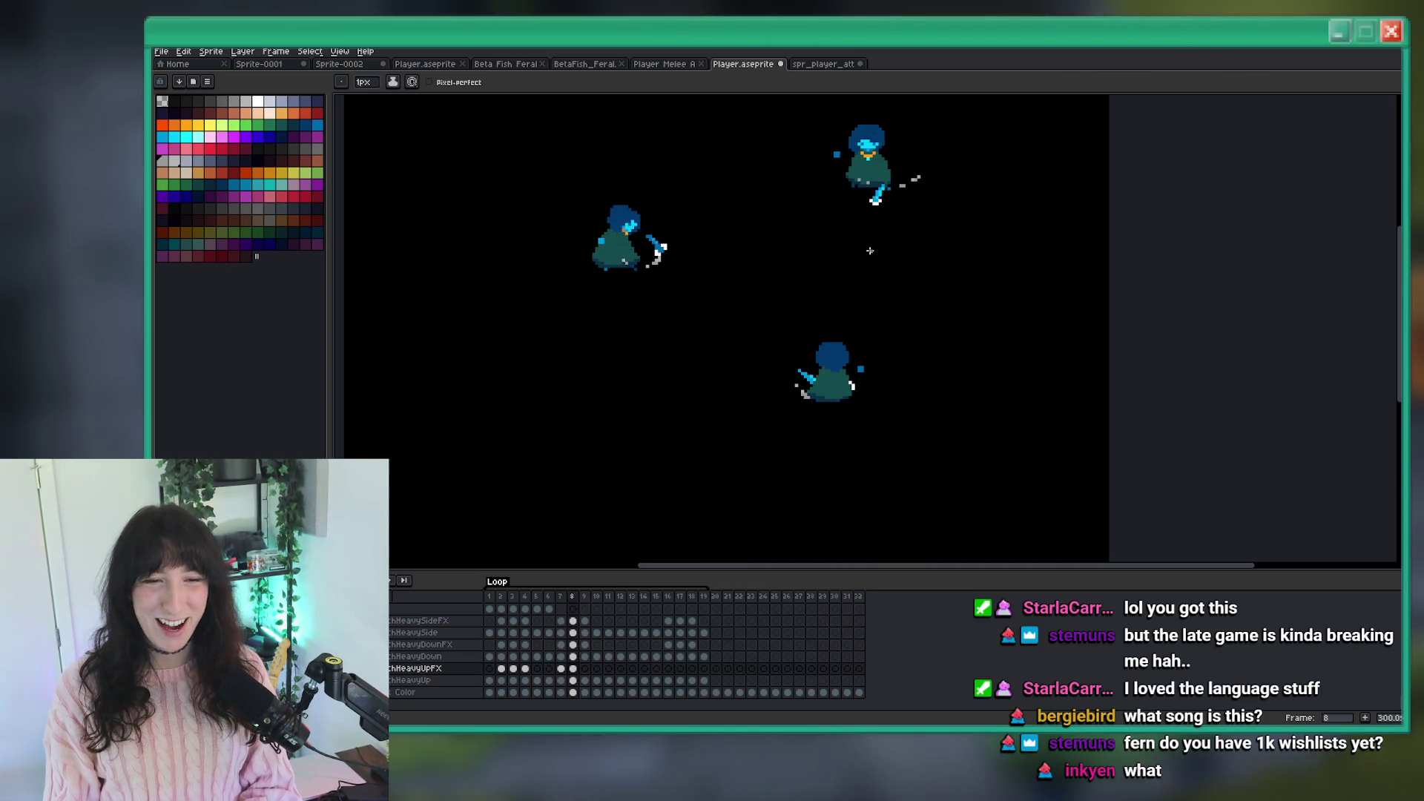
pyautogui.scroll(1, 789, 415)
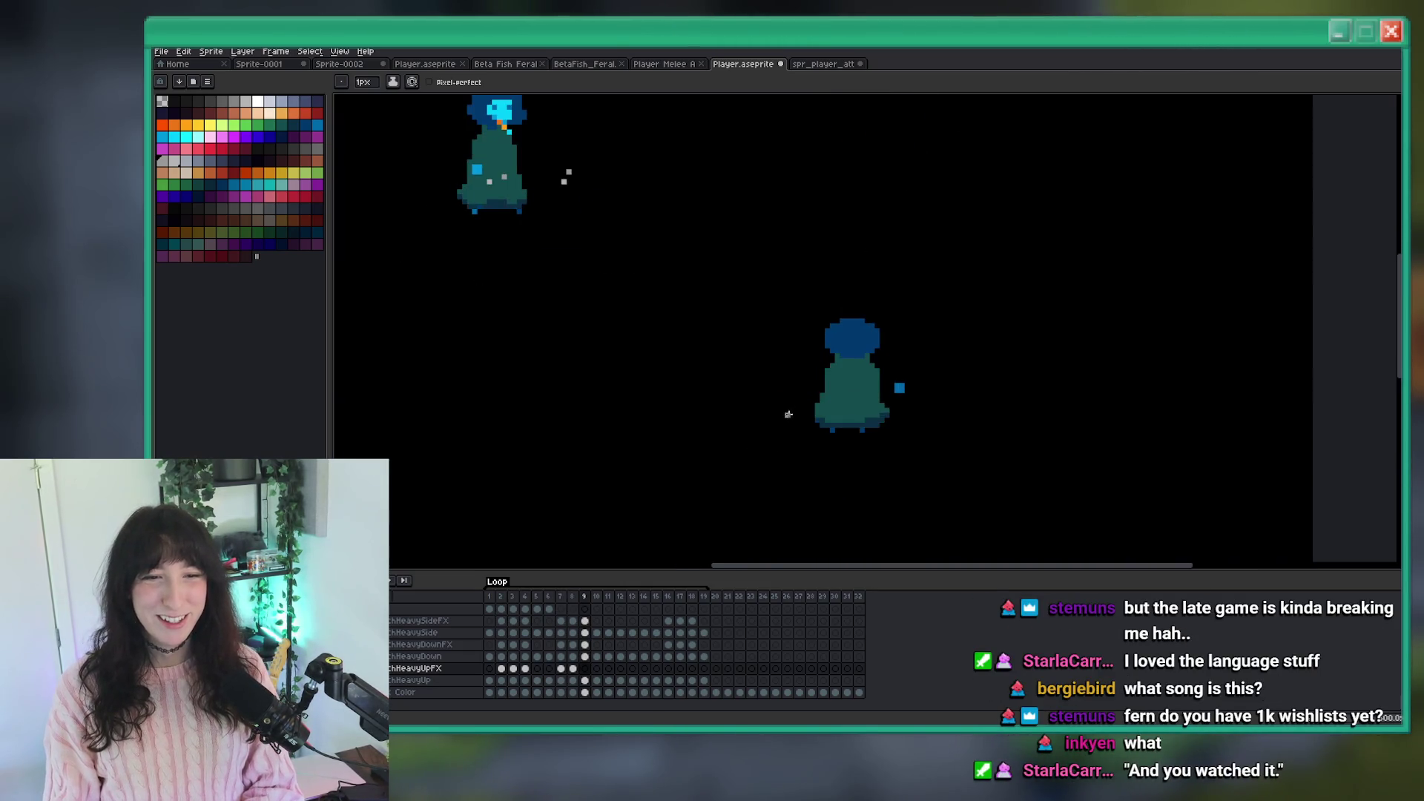
pyautogui.scroll(1, 783, 401)
pyautogui.scroll(-1, 776, 391)
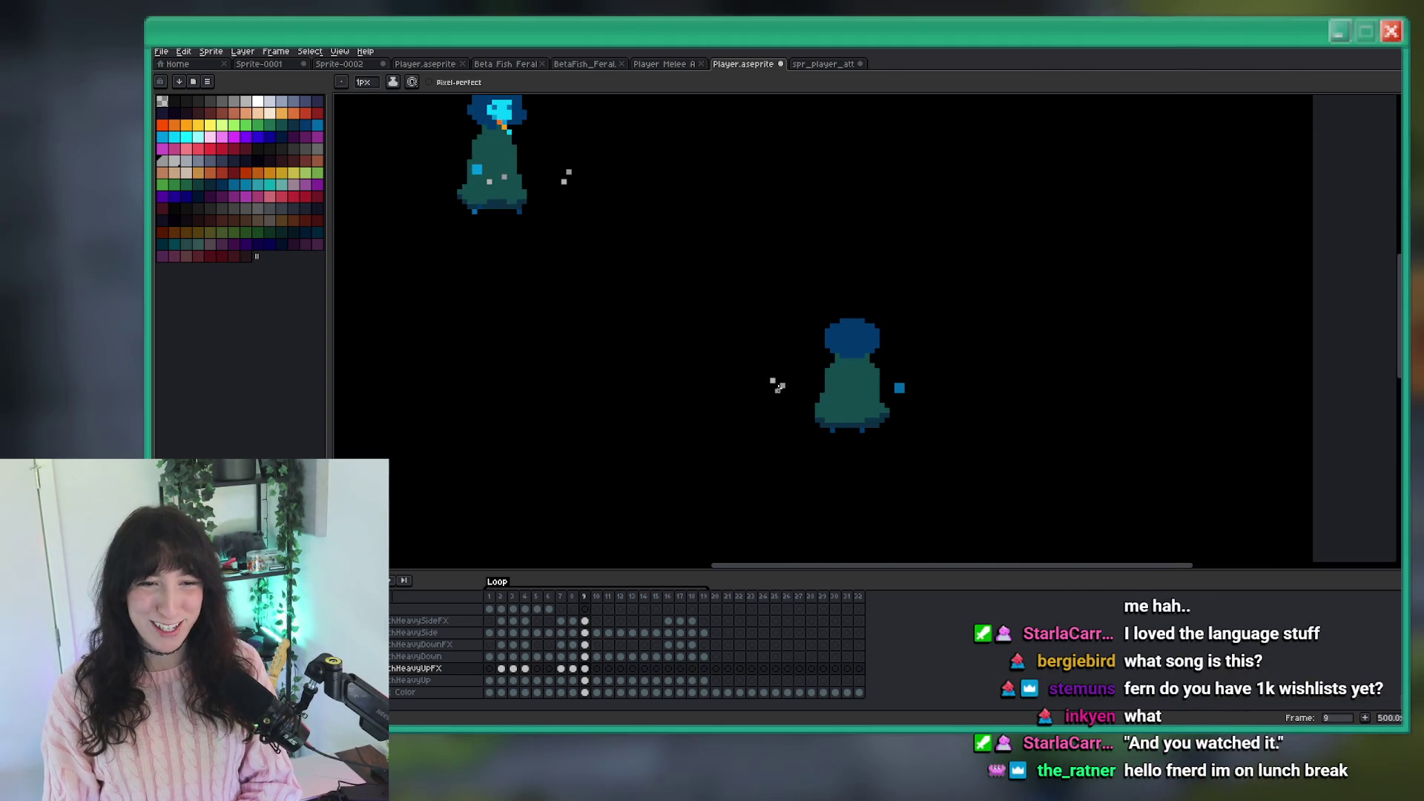
pyautogui.scroll(-3, 775, 393)
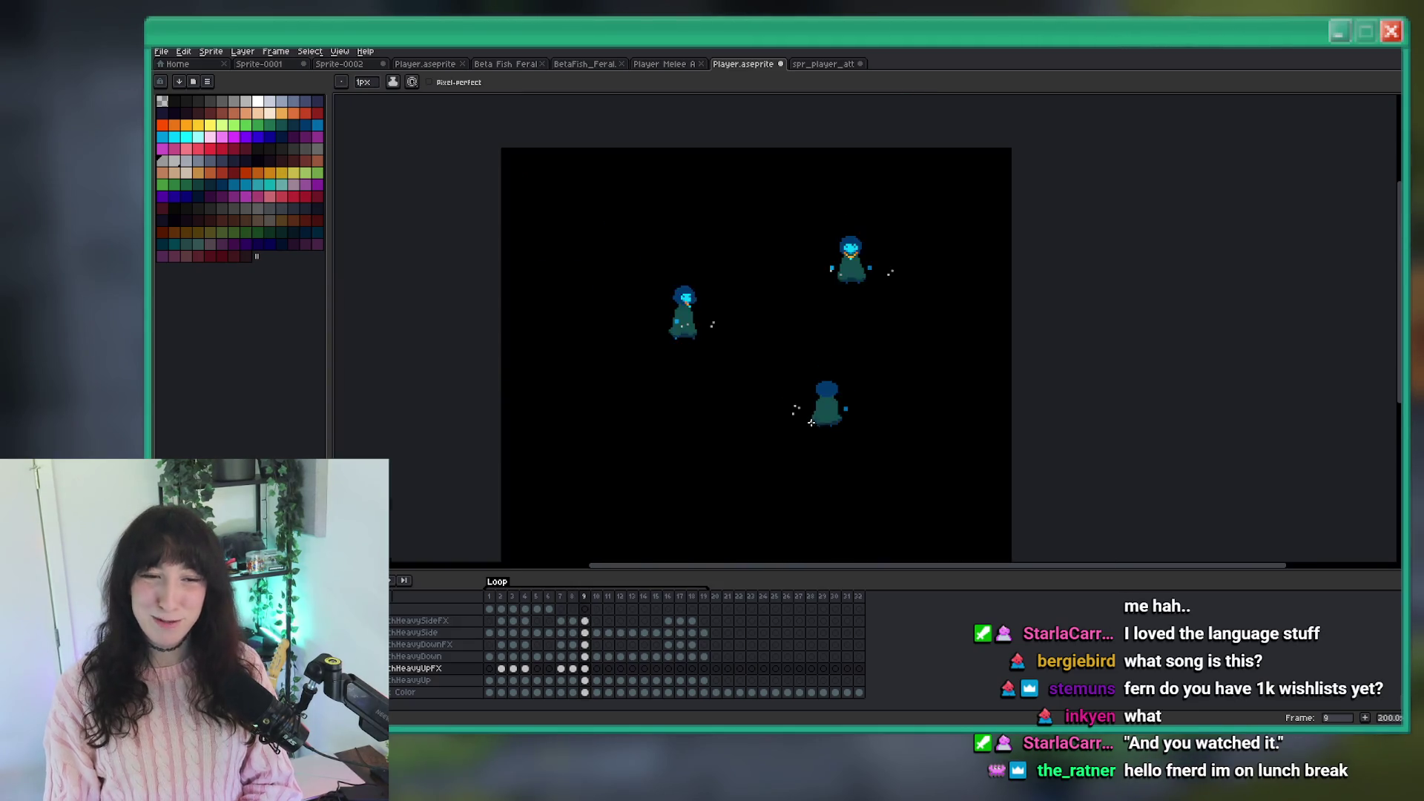
pyautogui.scroll(1, 793, 421)
pyautogui.scroll(-1, 850, 435)
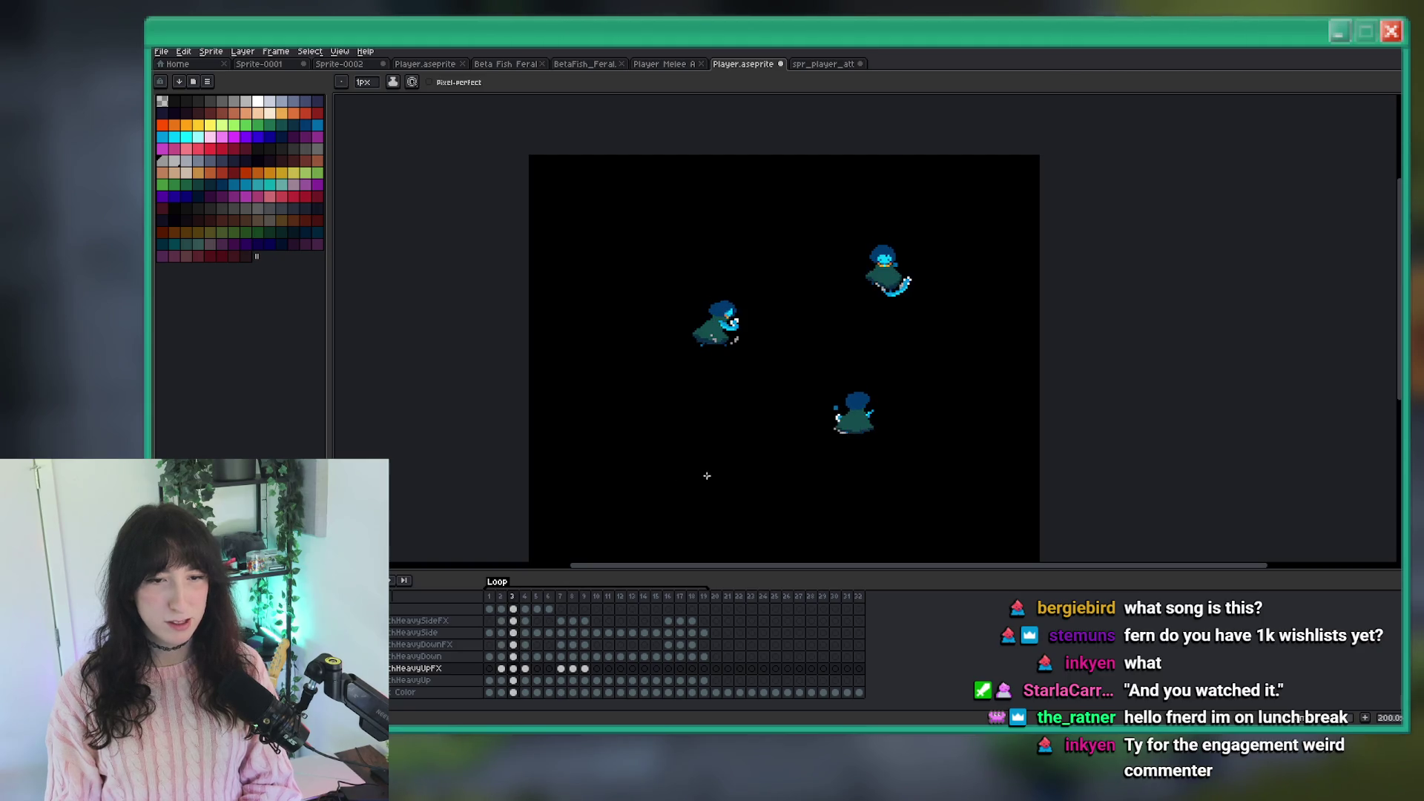
pyautogui.scroll(7, 839, 442)
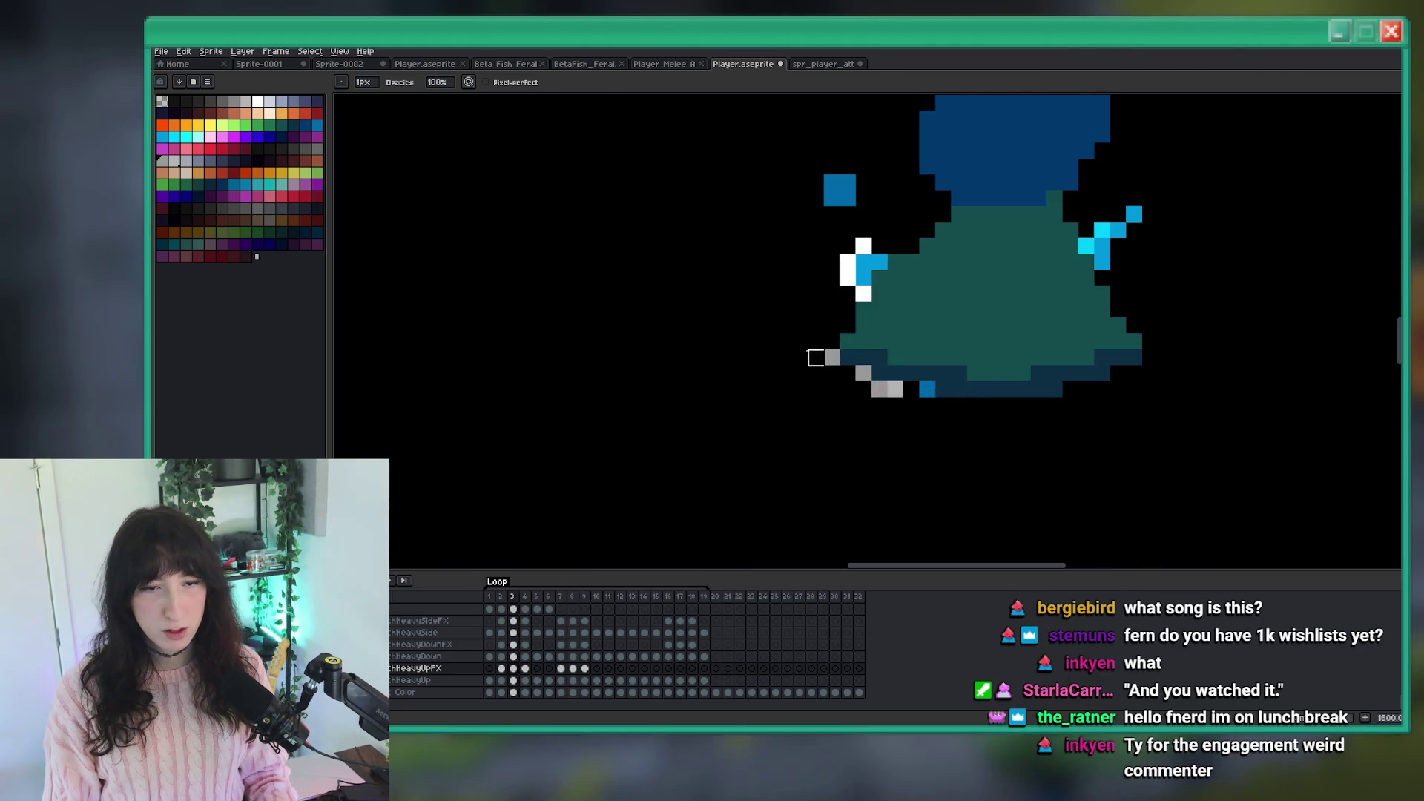
pyautogui.scroll(-5, 816, 358)
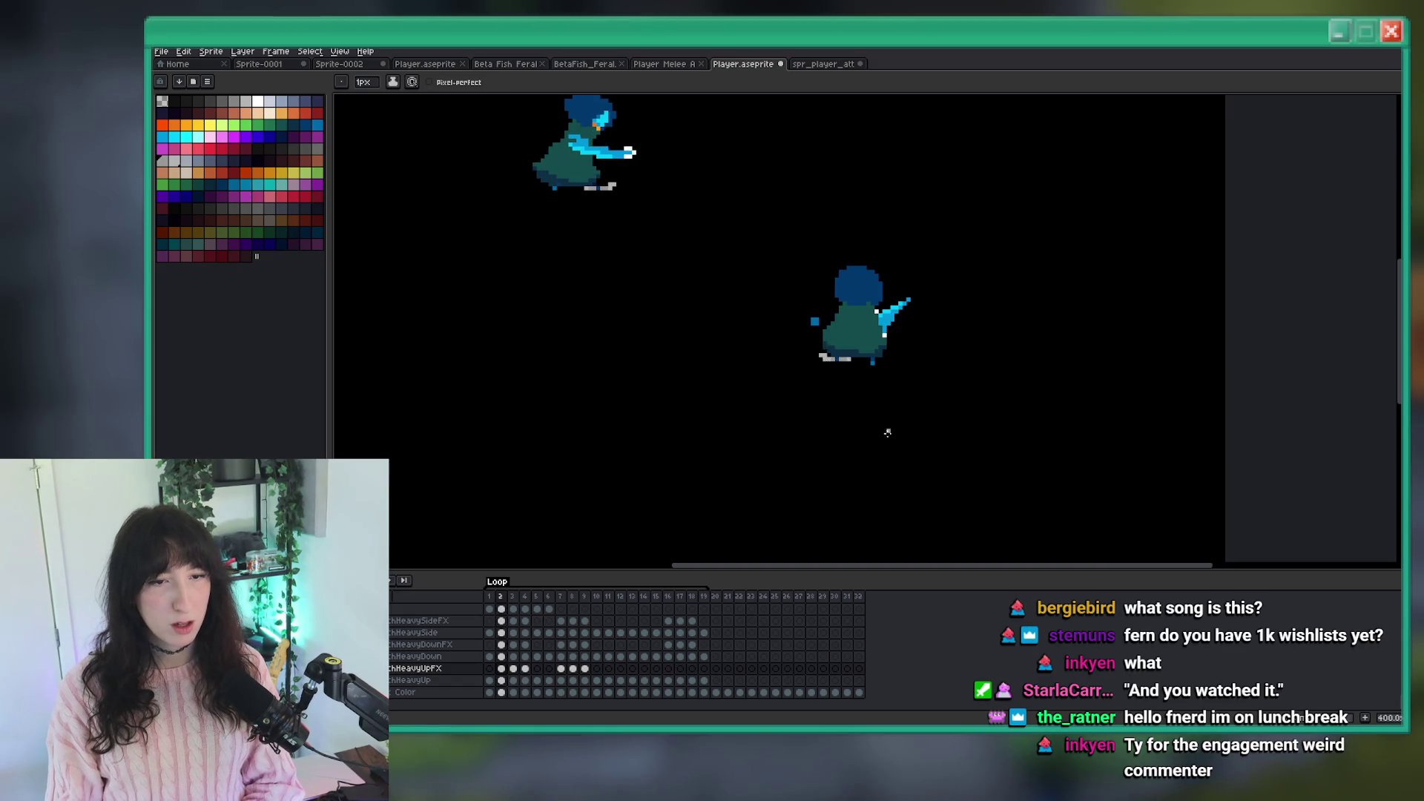
pyautogui.scroll(3, 831, 359)
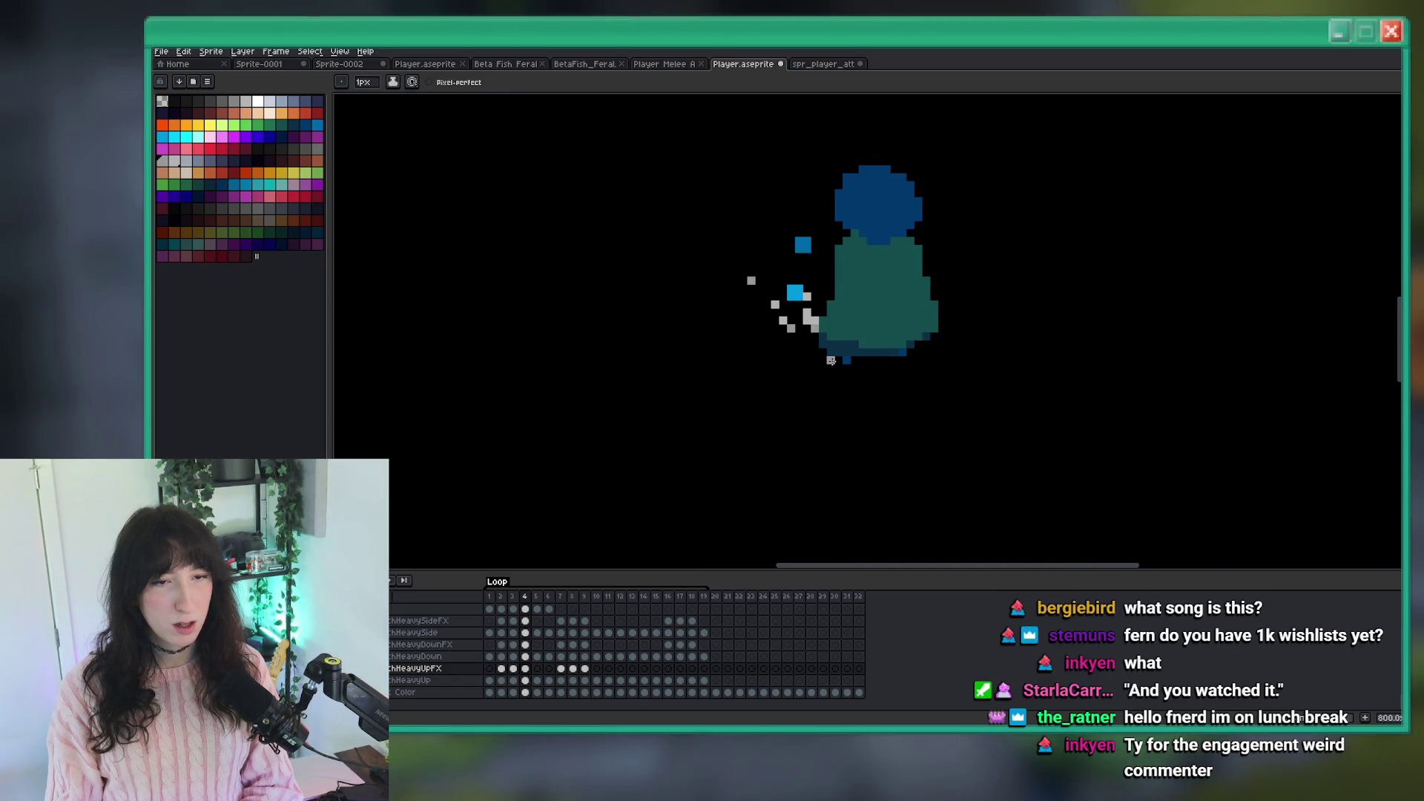
pyautogui.scroll(1, 826, 359)
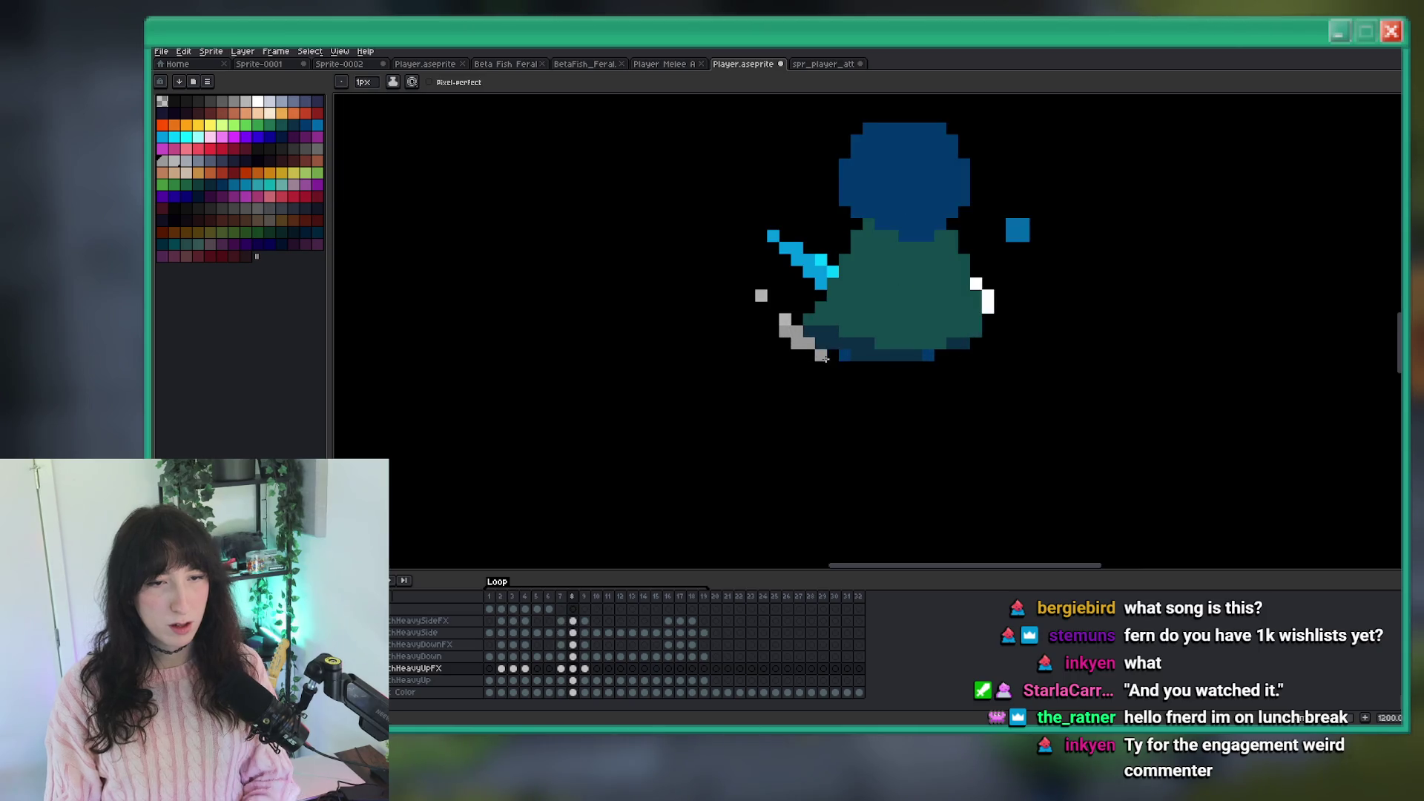
pyautogui.scroll(-6, 824, 358)
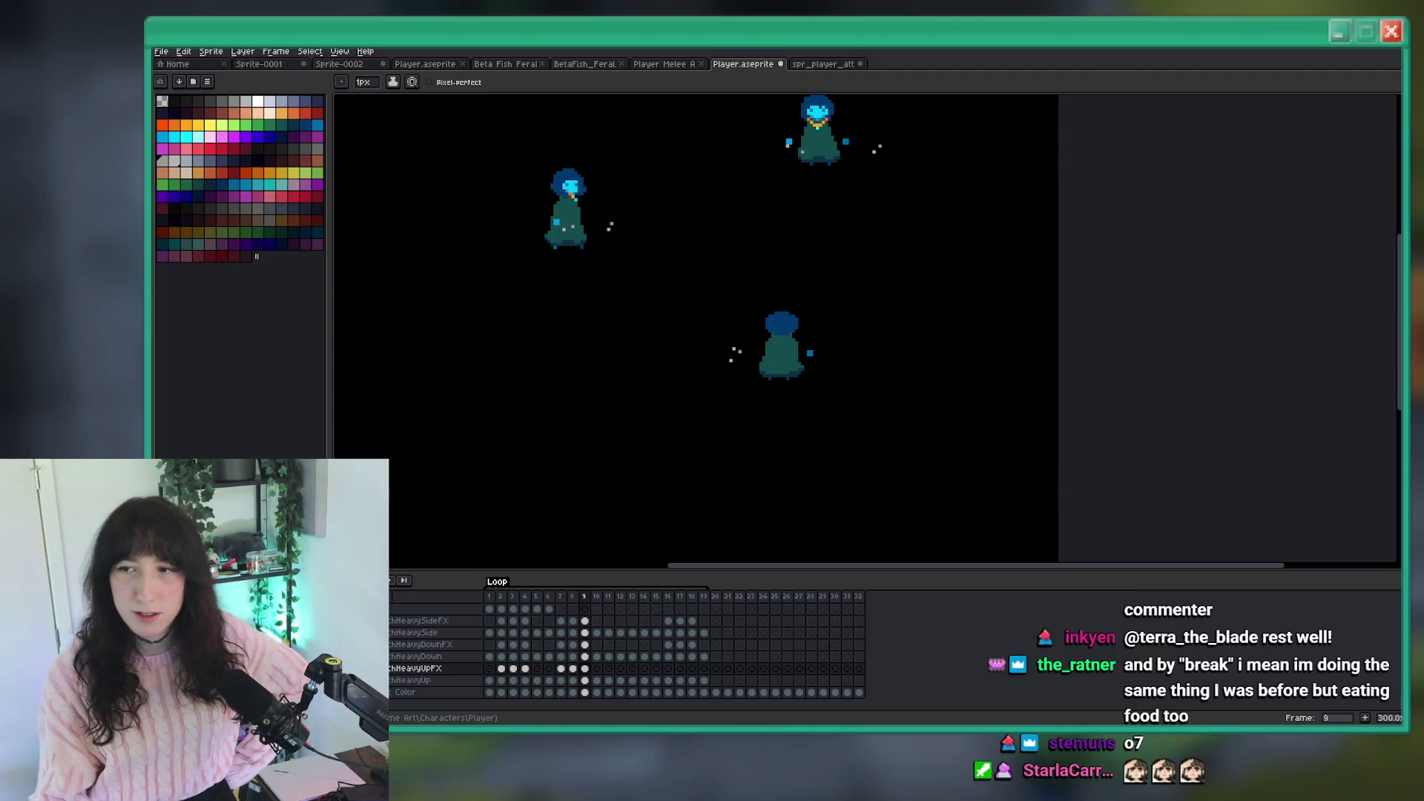
# Step forward three frames through the later heavy up attack poses.
pyautogui.press('Right')
pyautogui.press('Right')
pyautogui.press('Right')
pyautogui.press('Right')
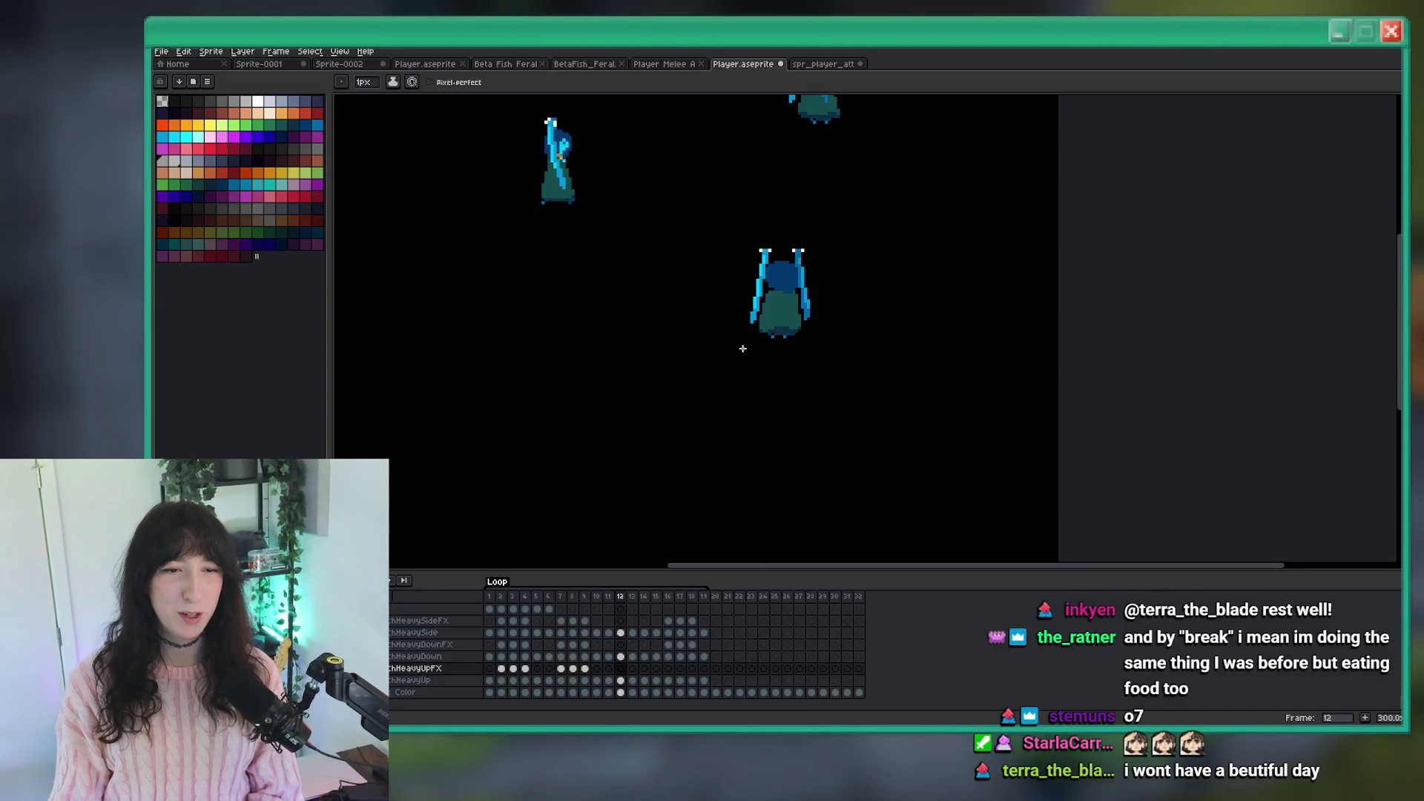
pyautogui.press('Right')
pyautogui.press('Right')
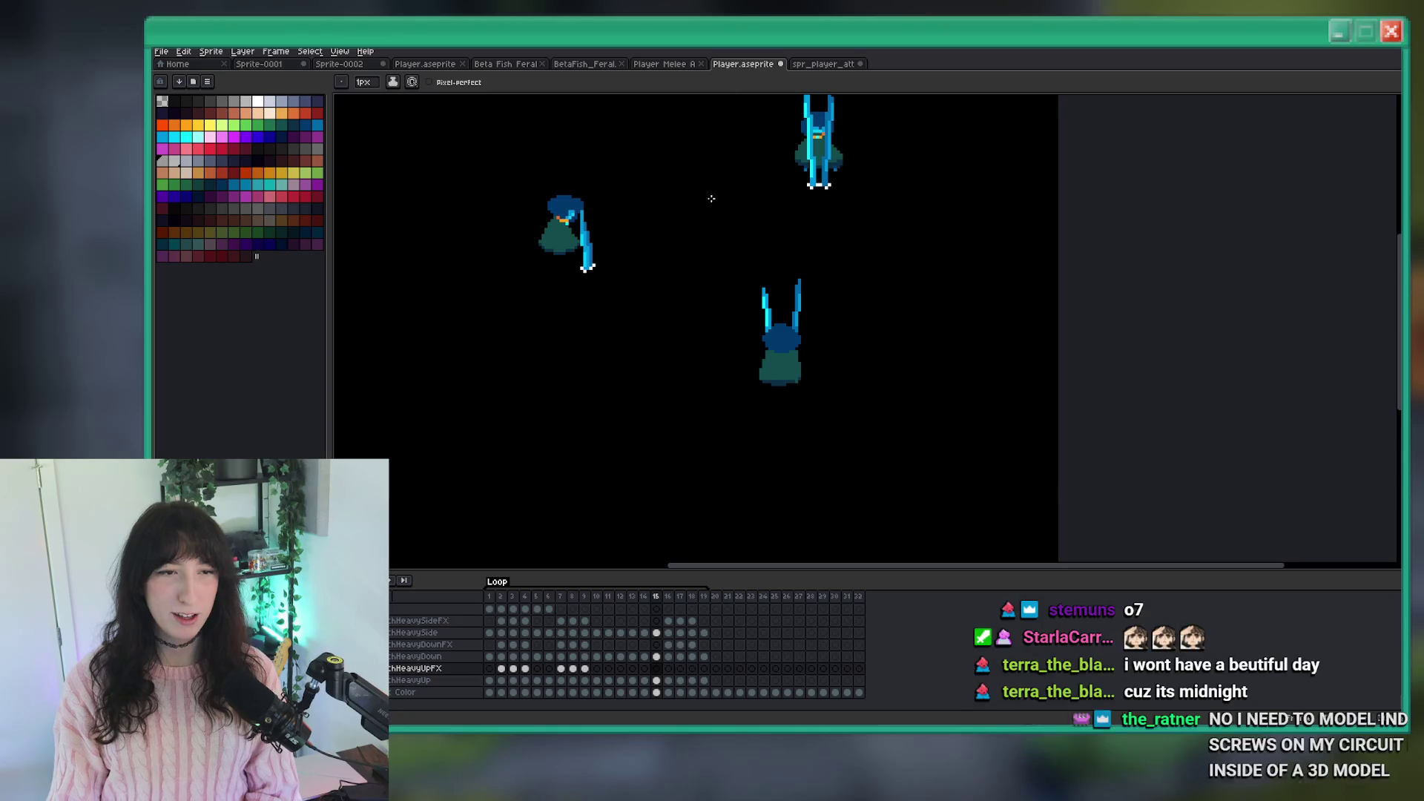
pyautogui.press('Right')
# Undo the stray pencil strokes and white dots beside the sprite.
pyautogui.scroll(1, 742, 348)
pyautogui.scroll(3, 745, 371)
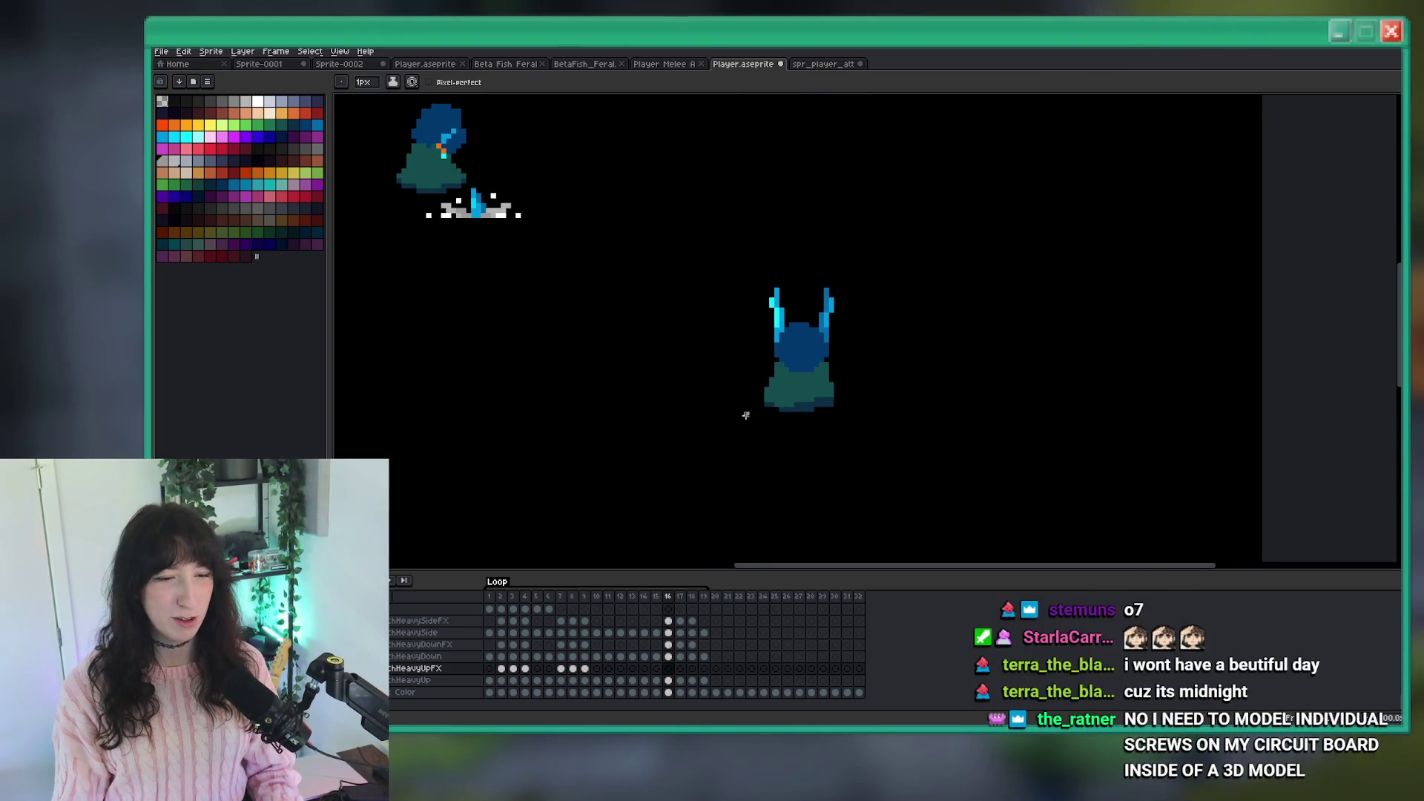
pyautogui.moveTo(757, 410); pyautogui.dragTo(771, 412)
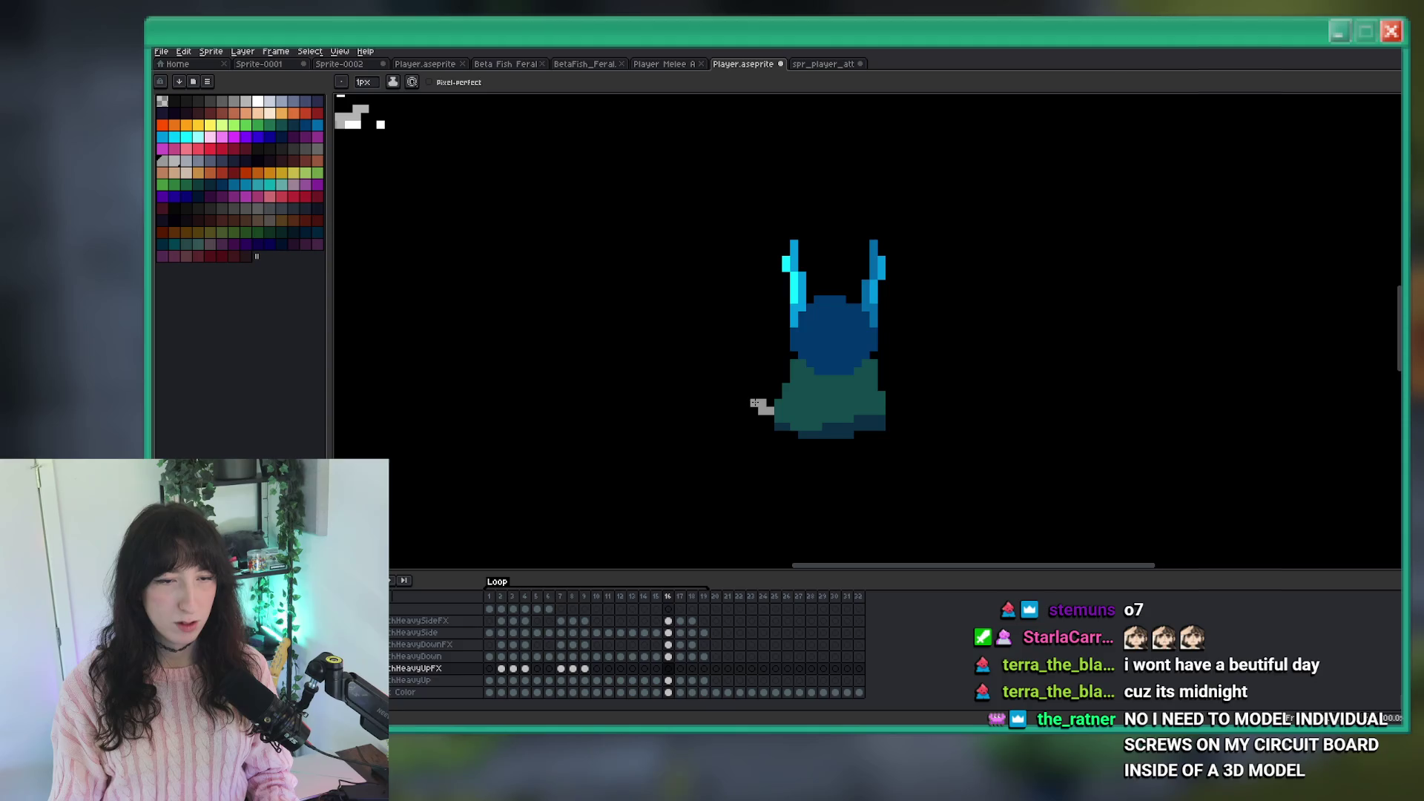
pyautogui.scroll(-3, 905, 397)
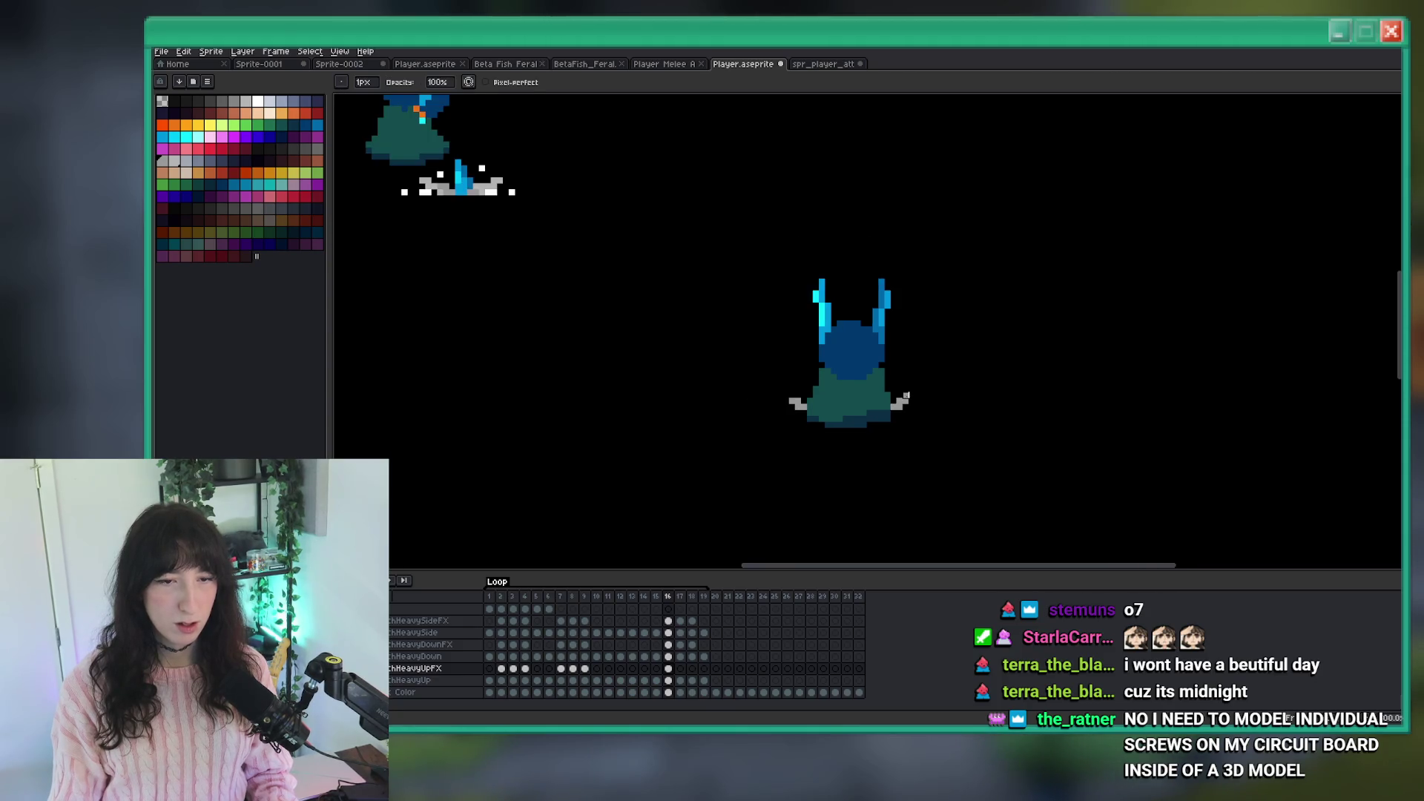
pyautogui.scroll(1, 880, 409)
pyautogui.scroll(-1, 868, 409)
pyautogui.scroll(2, 858, 411)
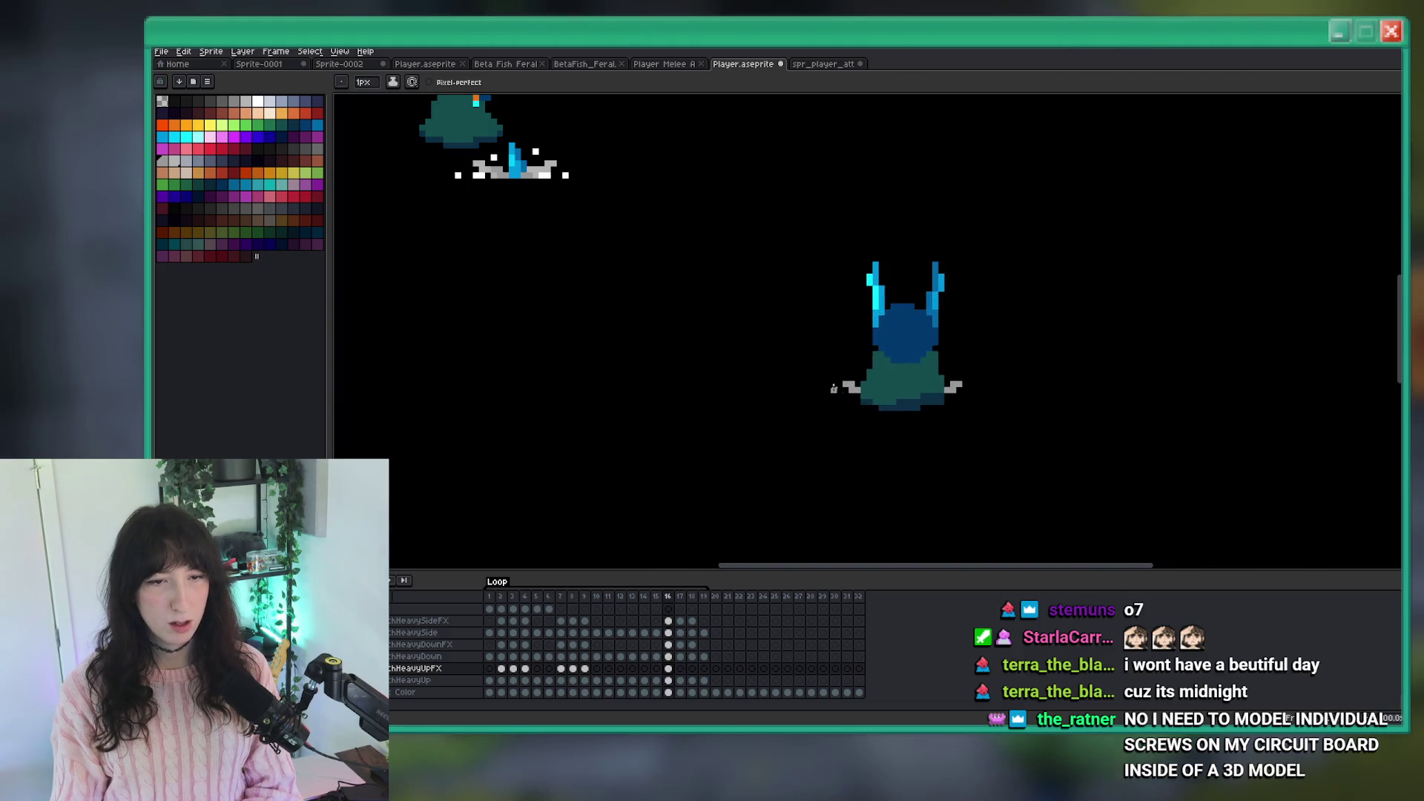
pyautogui.scroll(2, 845, 371)
pyautogui.hotkey('ctrl', 'z')
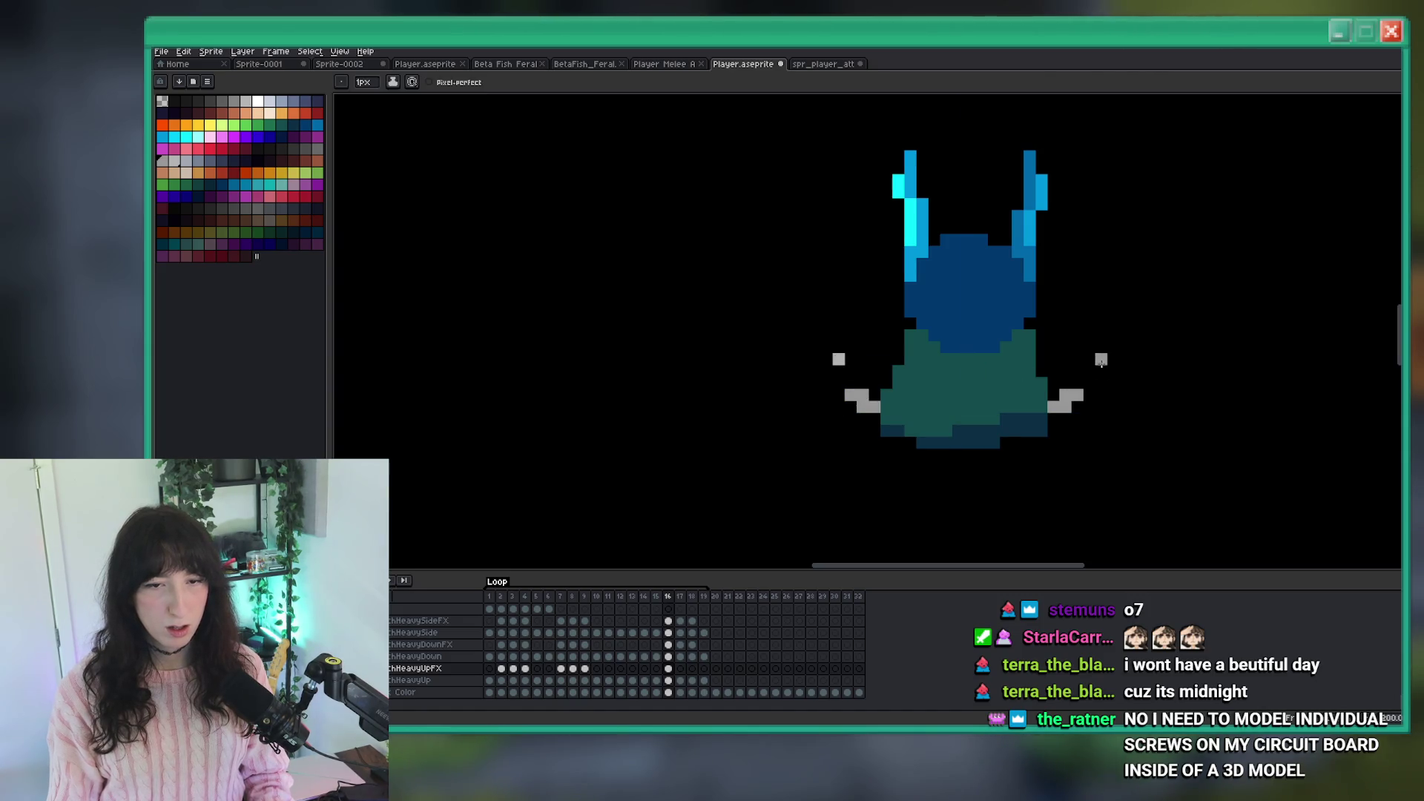
pyautogui.scroll(-2, 1072, 393)
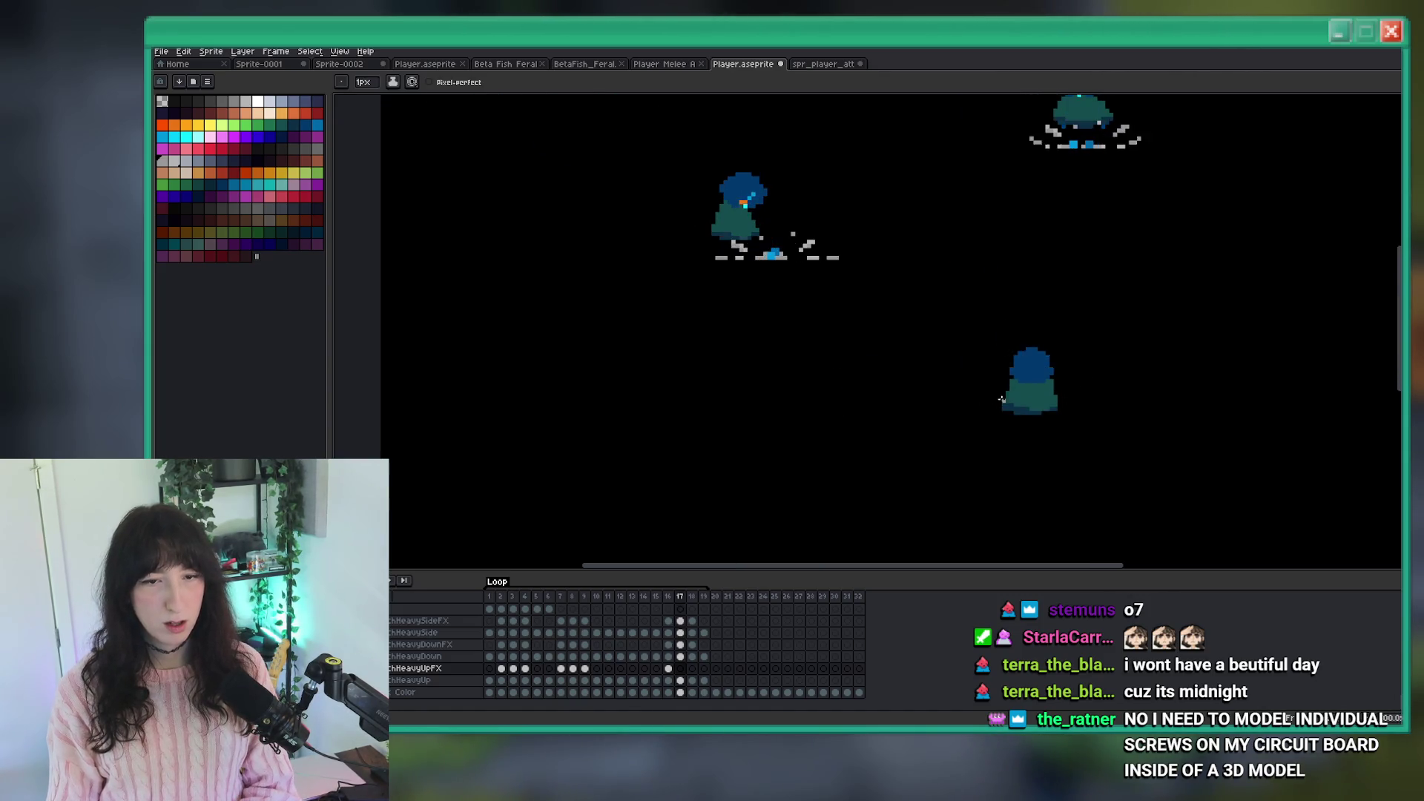
pyautogui.scroll(1, 986, 396)
pyautogui.scroll(-1, 987, 395)
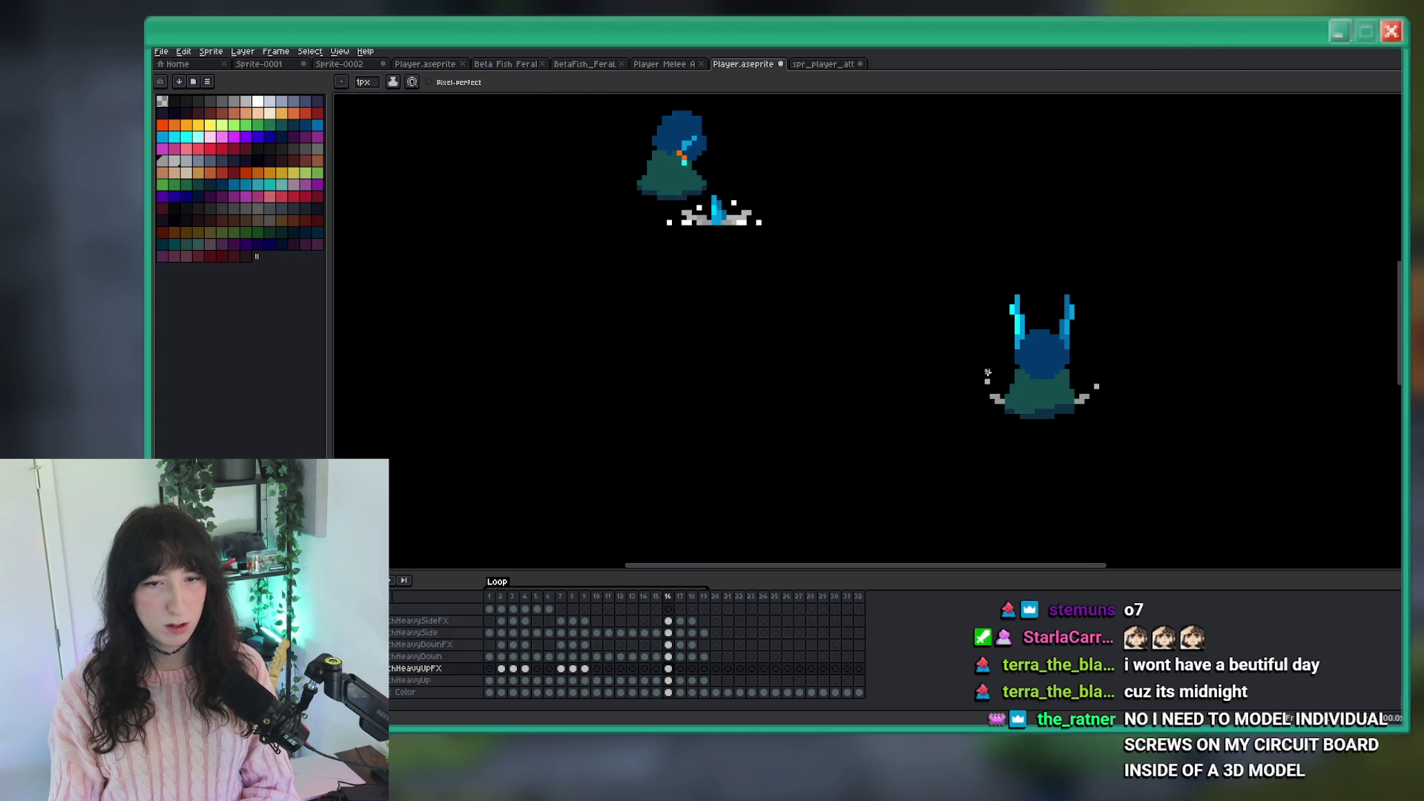
pyautogui.hotkey('ctrl', 'z')
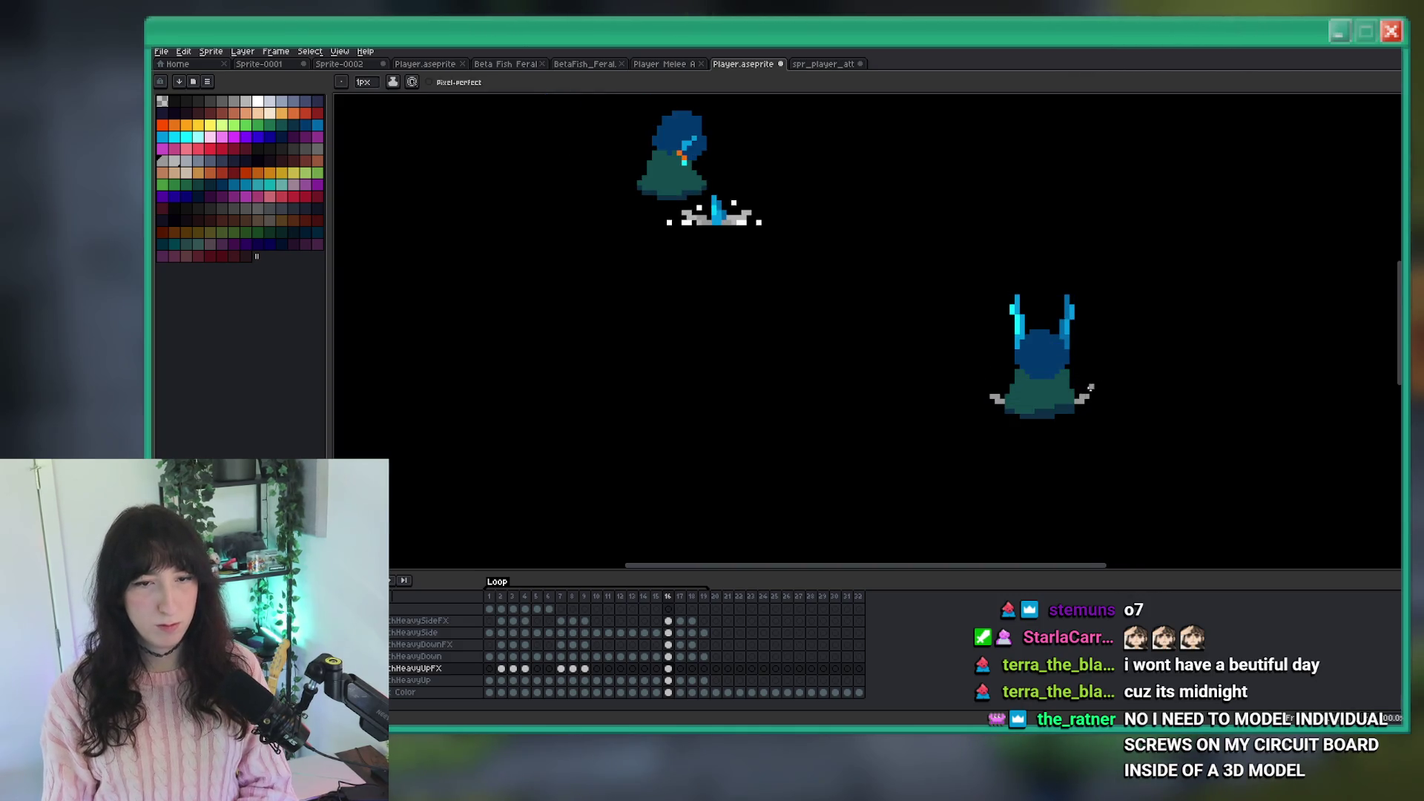
# Add grey pixels on frame 16 to angle both the left and right sword hilts.
pyautogui.scroll(2, 1091, 386)
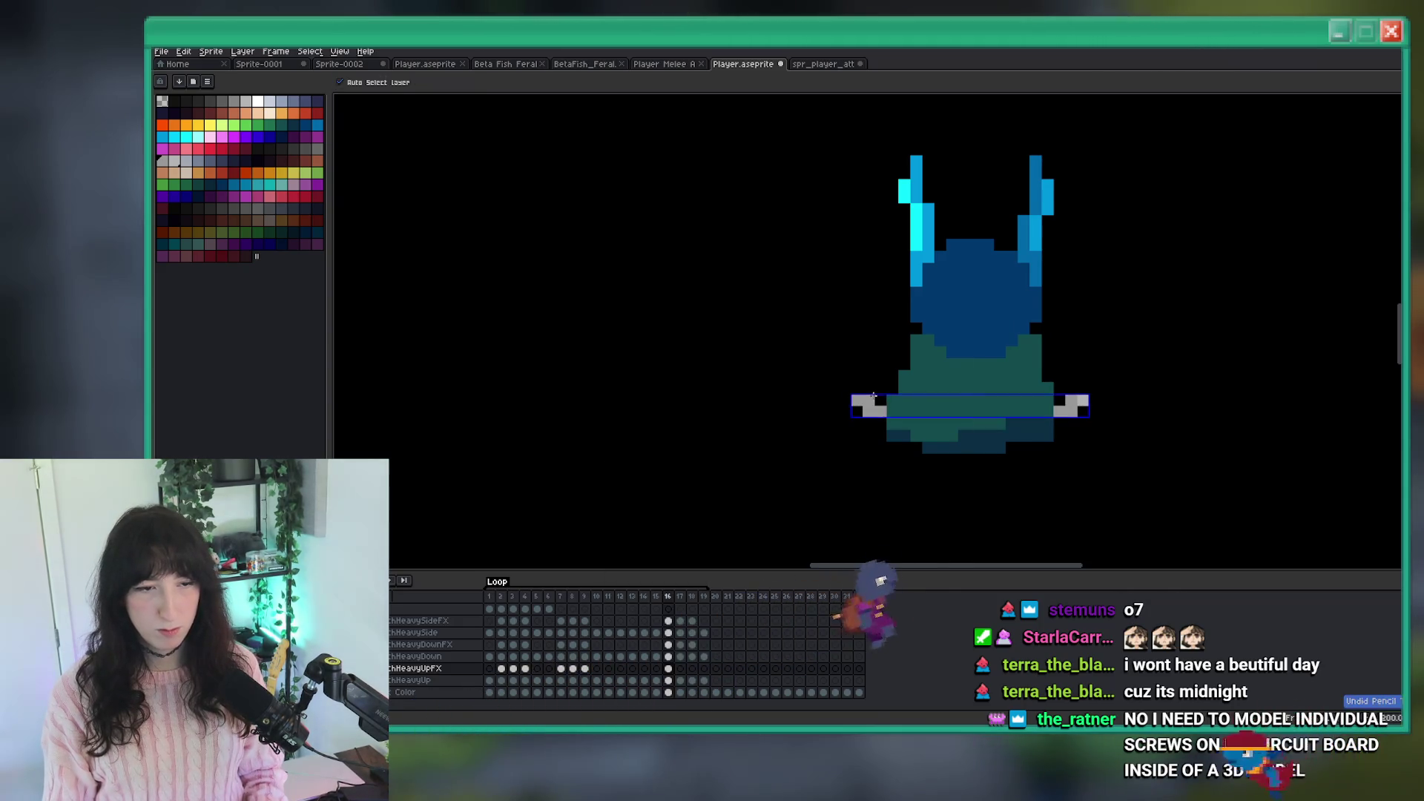
pyautogui.scroll(-3, 877, 413)
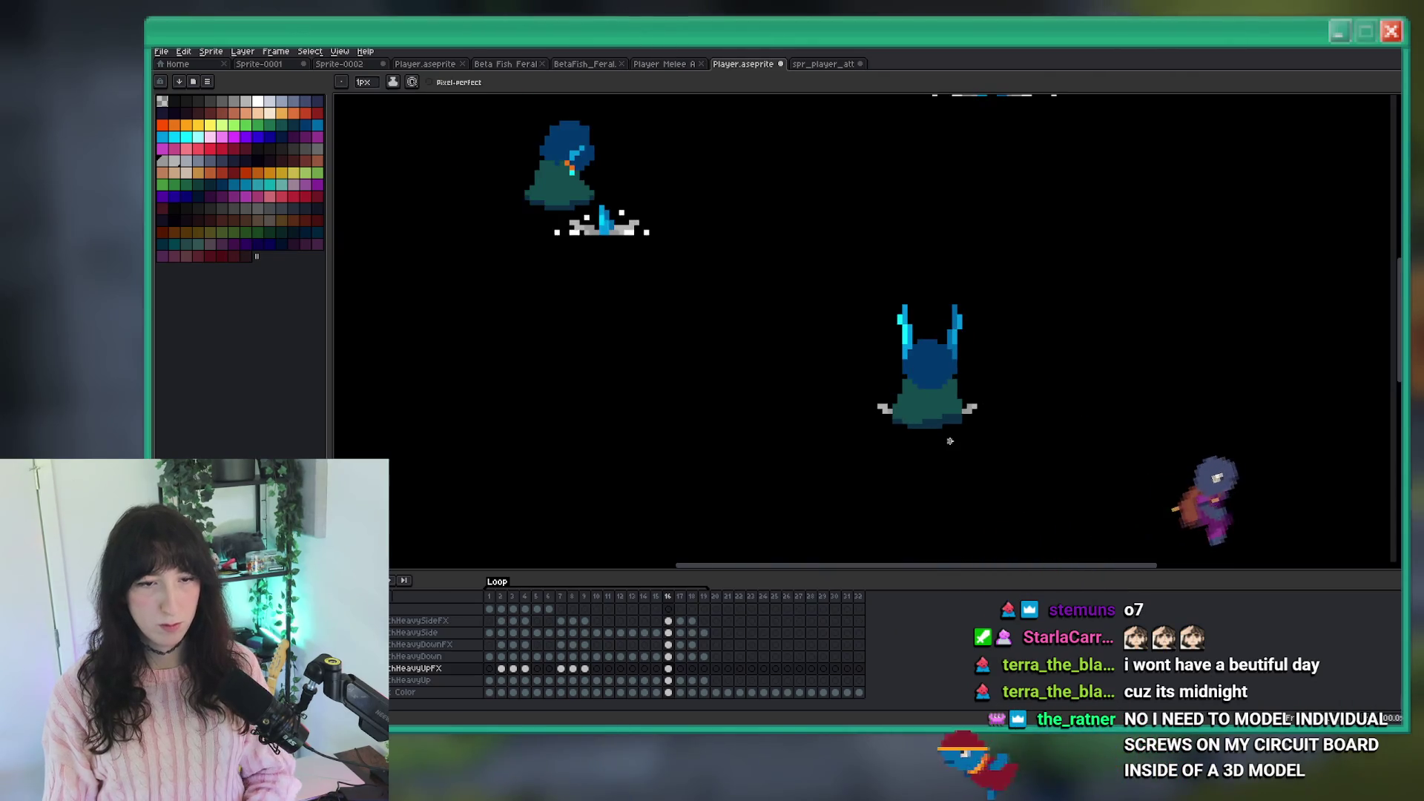
pyautogui.scroll(3, 880, 412)
pyautogui.click(863, 385)
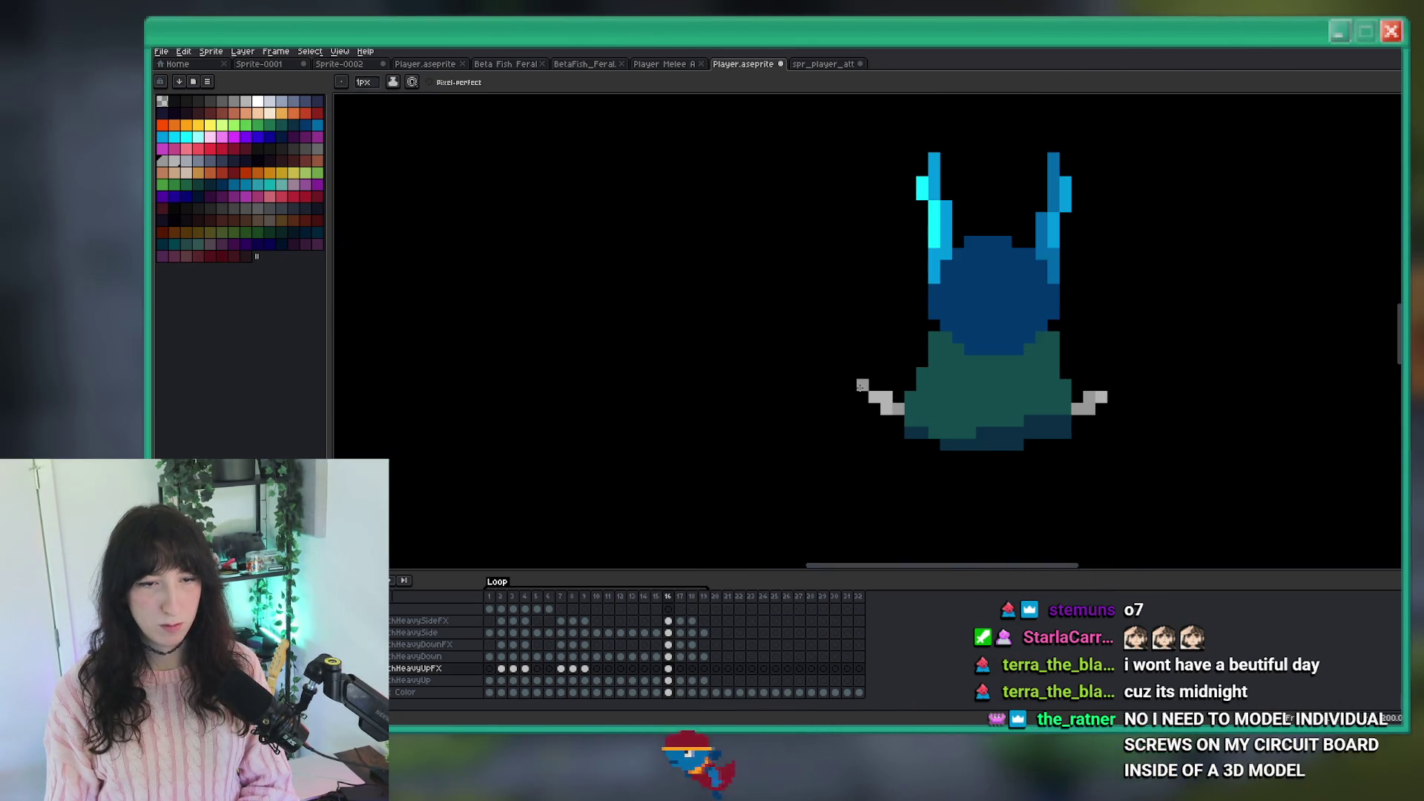
pyautogui.click(1112, 384)
pyautogui.scroll(-3, 1113, 385)
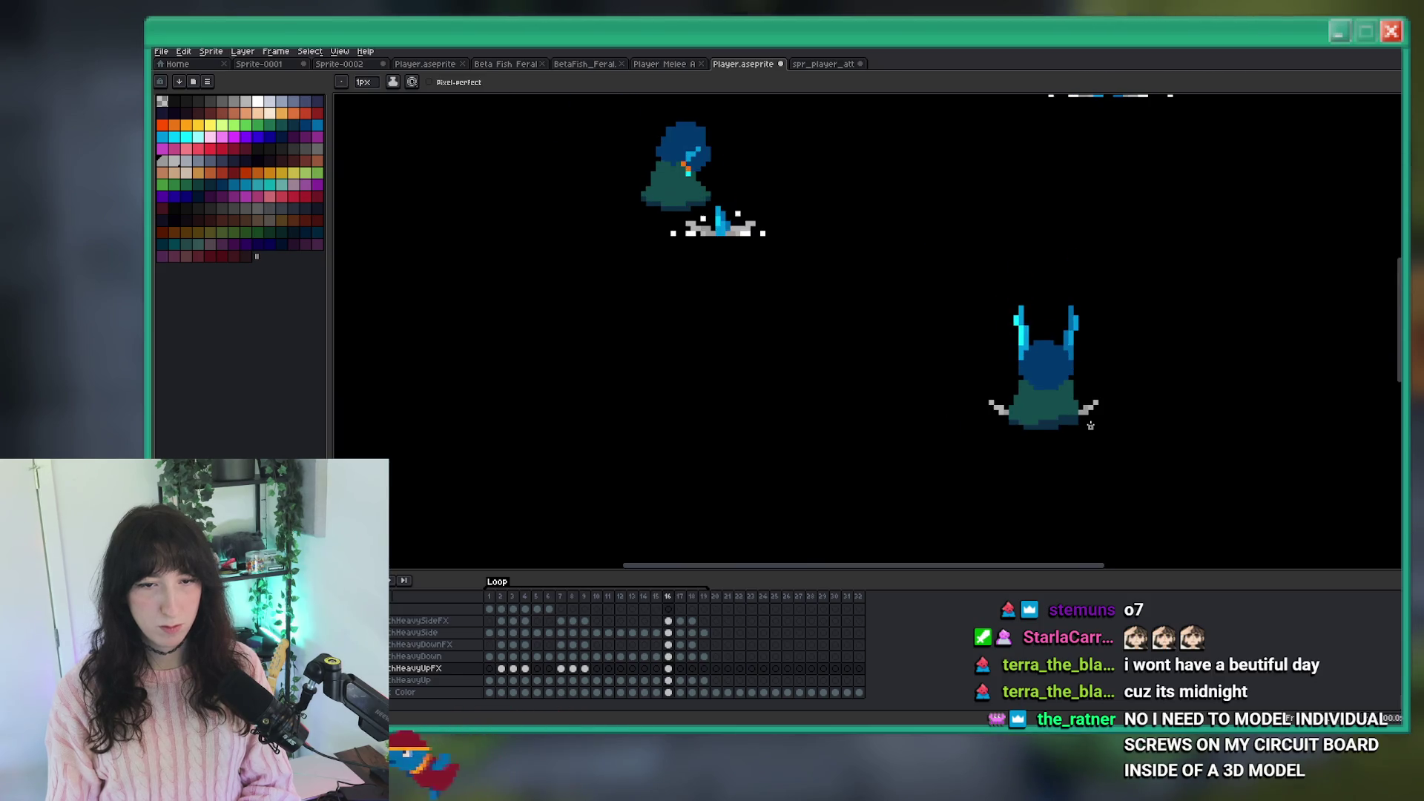
# Draw a grey blade streak on frame 17, comparing it with neighbouring frames.
pyautogui.press('Right')
pyautogui.moveTo(988, 397); pyautogui.dragTo(961, 390)
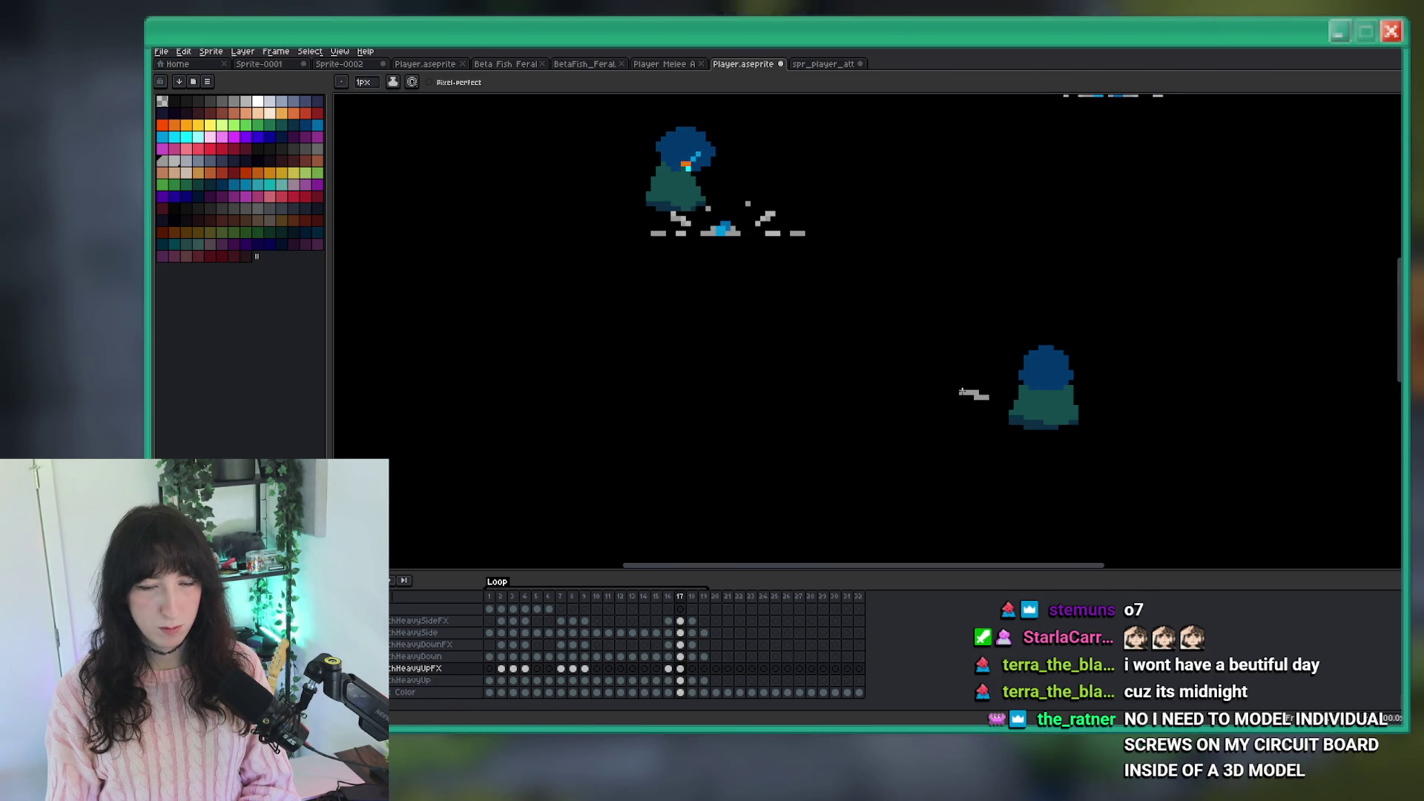
pyautogui.press('Right')
pyautogui.press('Left')
pyautogui.scroll(-3, 1124, 403)
pyautogui.press('Left')
pyautogui.press('Right')
pyautogui.press('Left')
pyautogui.press('Right')
pyautogui.scroll(3, 1158, 417)
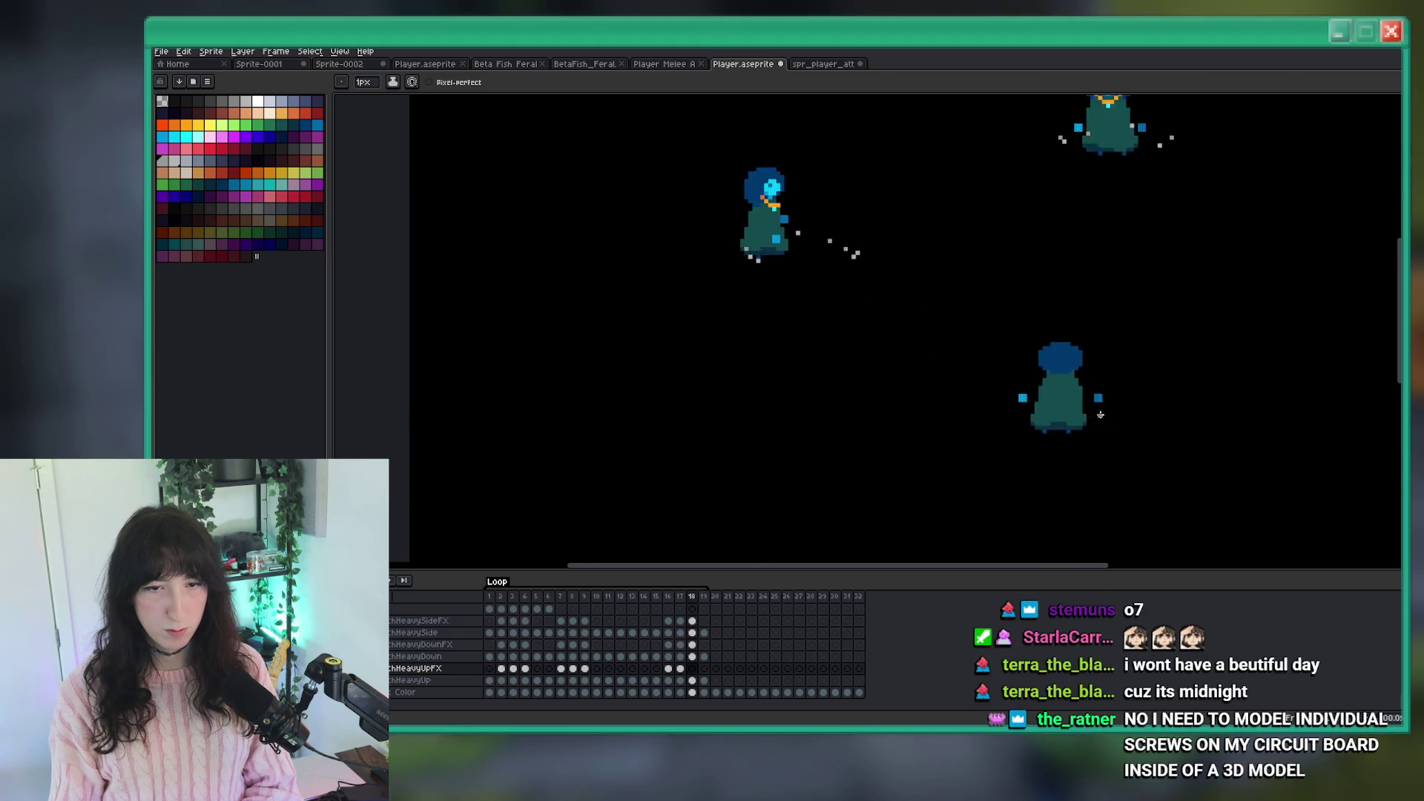
pyautogui.press('Right')
# Add a grey slash pixel on frame 18, then select frame 16 of the chHeavyUp layer.
pyautogui.click(1121, 382)
pyautogui.press('Left')
pyautogui.press('Right')
pyautogui.scroll(-2, 927, 388)
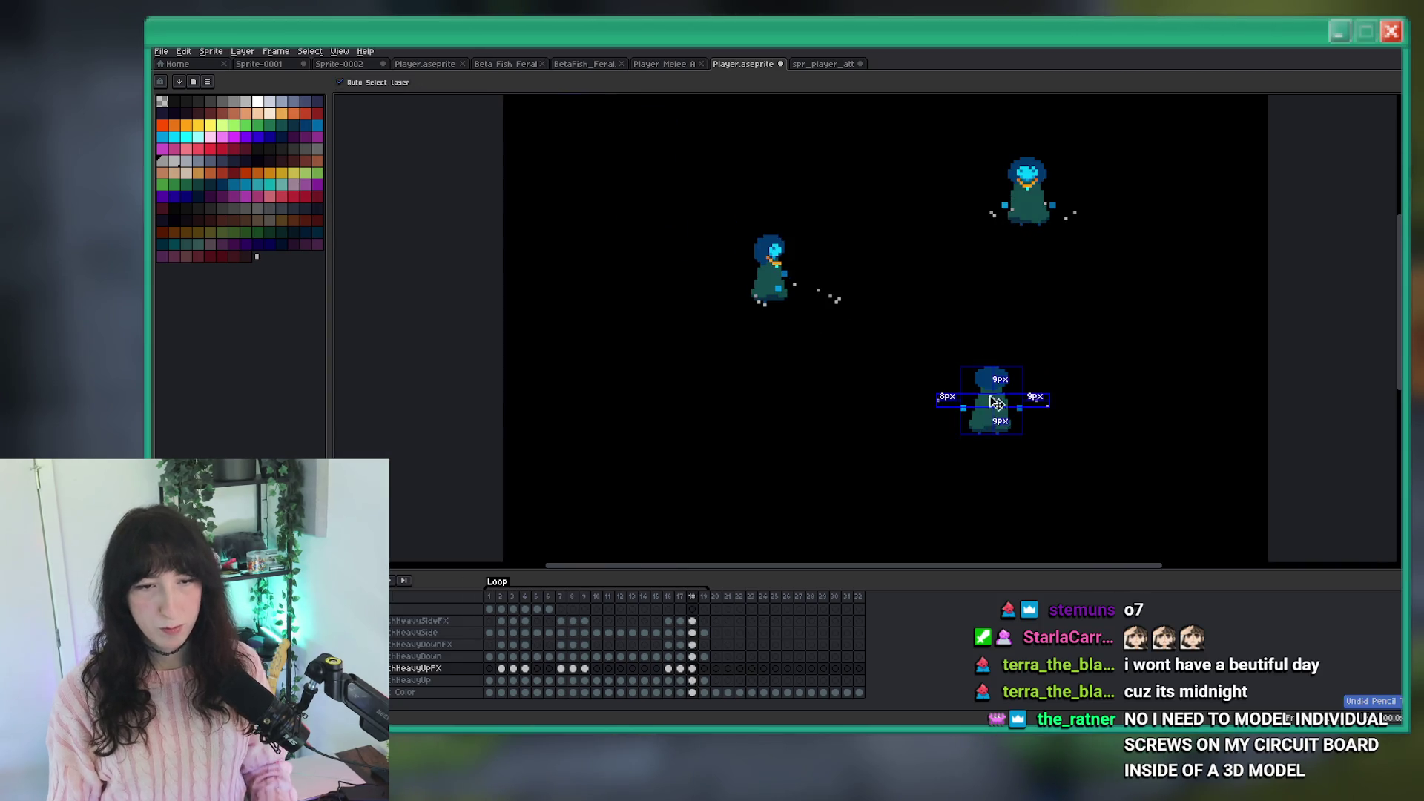
pyautogui.click(668, 680)
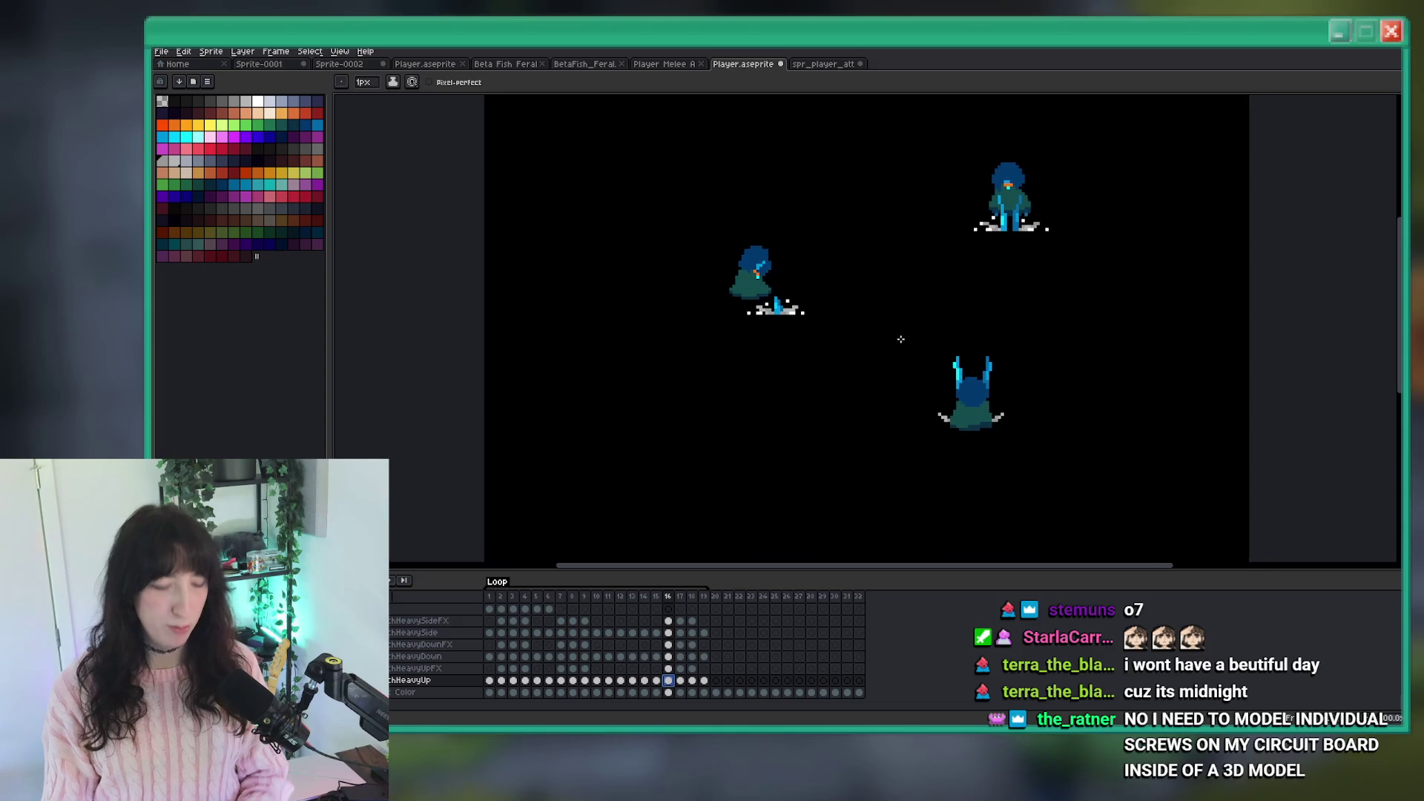
# Pick white from the sprite, paint a spark pixel by the slash, and save.
pyautogui.scroll(4, 901, 338)
pyautogui.press('alt')
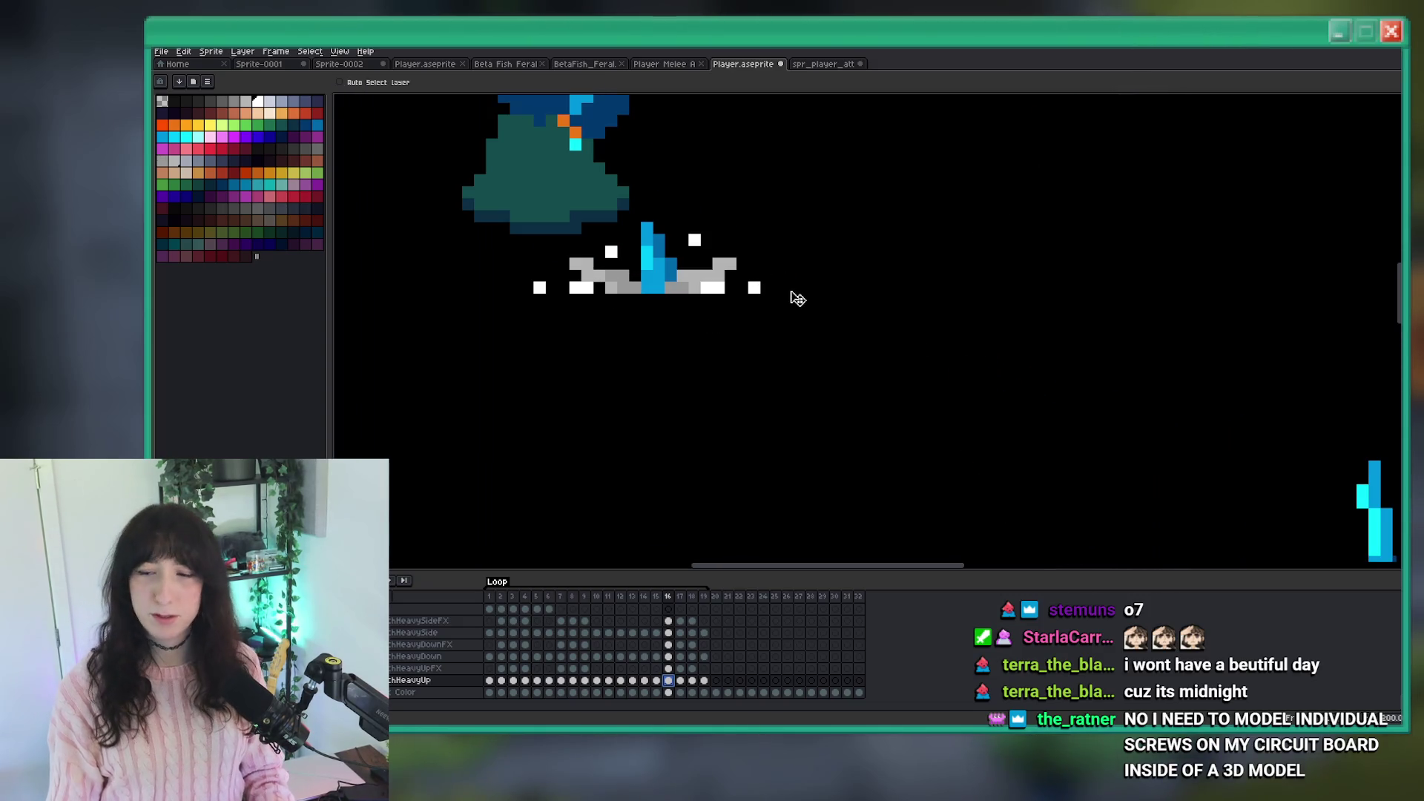
pyautogui.click(790, 288)
pyautogui.scroll(-3, 798, 294)
pyautogui.hotkey('ctrl', 's')
# Undo the white pixels and repaint the spark at the sprite's right tip.
pyautogui.moveTo(819, 311); pyautogui.dragTo(704, 163)
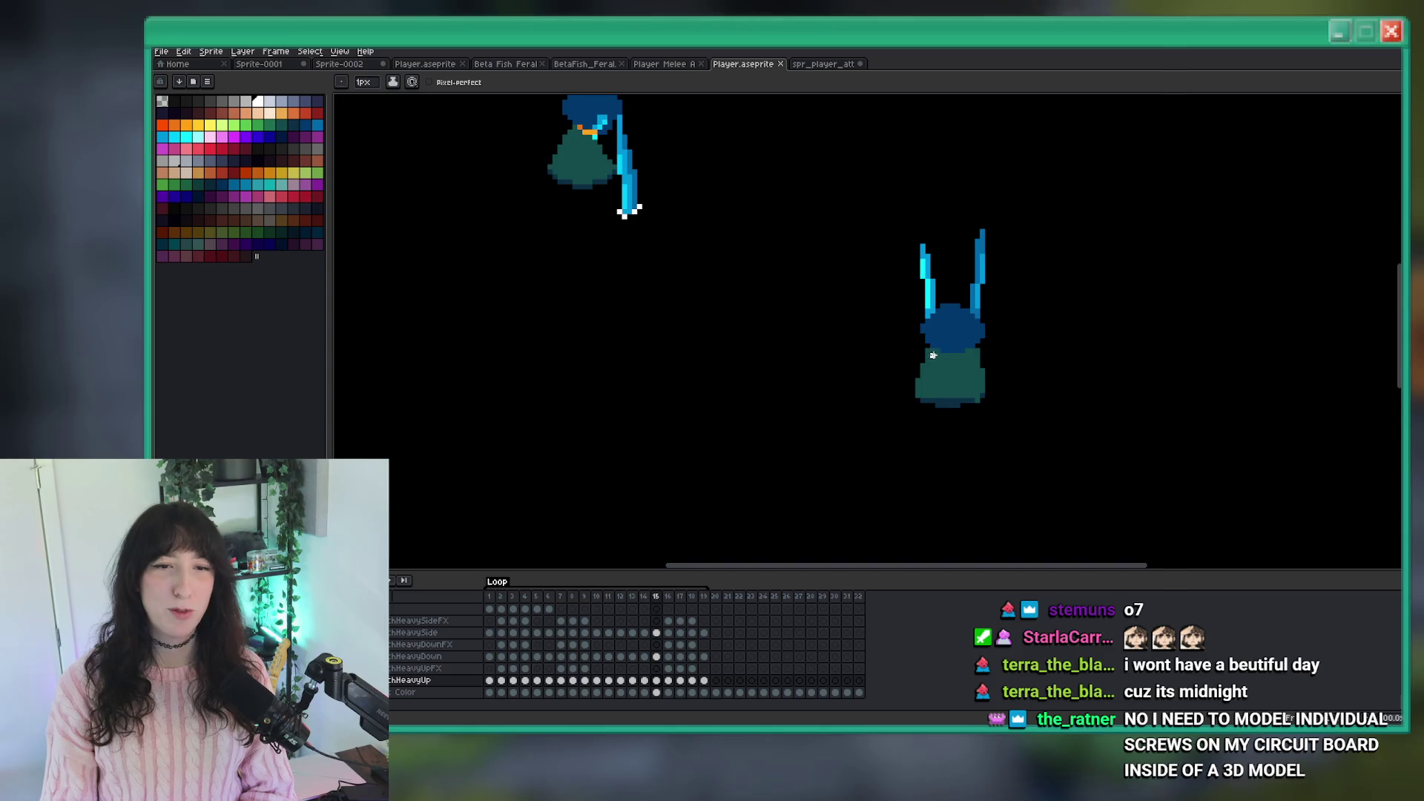
pyautogui.scroll(1, 908, 356)
pyautogui.scroll(-1, 908, 368)
pyautogui.scroll(1, 907, 375)
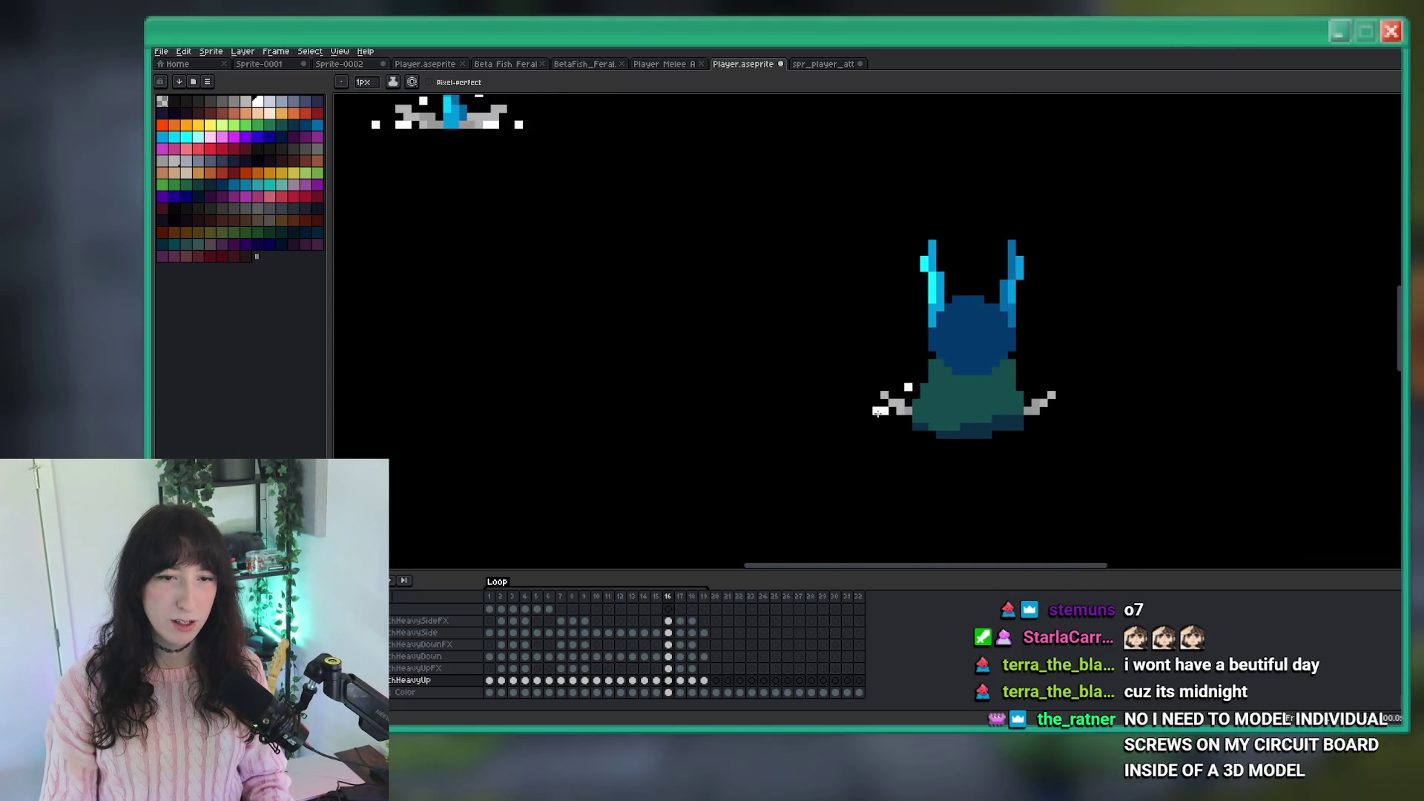
pyautogui.hotkey('ctrl', 'z')
pyautogui.moveTo(1059, 411); pyautogui.dragTo(1052, 412)
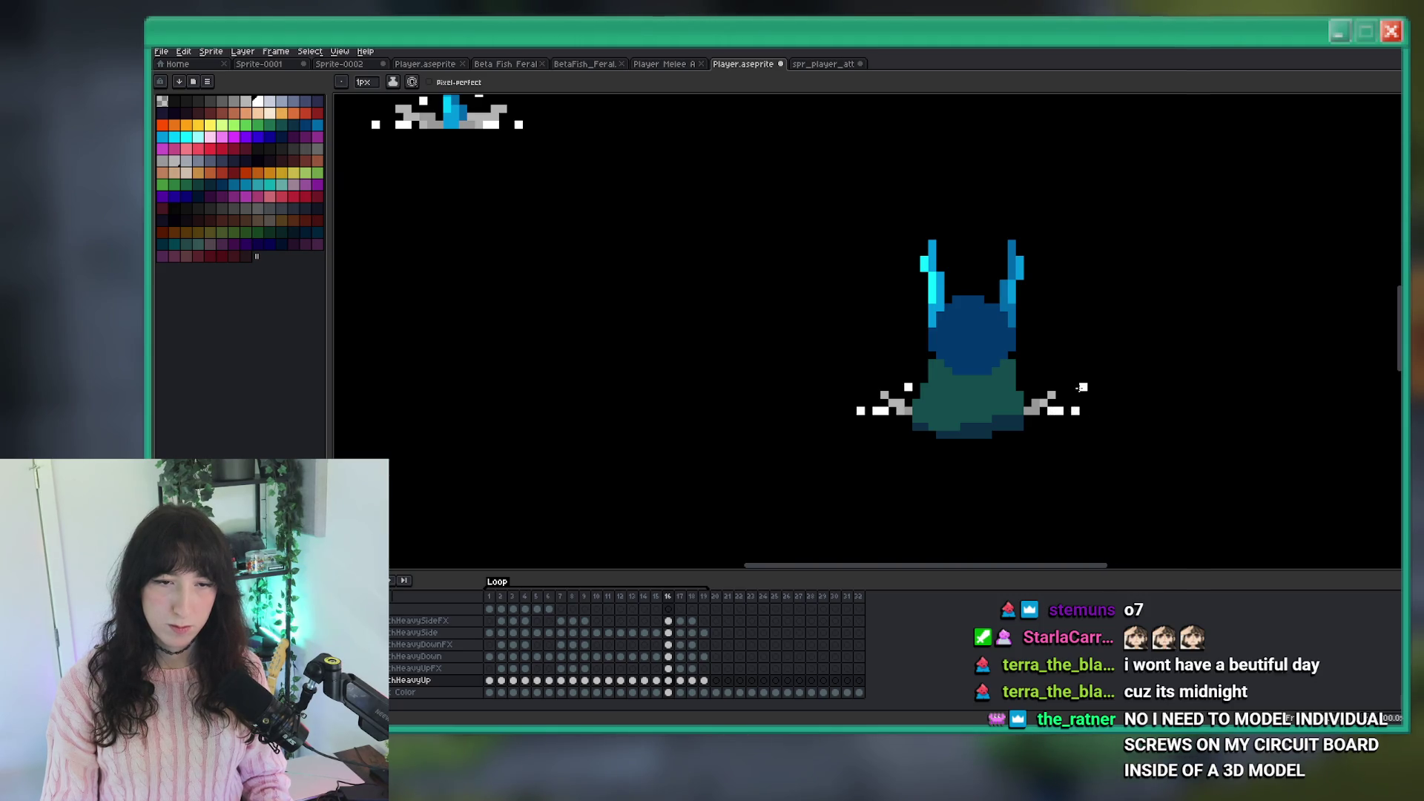
pyautogui.scroll(-2, 1080, 401)
# Step through frames 17 to 19, then play the attack animation.
pyautogui.press('.')
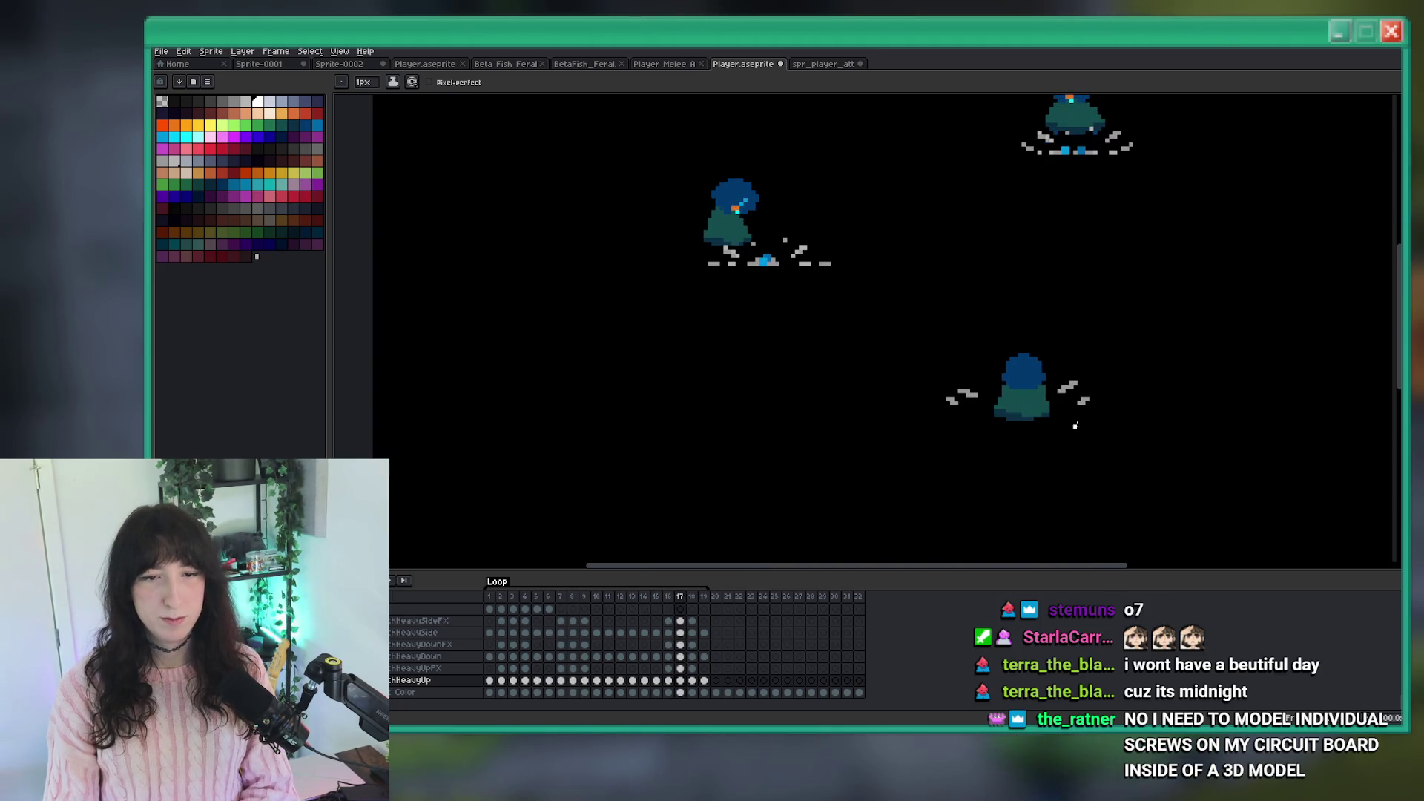
pyautogui.press('.')
pyautogui.scroll(-2, 659, 456)
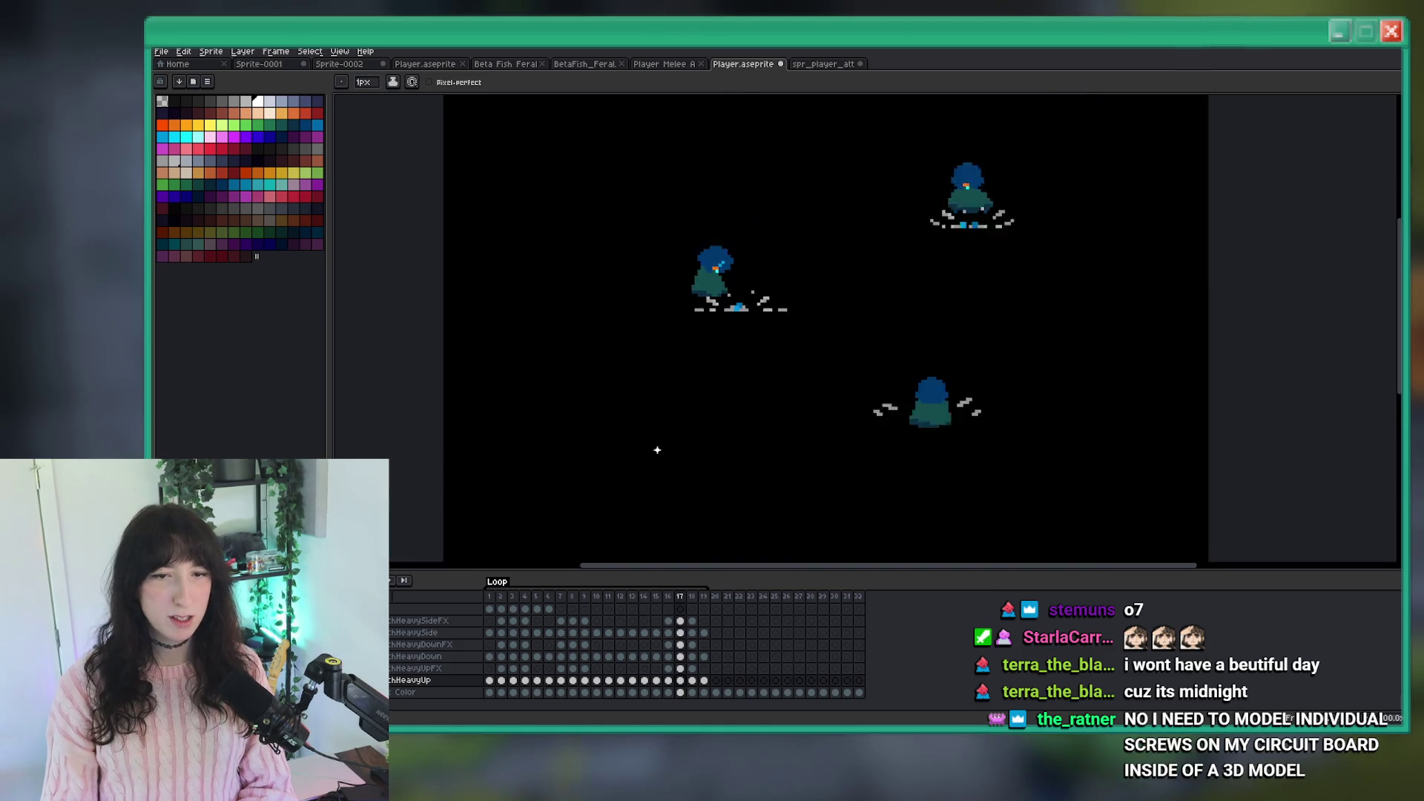
pyautogui.press('.')
pyautogui.press('Return')
pyautogui.scroll(1, 744, 443)
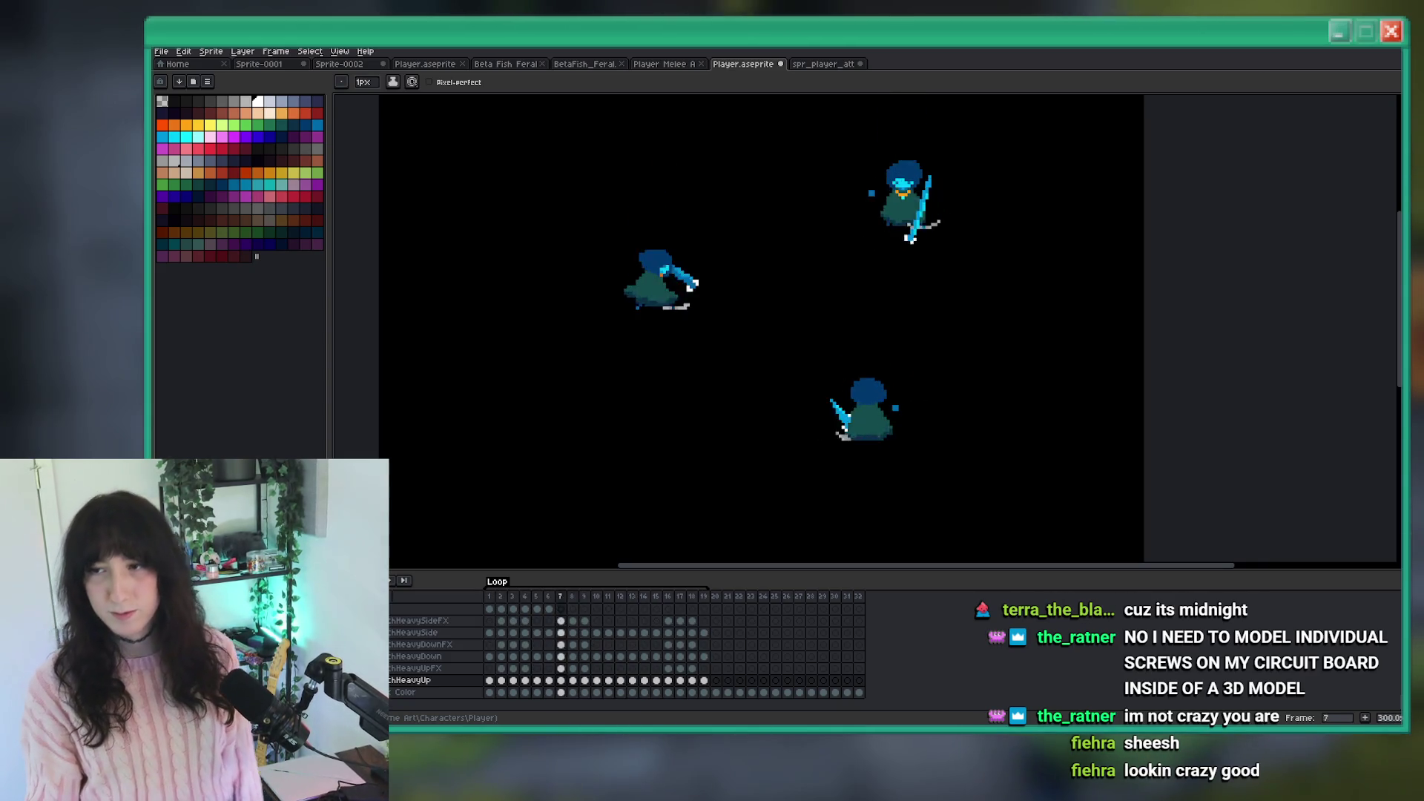
pyautogui.moveTo(1035, 143); pyautogui.dragTo(974, 188)
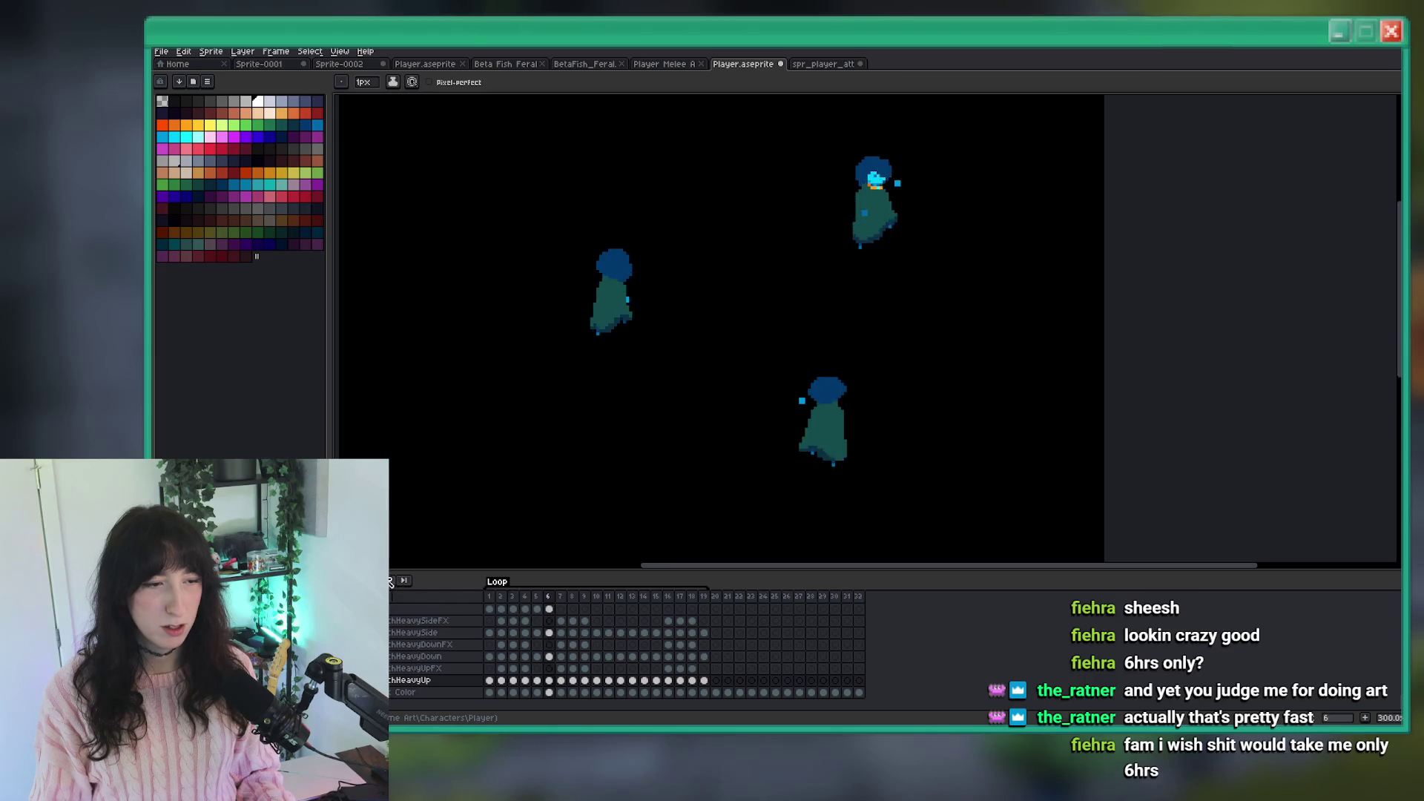
pyautogui.rightClick(752, 349)
# Export heavy-up frames 1–5 as an animated GIF, then undo the trim.
pyautogui.moveTo(490, 680); pyautogui.dragTo(537, 681)
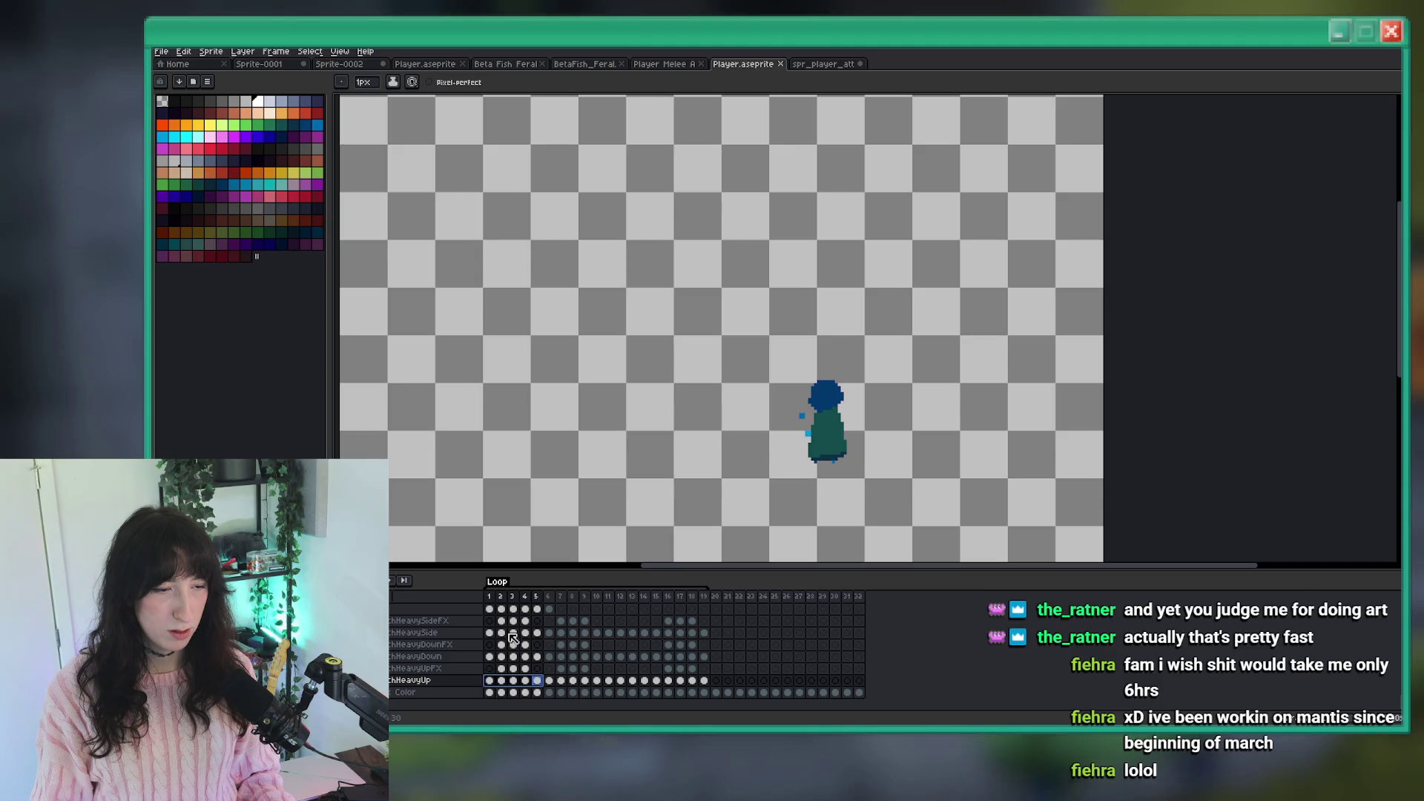
pyautogui.click(161, 51)
pyautogui.click(185, 133)
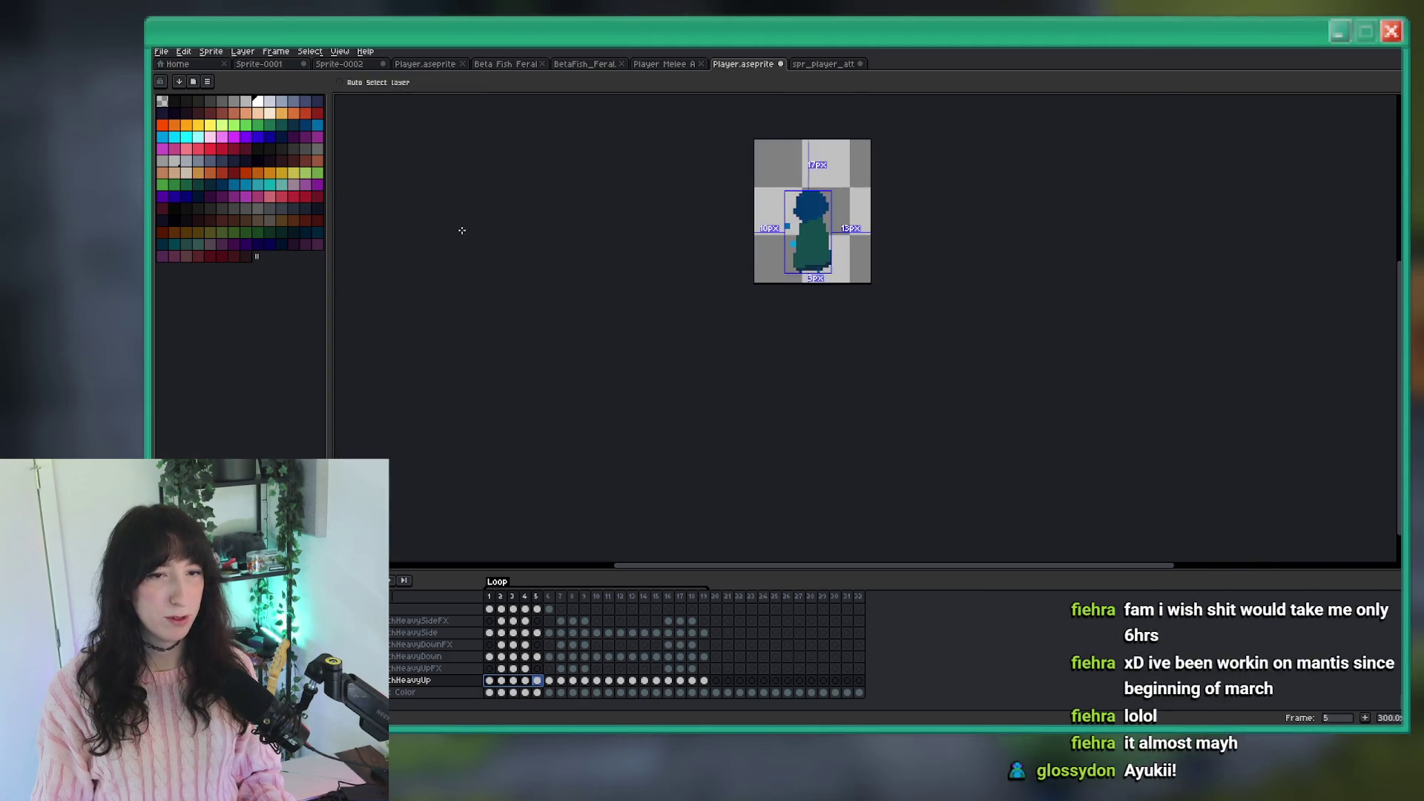
pyautogui.click(1118, 267)
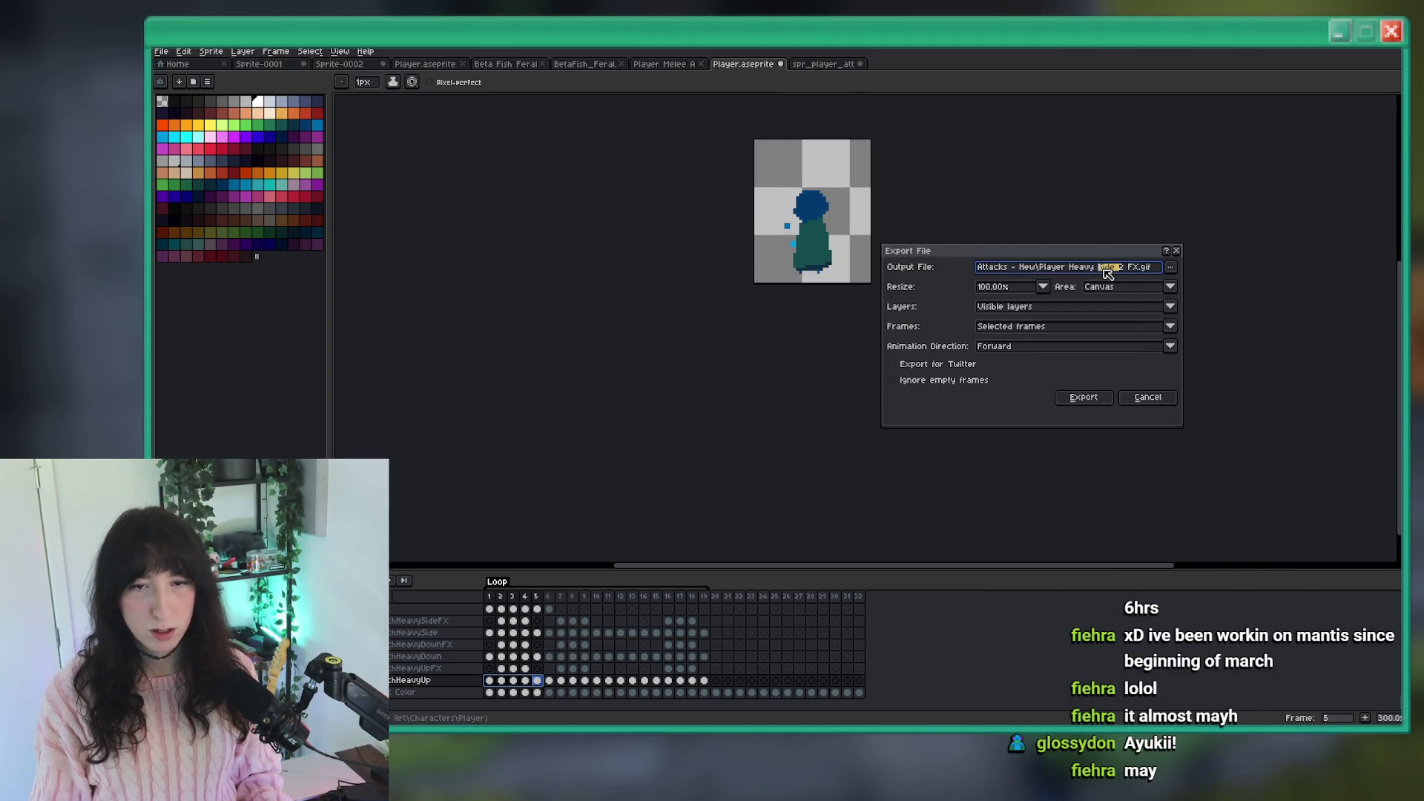
pyautogui.write('Up')
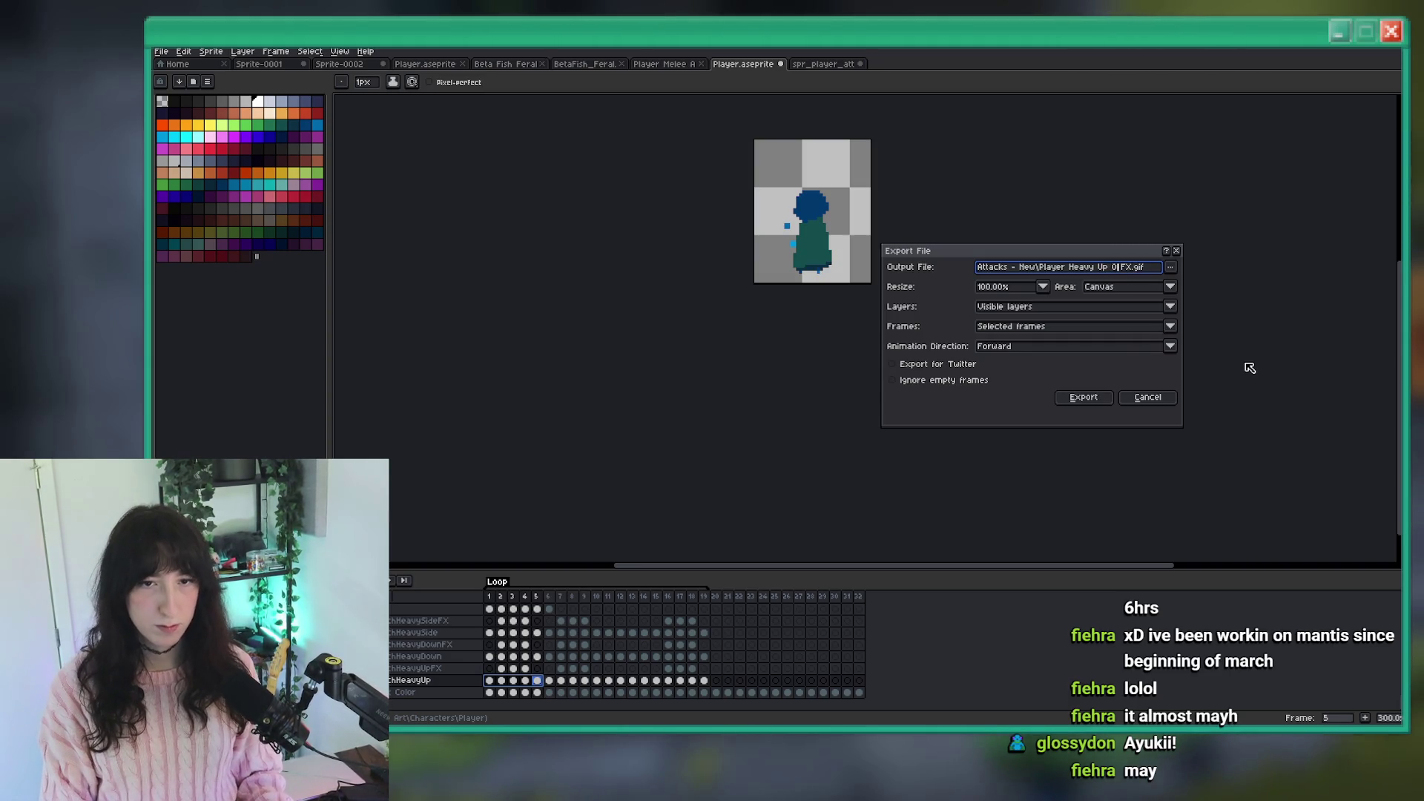
pyautogui.press('Return')
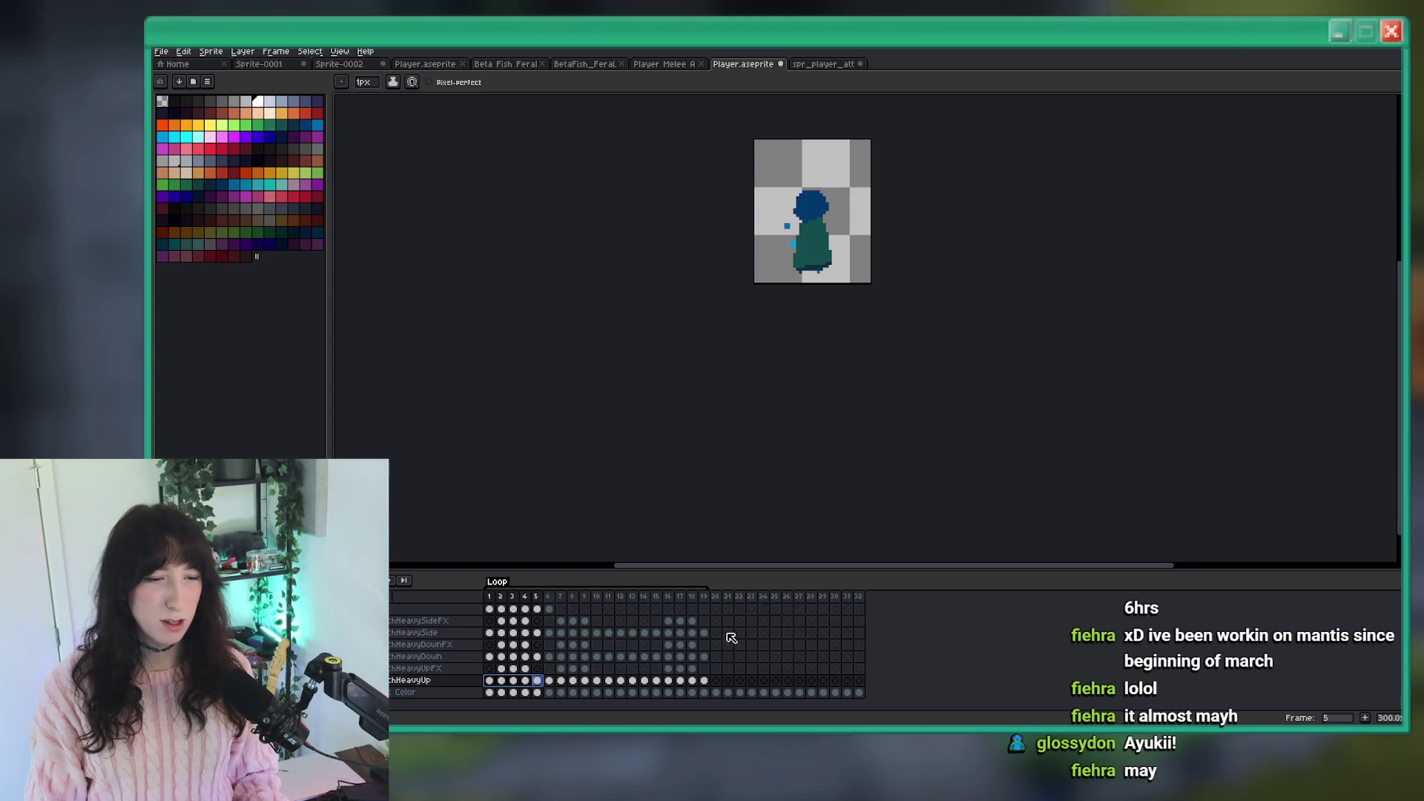
pyautogui.hotkey('ctrl', 'z')
# Trim frames 6–10, export them as Player Heavy Up 1 FX.gif, and restore the canvas.
pyautogui.moveTo(553, 684); pyautogui.dragTo(598, 686)
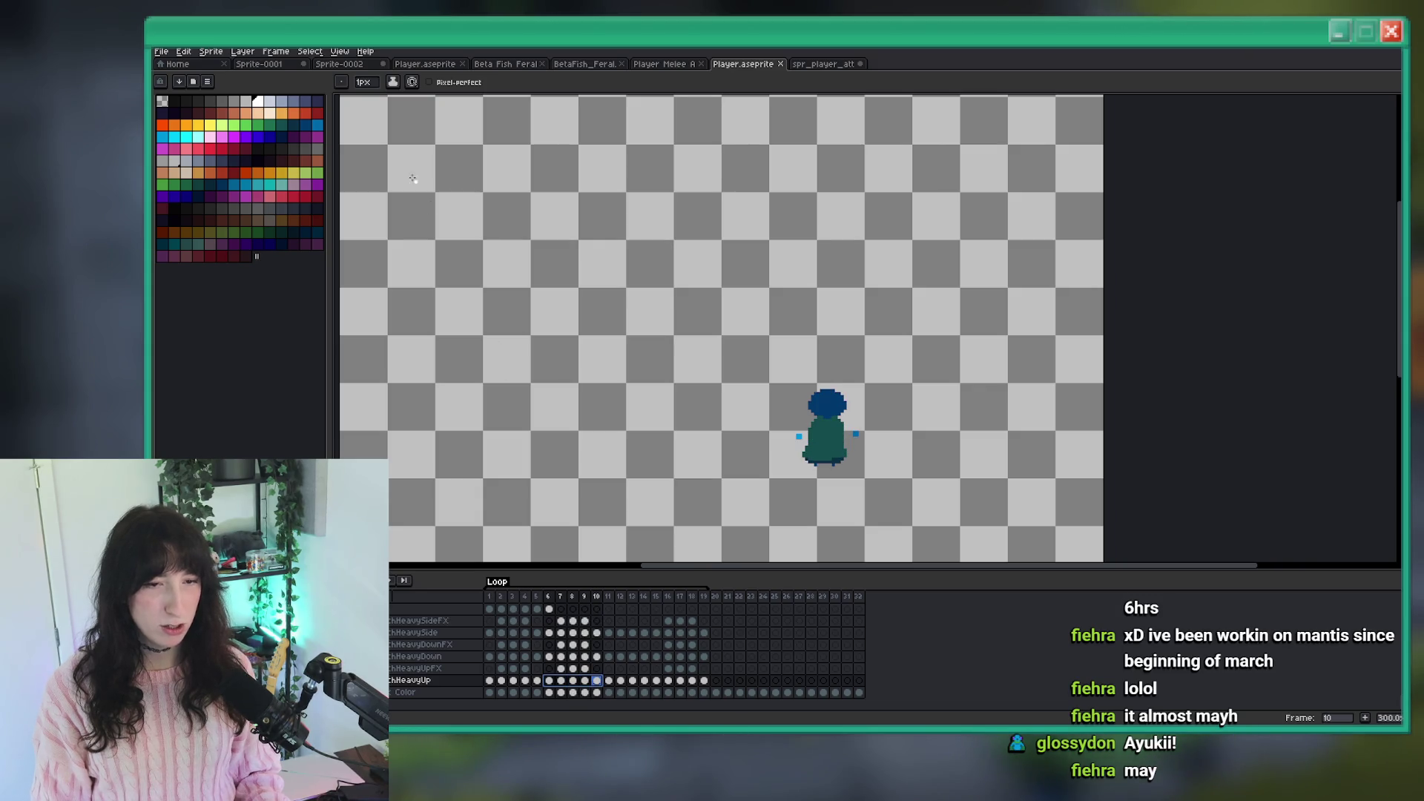
pyautogui.click(211, 51)
pyautogui.click(252, 155)
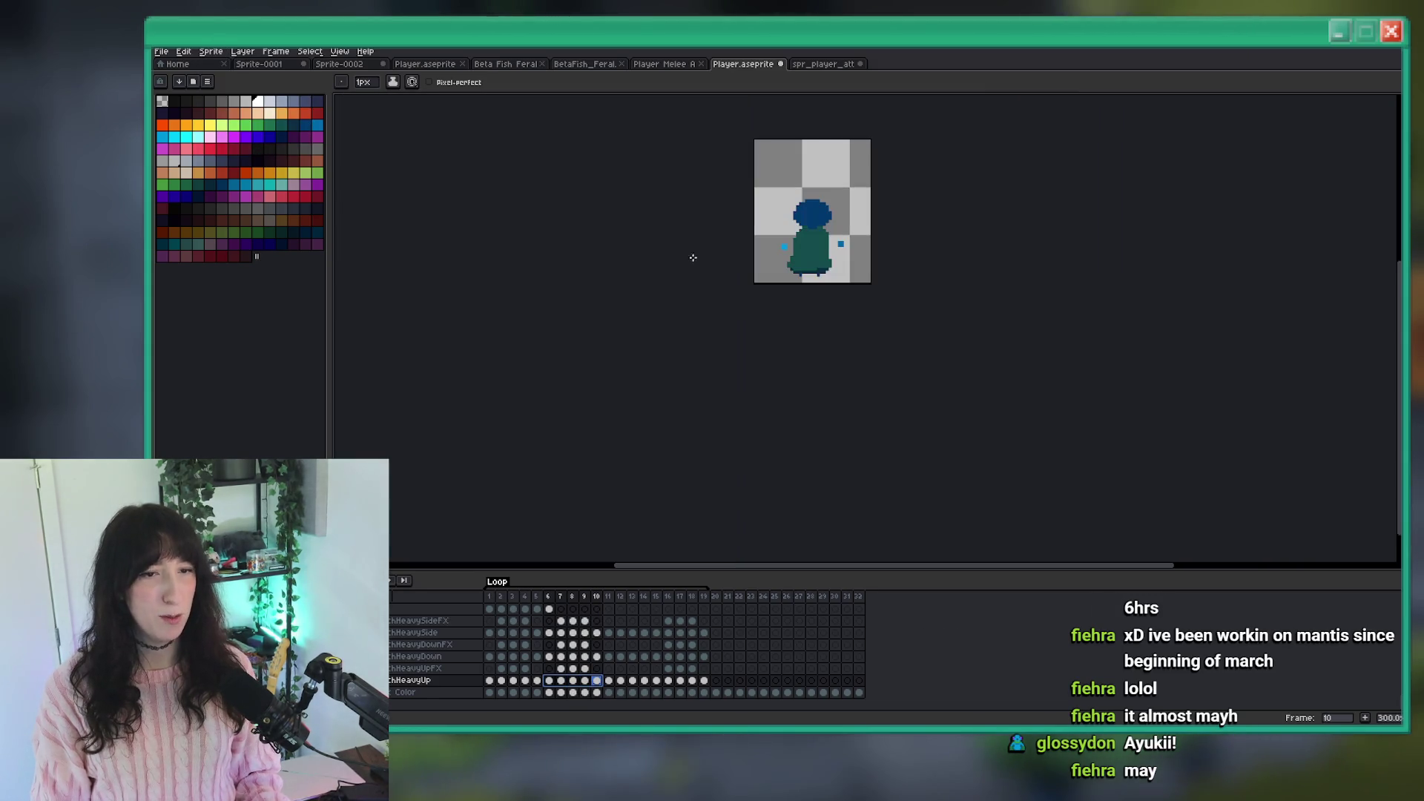
pyautogui.hotkey('ctrl', 'alt', 'shift', 's')
pyautogui.doubleClick(1113, 269)
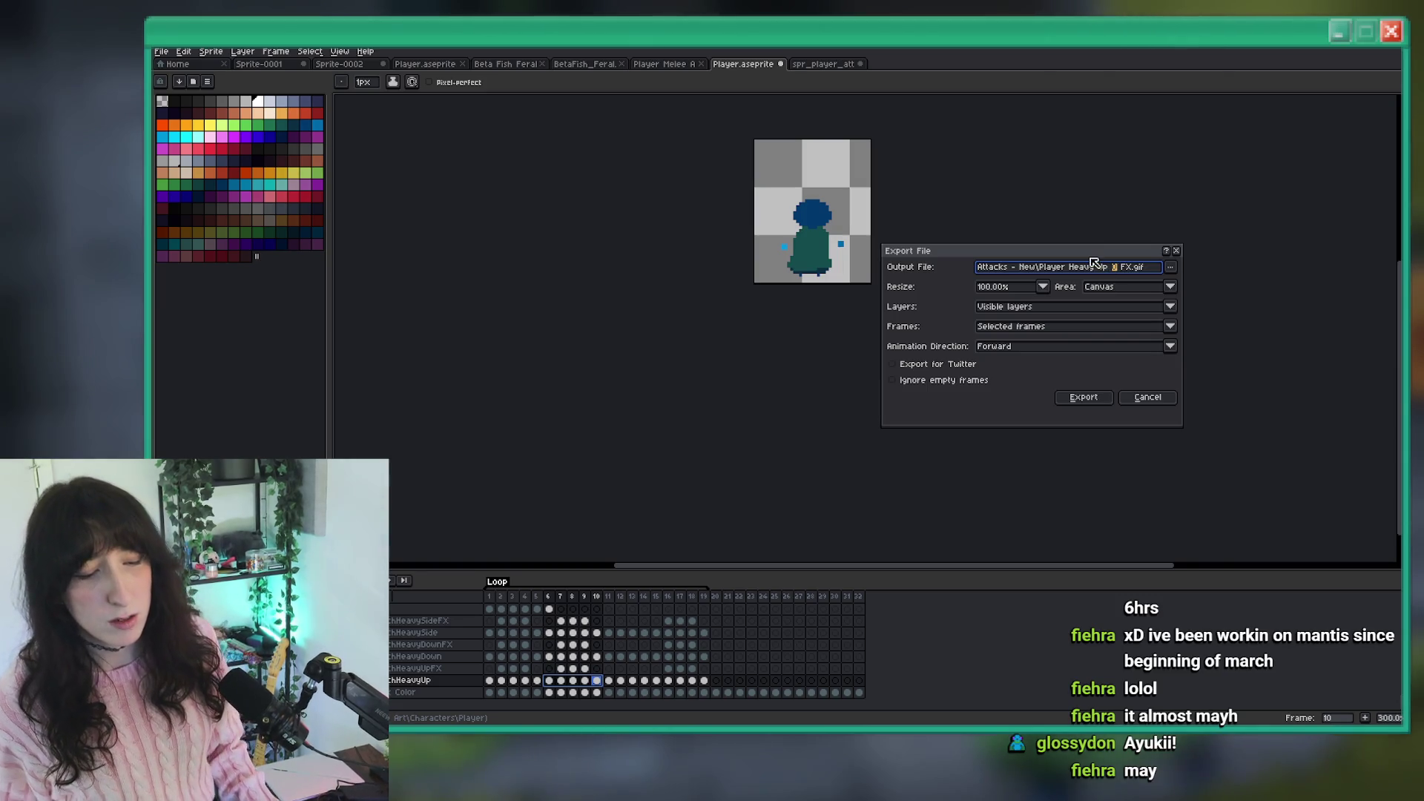
pyautogui.write('1')
pyautogui.click(1088, 396)
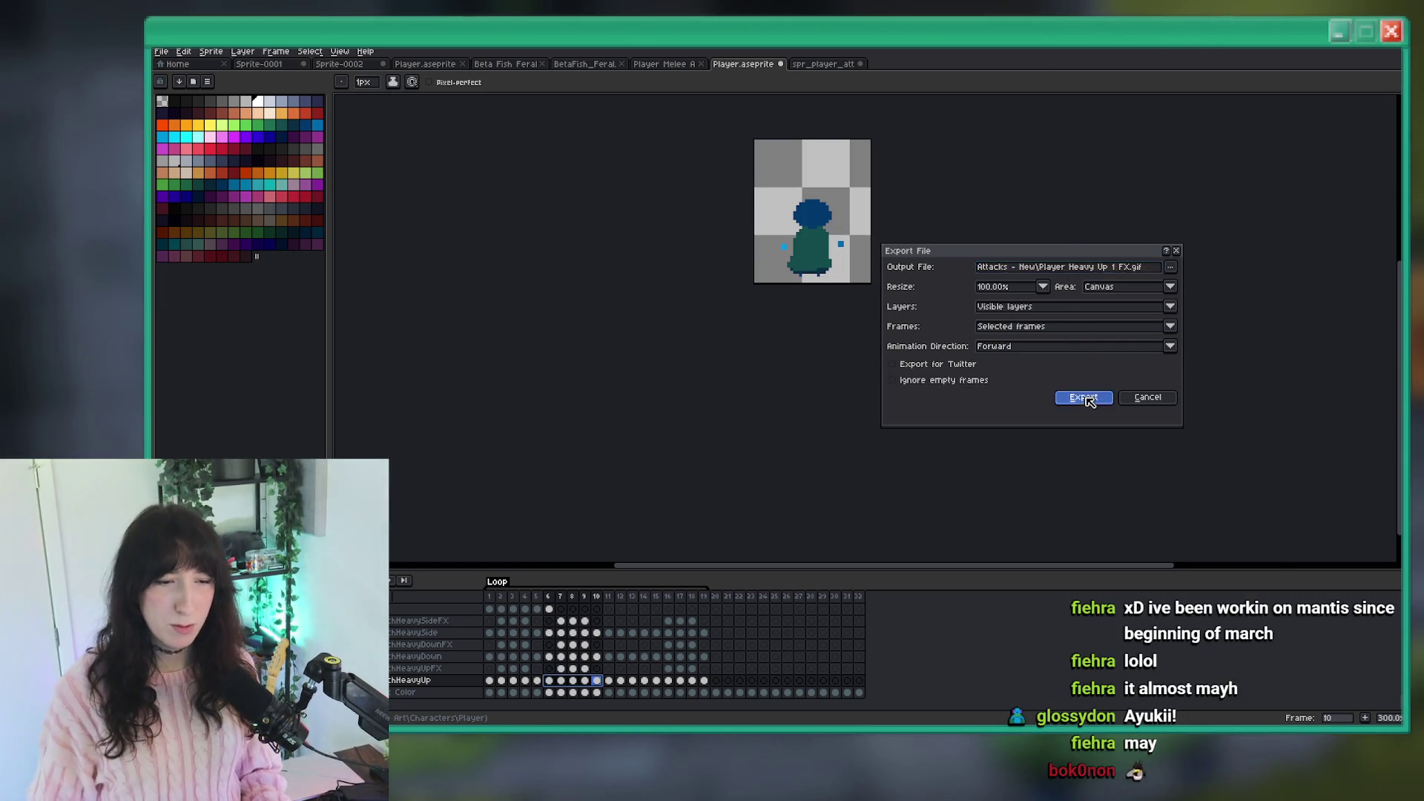
pyautogui.hotkey('ctrl', 'z')
pyautogui.moveTo(613, 681); pyautogui.dragTo(704, 680)
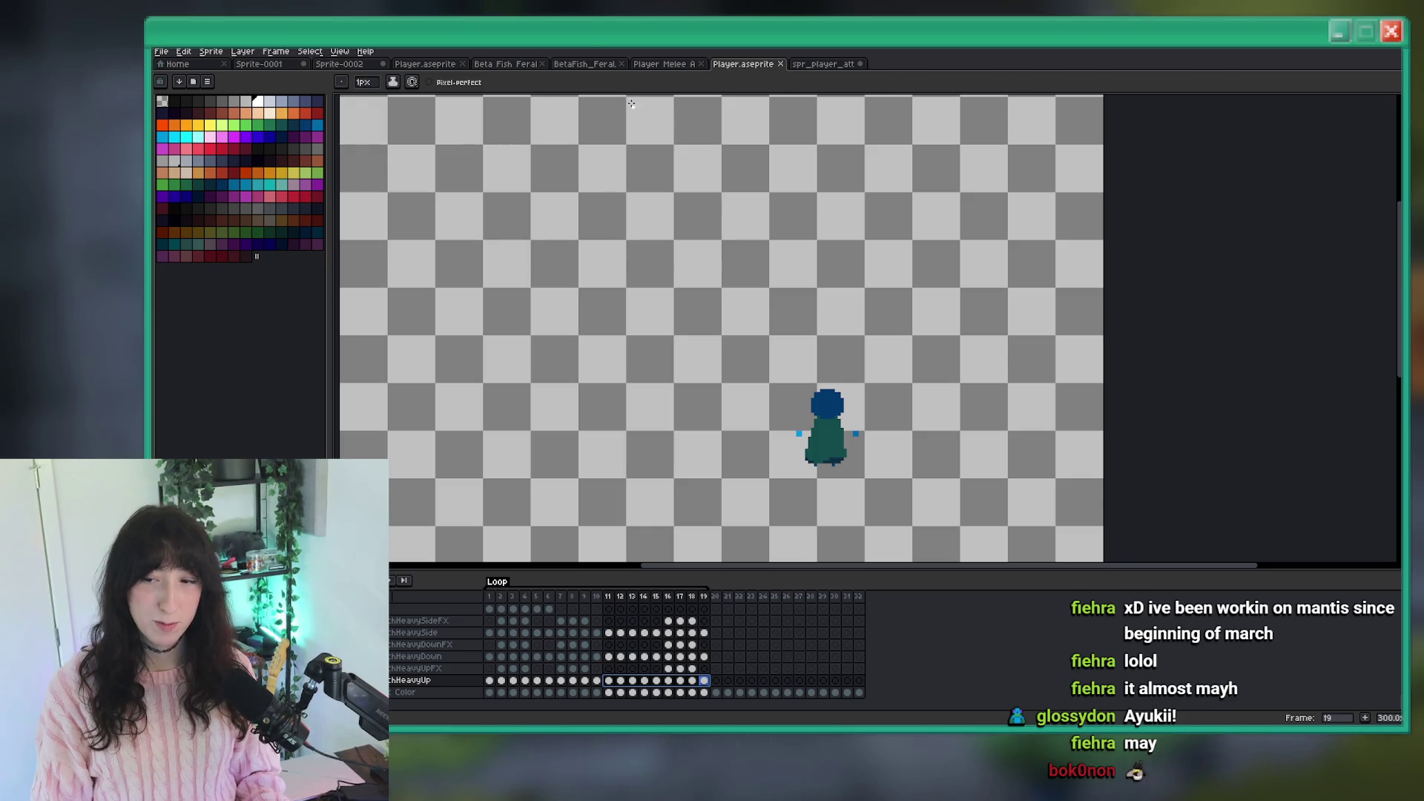
# Trim frames 11–19, export them as Player Heavy Up 2 FX.gif, and undo the trim.
pyautogui.click(211, 51)
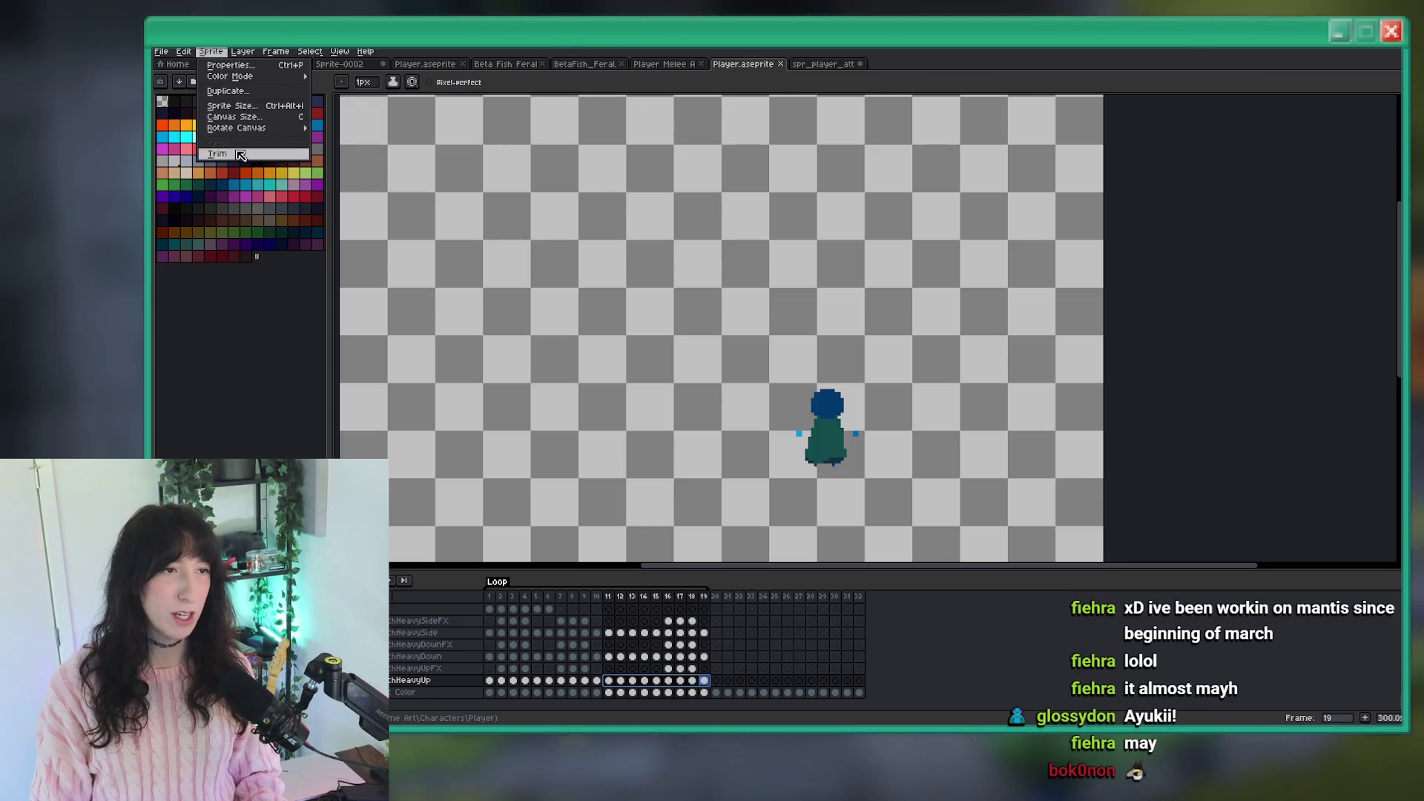
pyautogui.click(240, 155)
pyautogui.hotkey('ctrl', 'alt', 'shift', 's')
pyautogui.click(1120, 273)
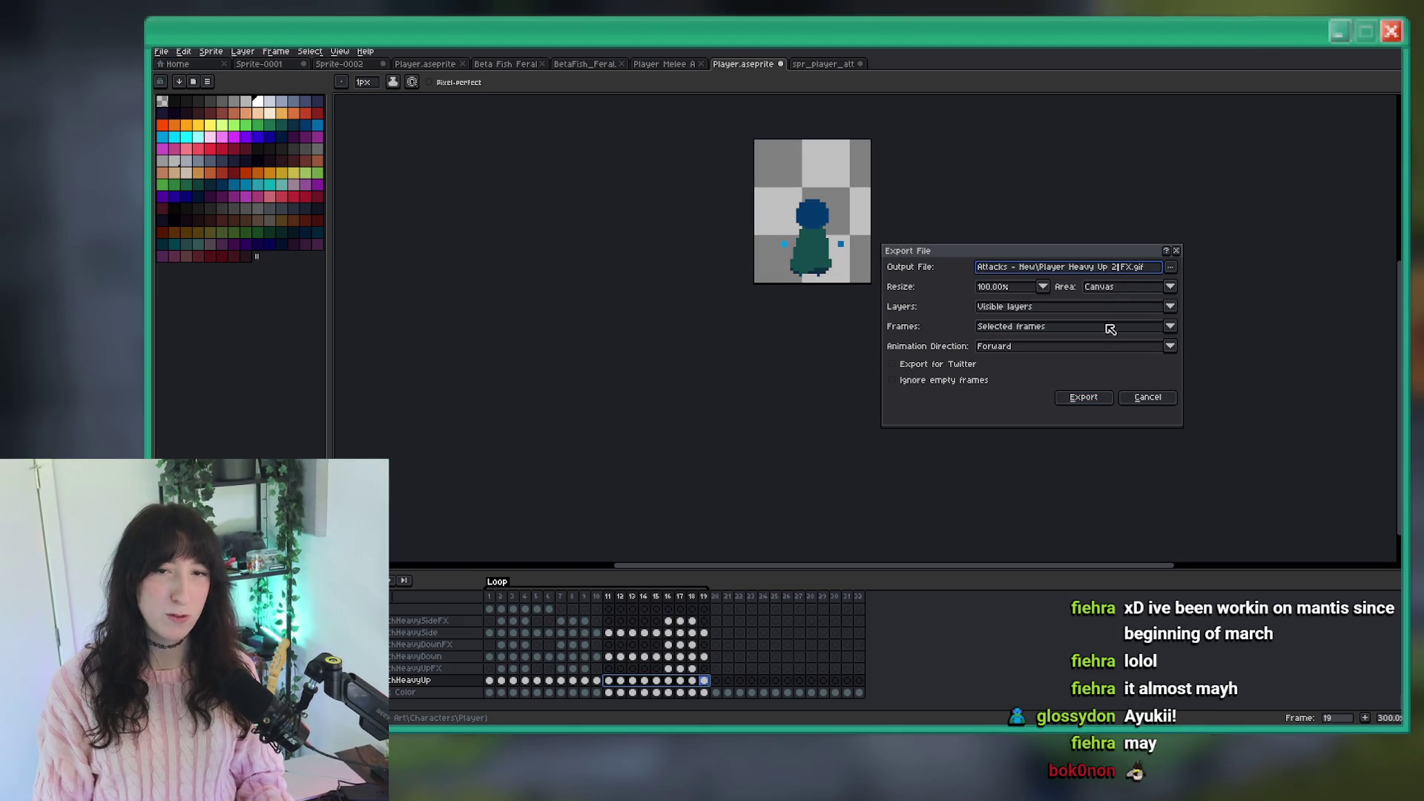
pyautogui.click(1084, 398)
pyautogui.hotkey('ctrl', 'z')
pyautogui.scroll(-2, 868, 297)
pyautogui.scroll(2, 883, 258)
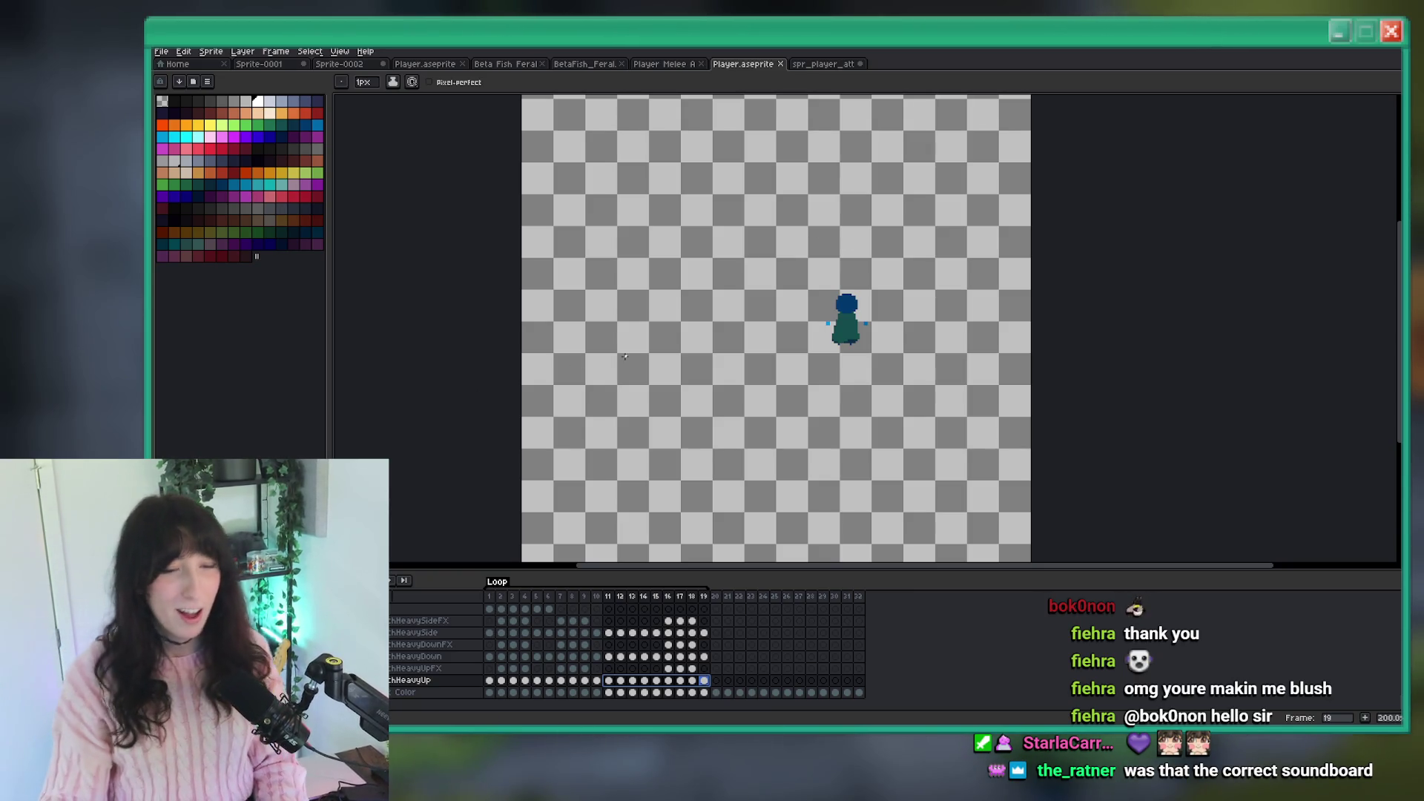
# Switch from Aseprite to GameMaker, open spr_player_attack_heavy0_up, and start an image import.
pyautogui.press('Escape')
pyautogui.press('v')
pyautogui.rightClick(752, 347)
pyautogui.press('Escape')
pyautogui.hotkey('alt', 'Tab')
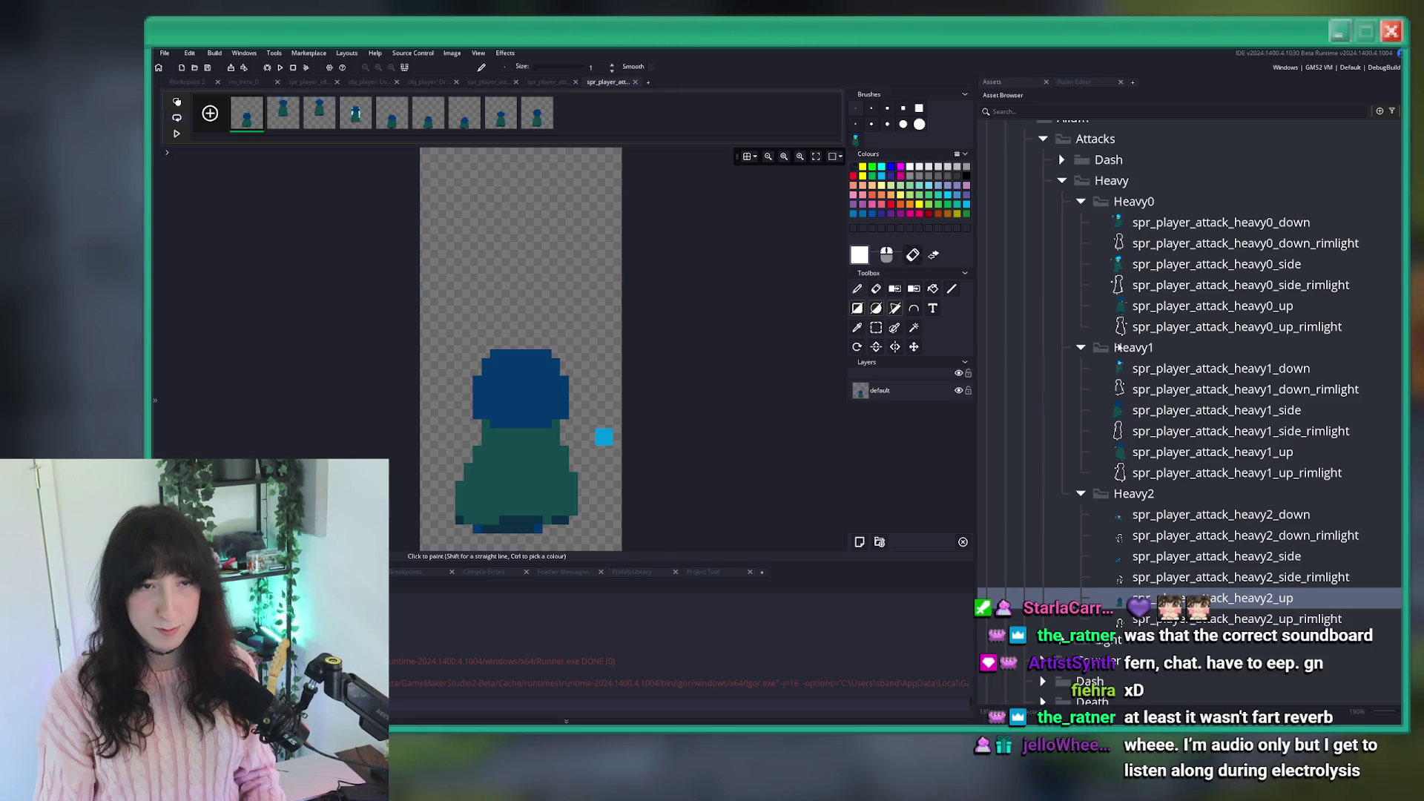
pyautogui.doubleClick(1261, 305)
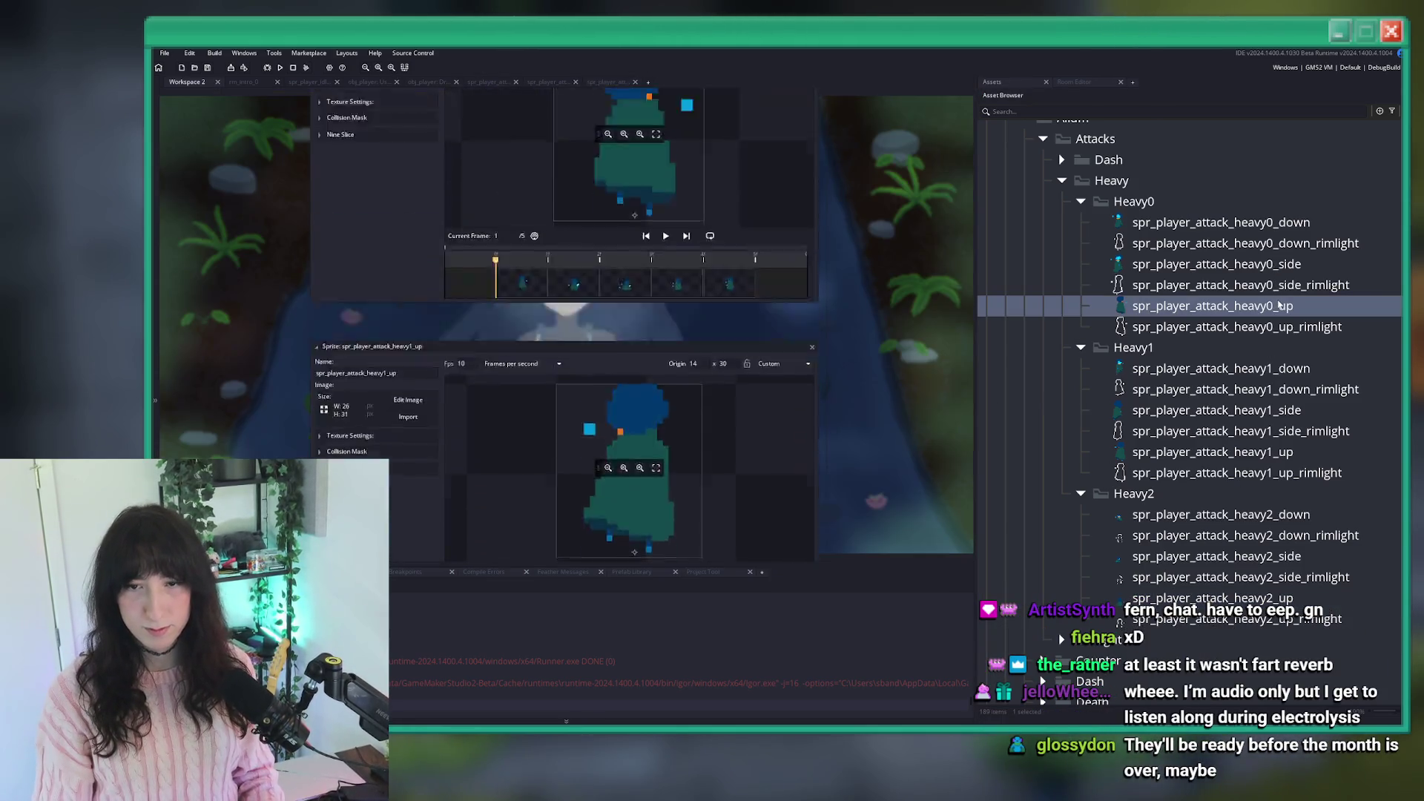
pyautogui.click(420, 246)
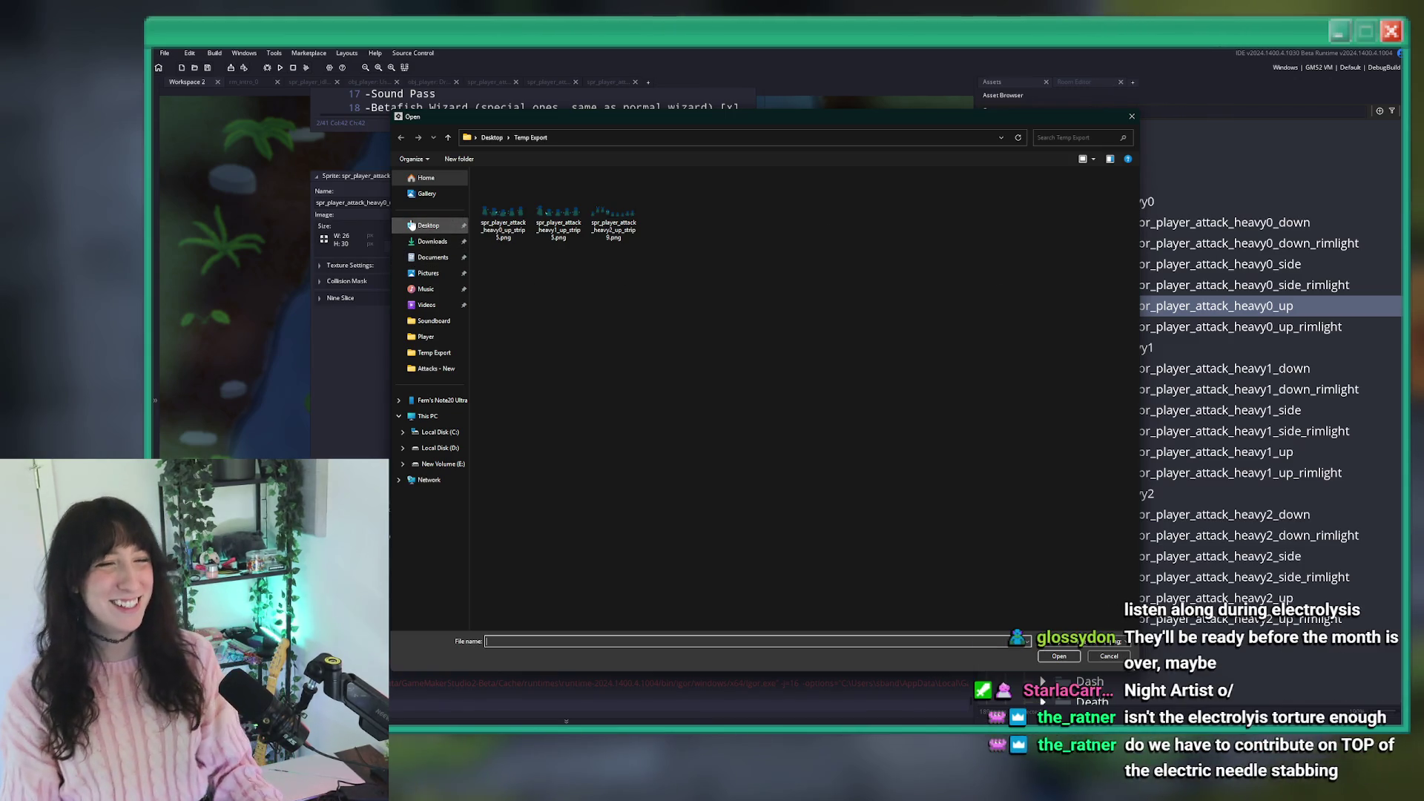
# Navigate the Open window from Desktop into the BringMeHope Game Art folder.
pyautogui.click(412, 225)
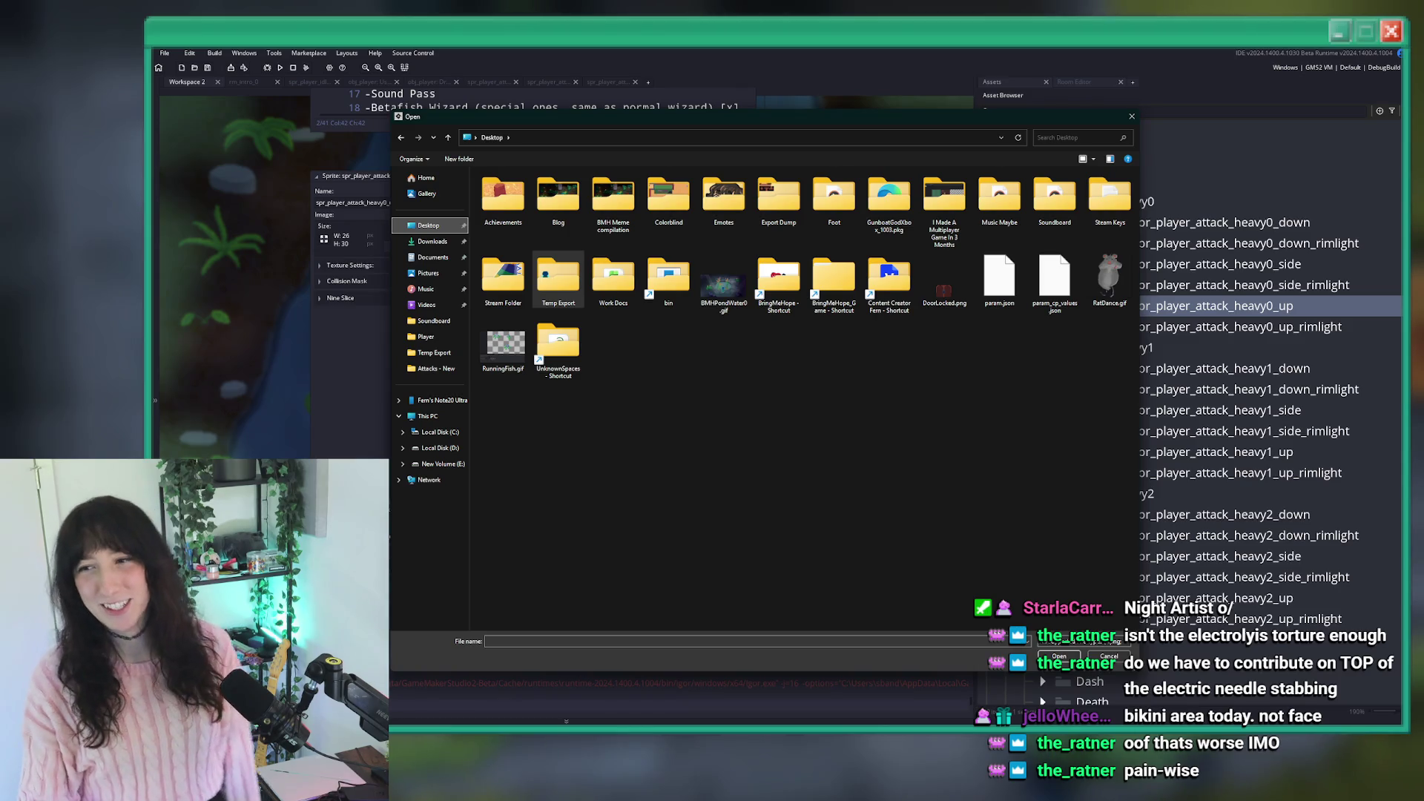
pyautogui.click(772, 355)
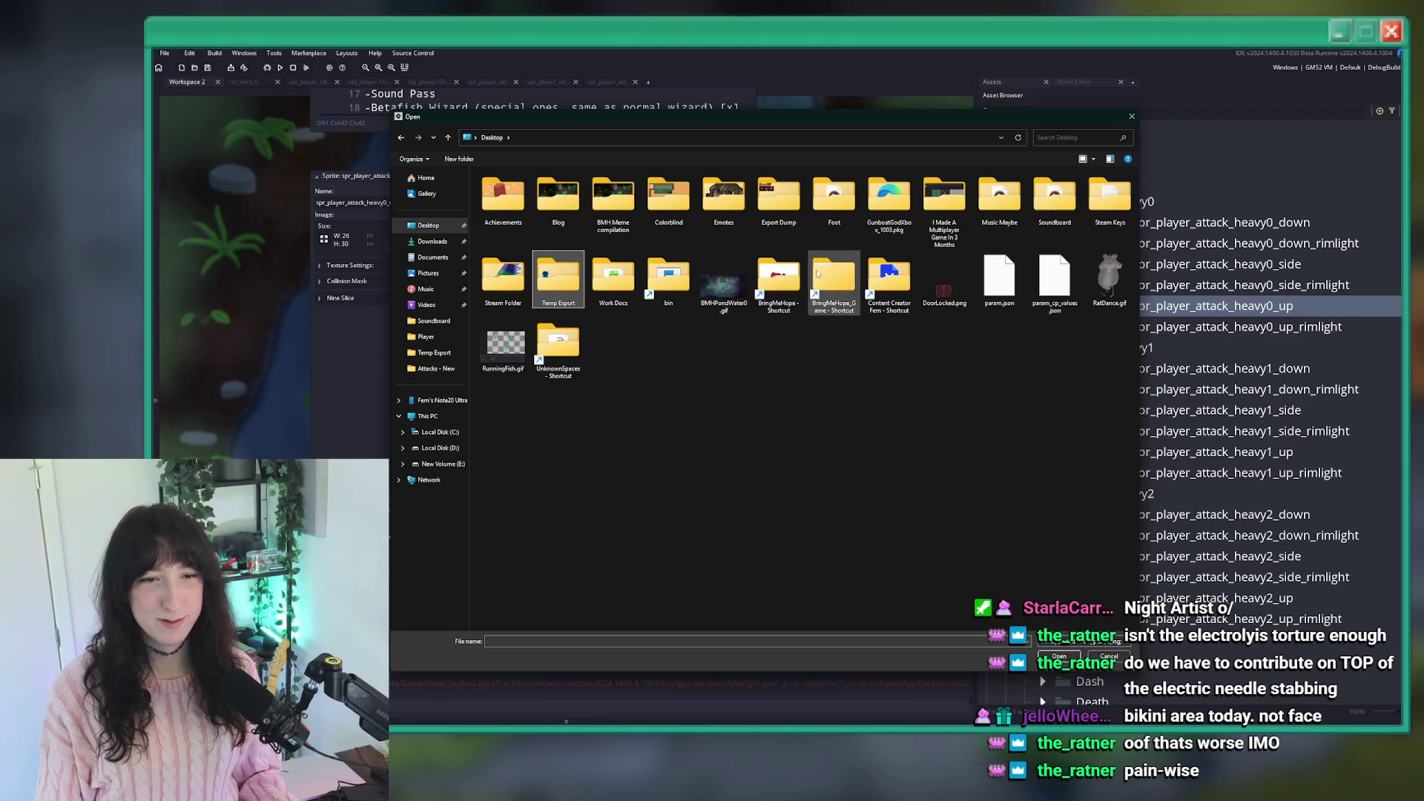
pyautogui.doubleClick(778, 278)
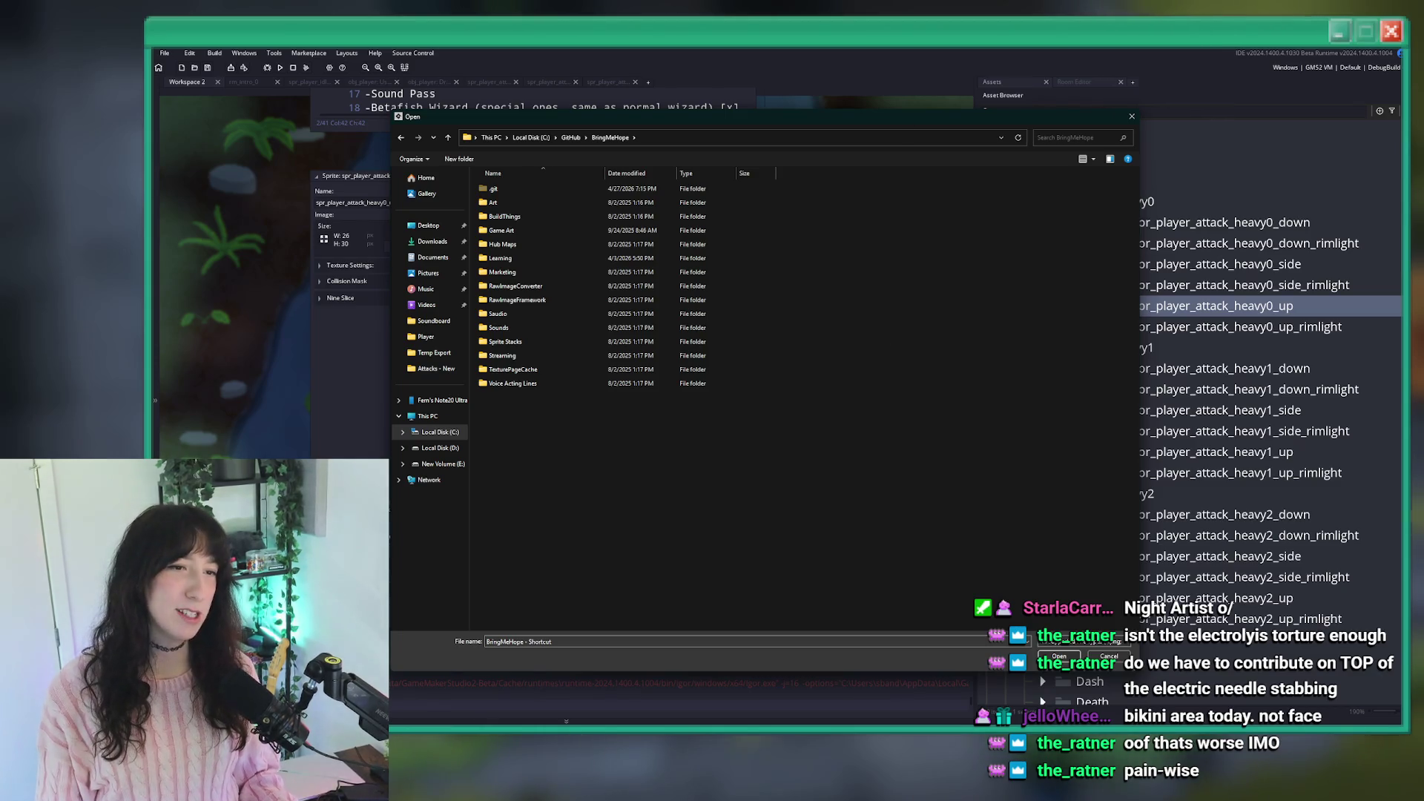
pyautogui.doubleClick(536, 230)
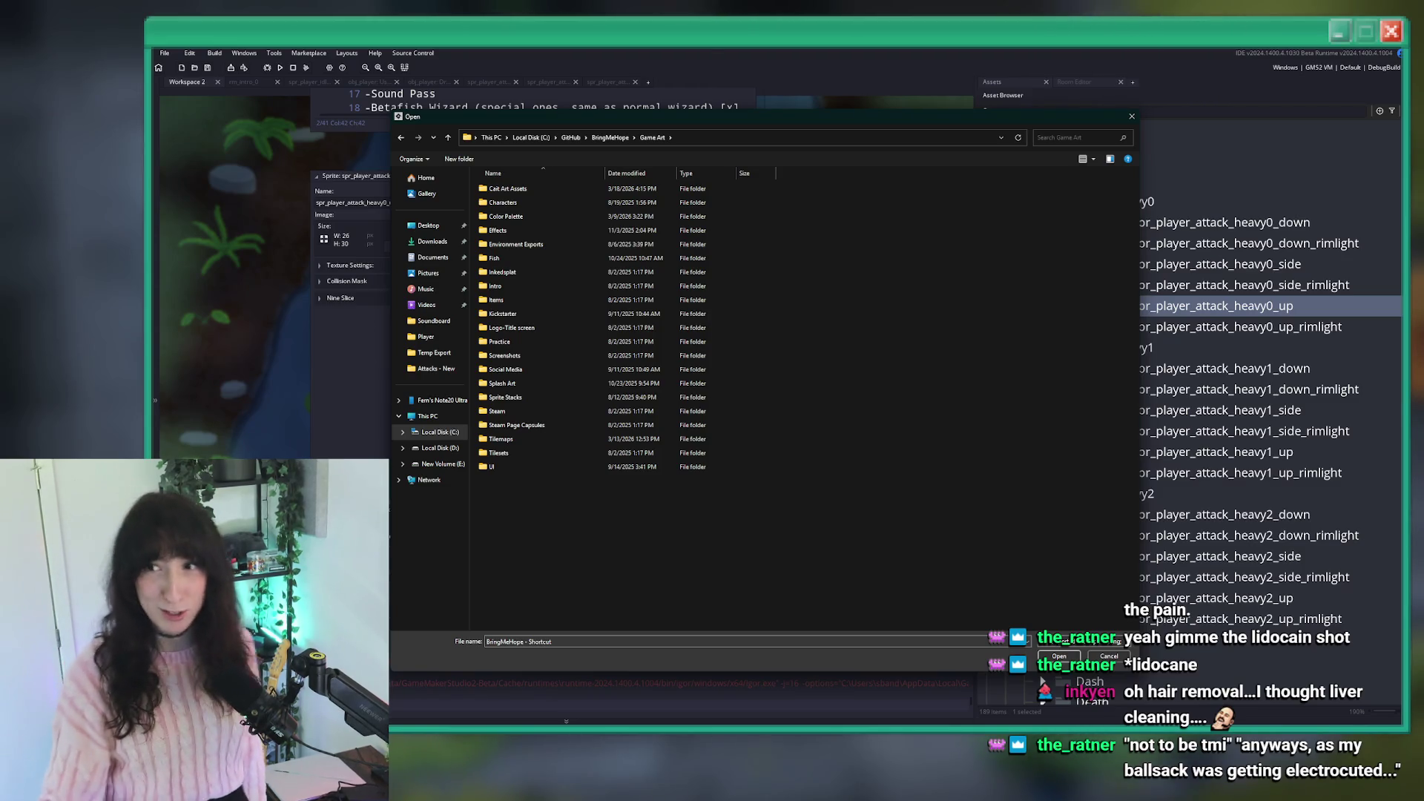
# Import Player Heavy Up 0 FX.gif from Characters > Player > Attacks - New and confirm.
pyautogui.doubleClick(573, 207)
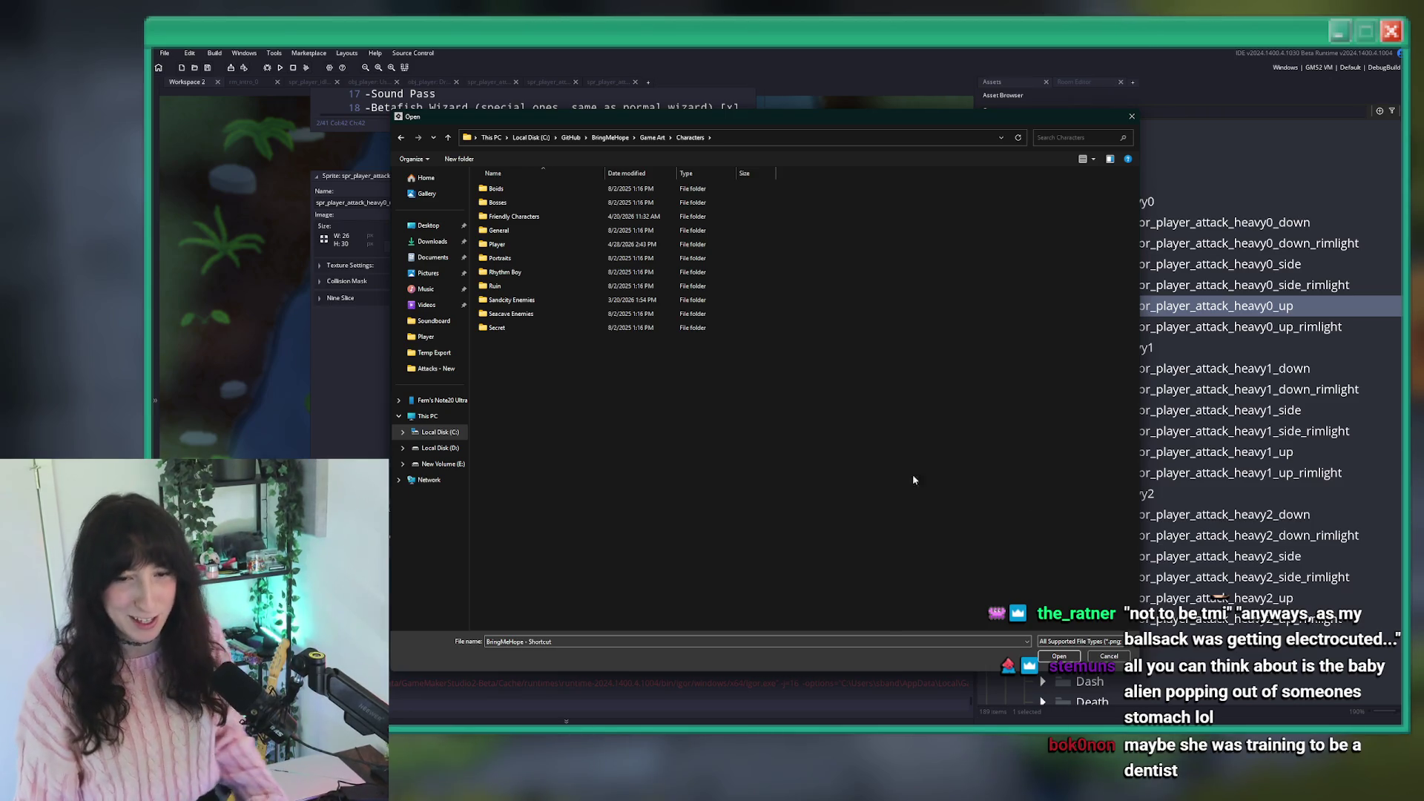
pyautogui.click(542, 245)
pyautogui.doubleClick(542, 245)
pyautogui.doubleClick(550, 191)
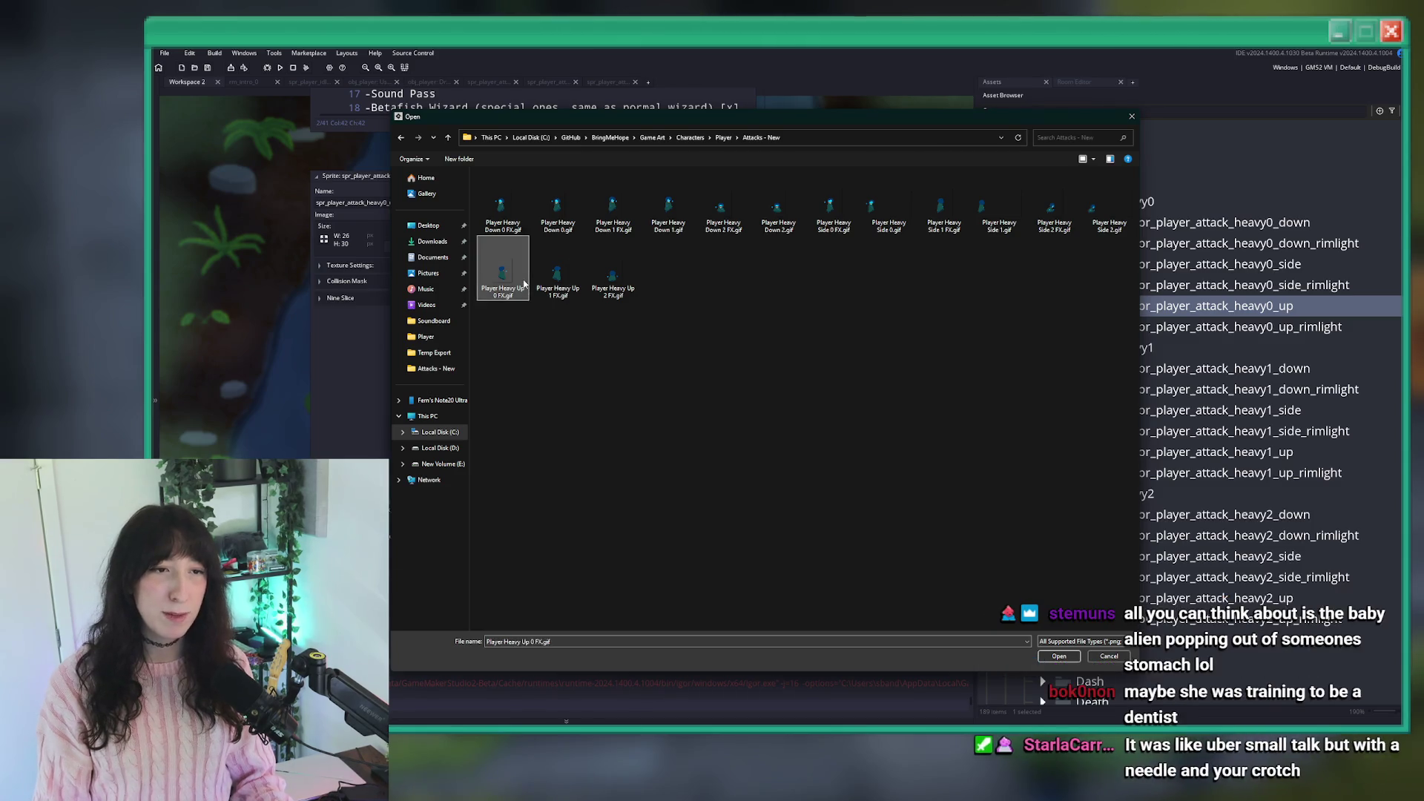
pyautogui.doubleClick(522, 289)
pyautogui.click(812, 402)
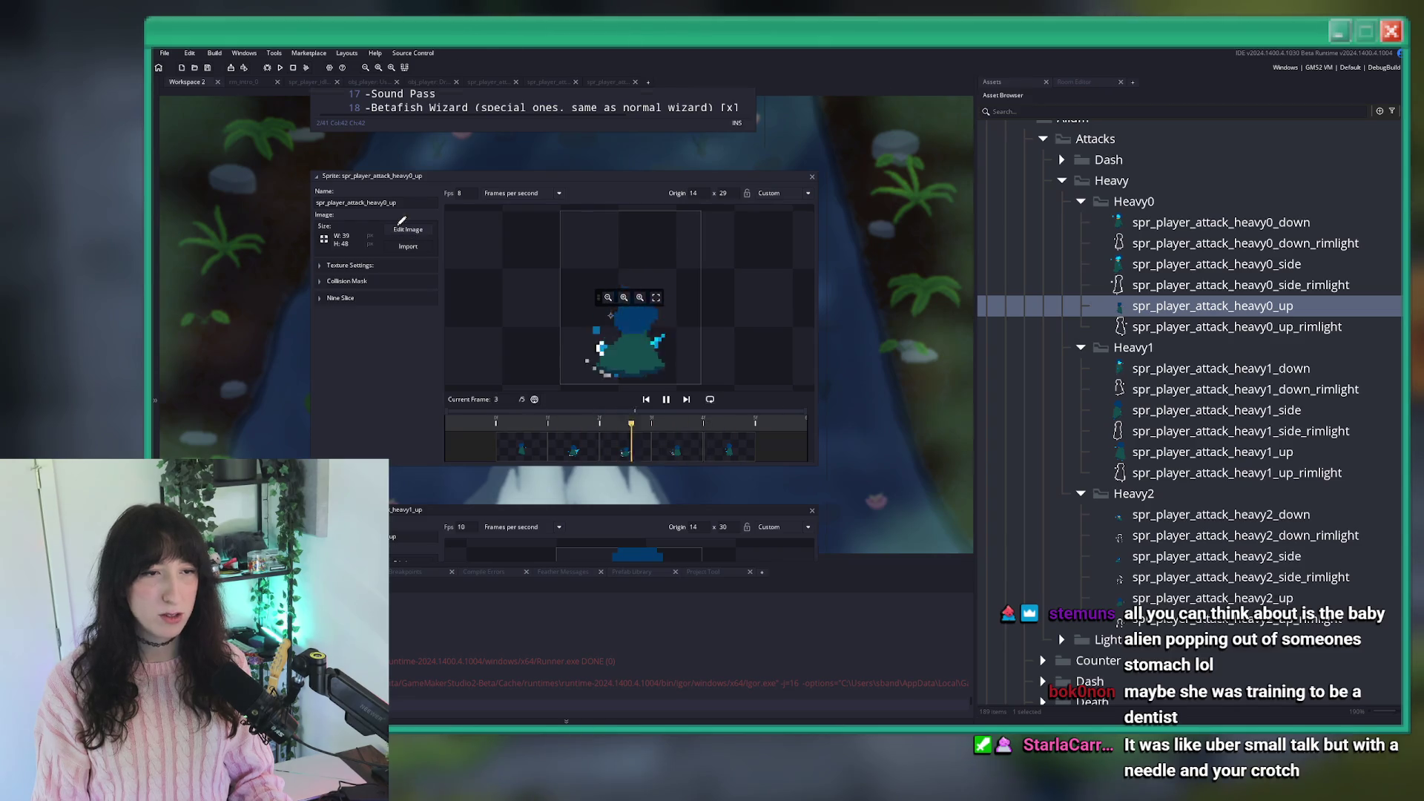
# Reverse the order of the imported heavy0 up frames and close the image editor tabs.
pyautogui.click(482, 83)
pyautogui.click(452, 53)
pyautogui.click(475, 230)
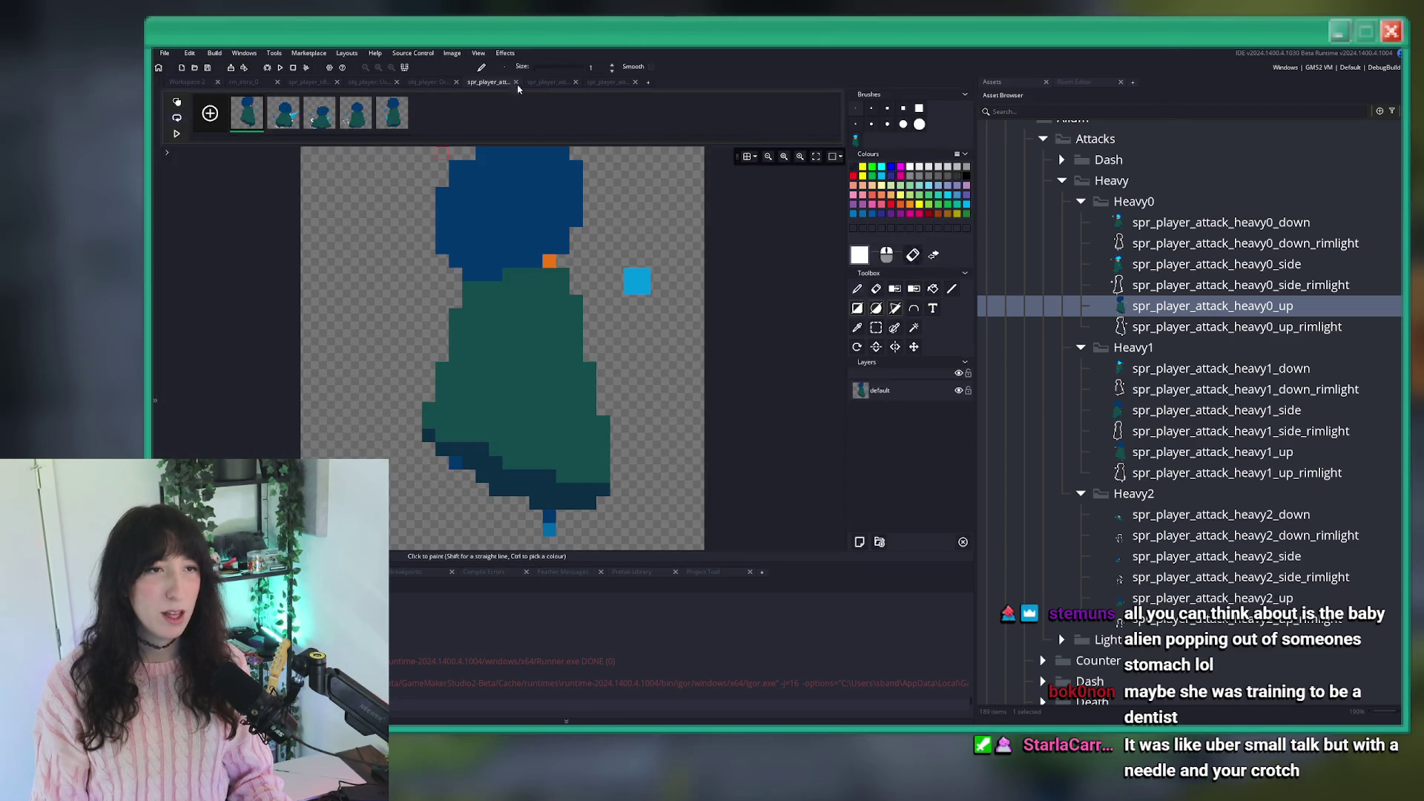
pyautogui.click(517, 82)
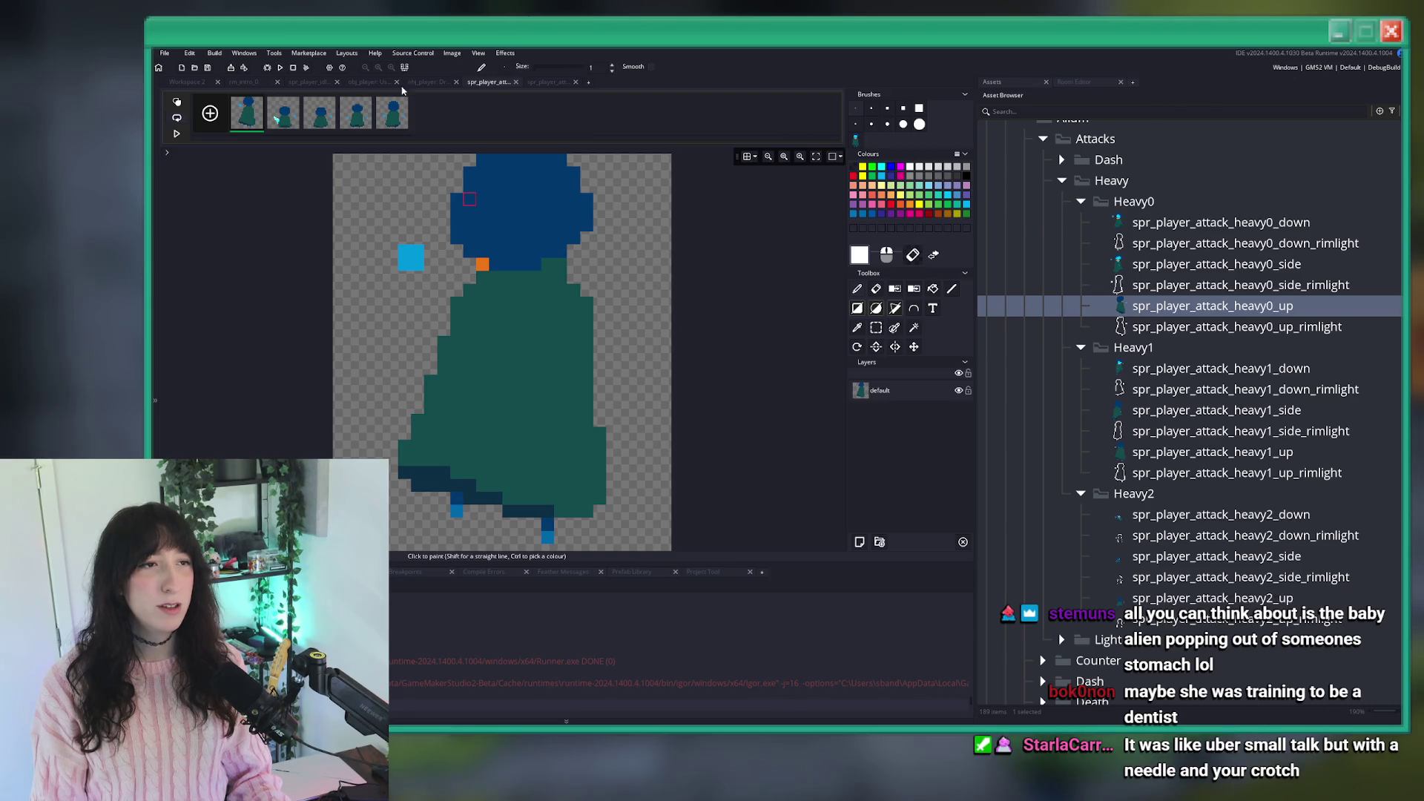
pyautogui.click(516, 83)
pyautogui.click(516, 82)
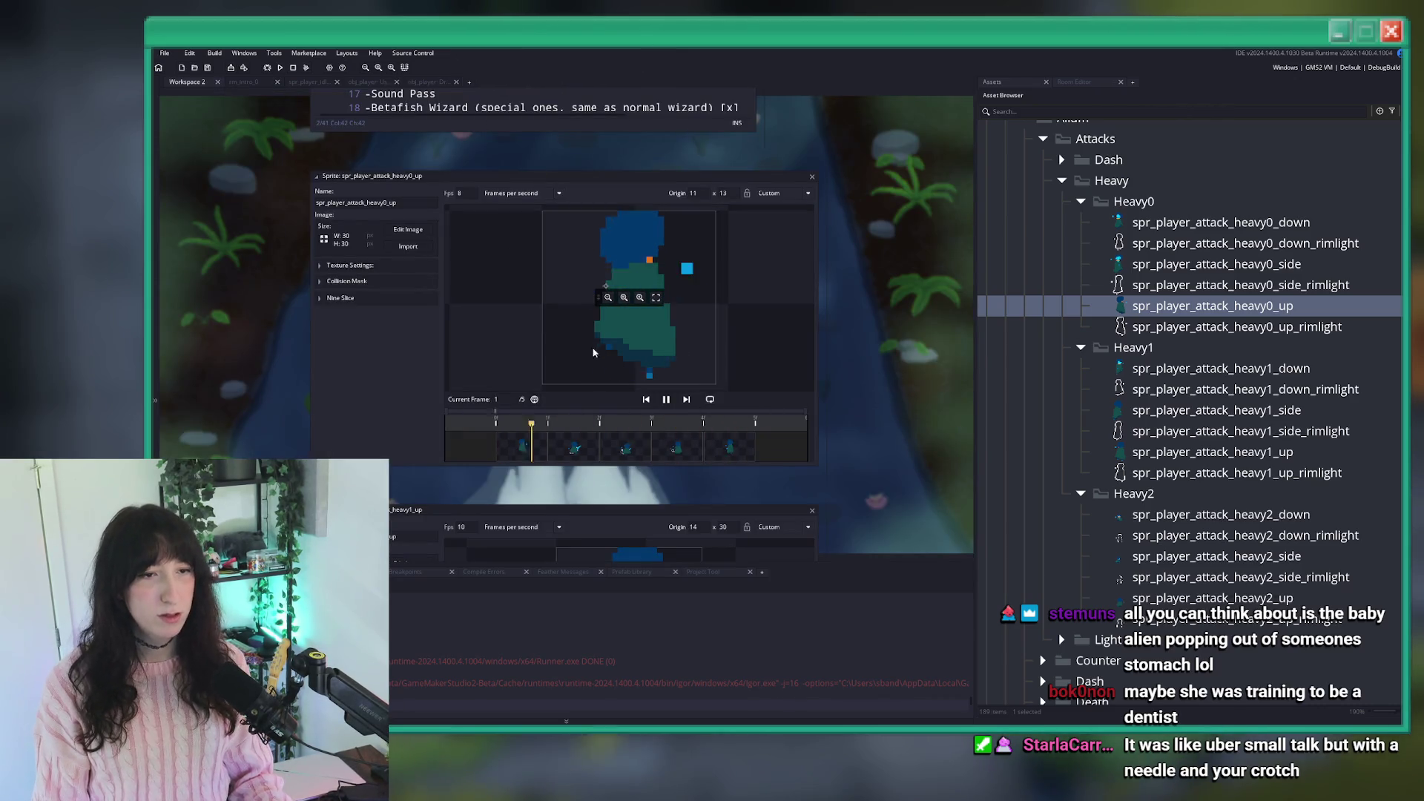
# Set heavy0 up's origin to bottom centre, adjusted to 16 x 29, then open heavy1 up.
pyautogui.click(786, 193)
pyautogui.click(780, 264)
pyautogui.click(636, 379)
pyautogui.click(666, 399)
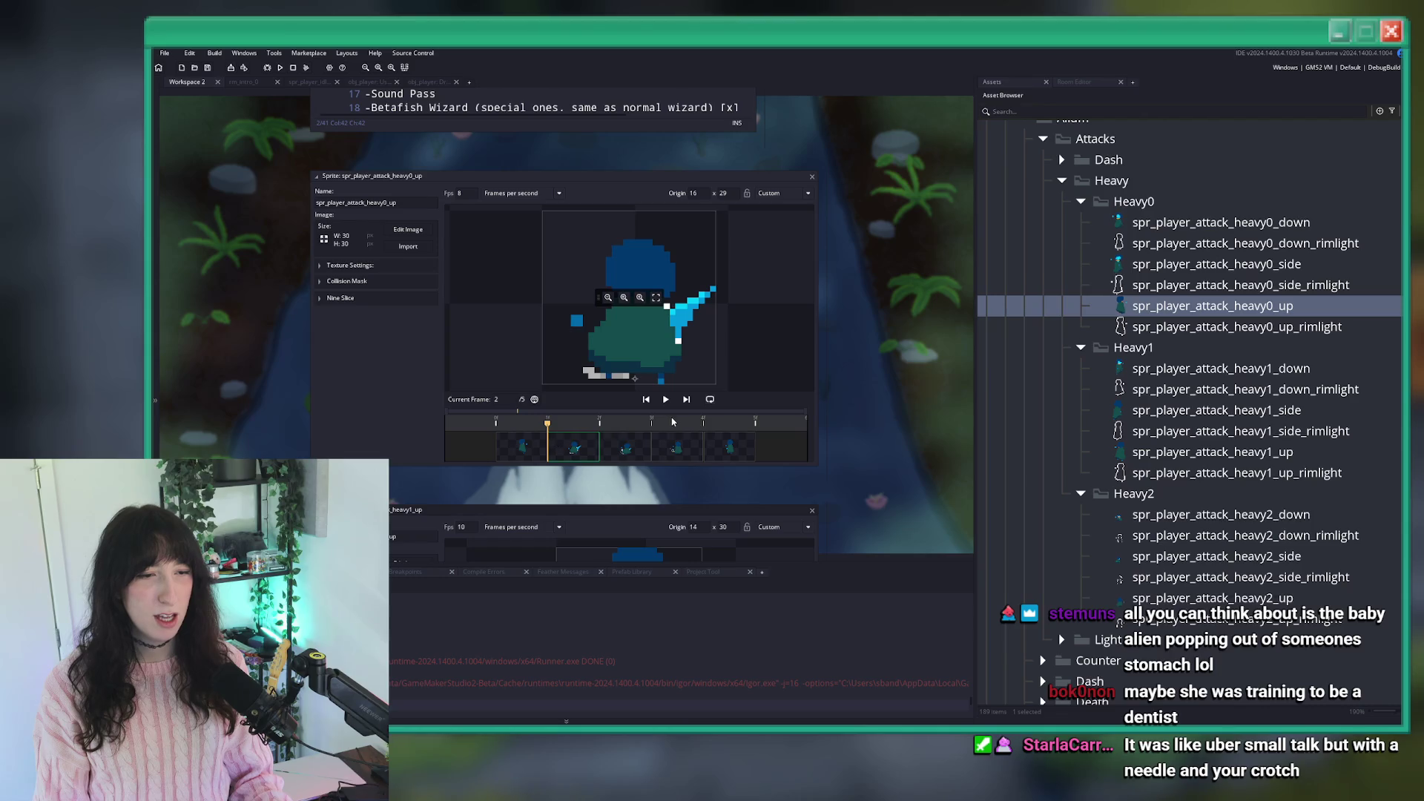
pyautogui.click(672, 423)
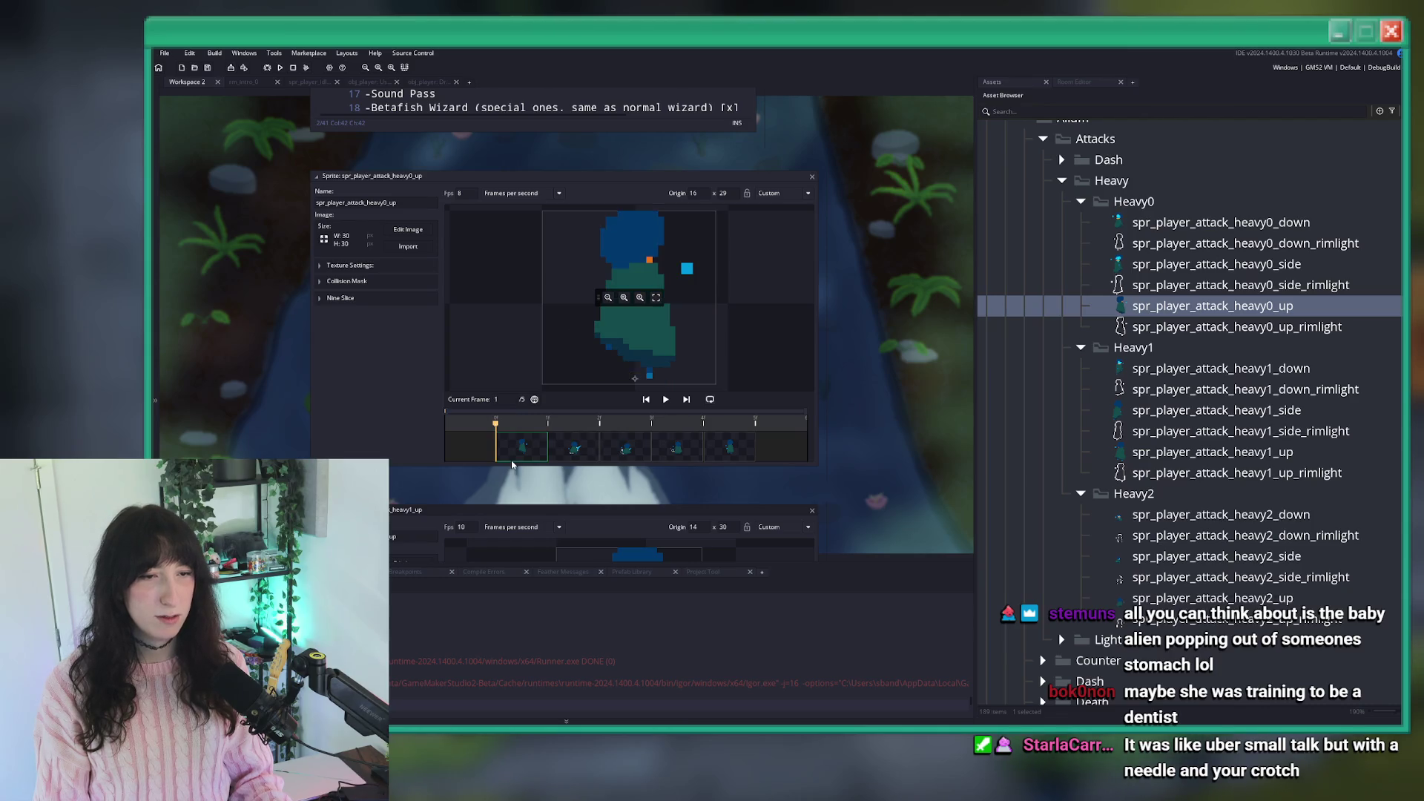
pyautogui.click(730, 447)
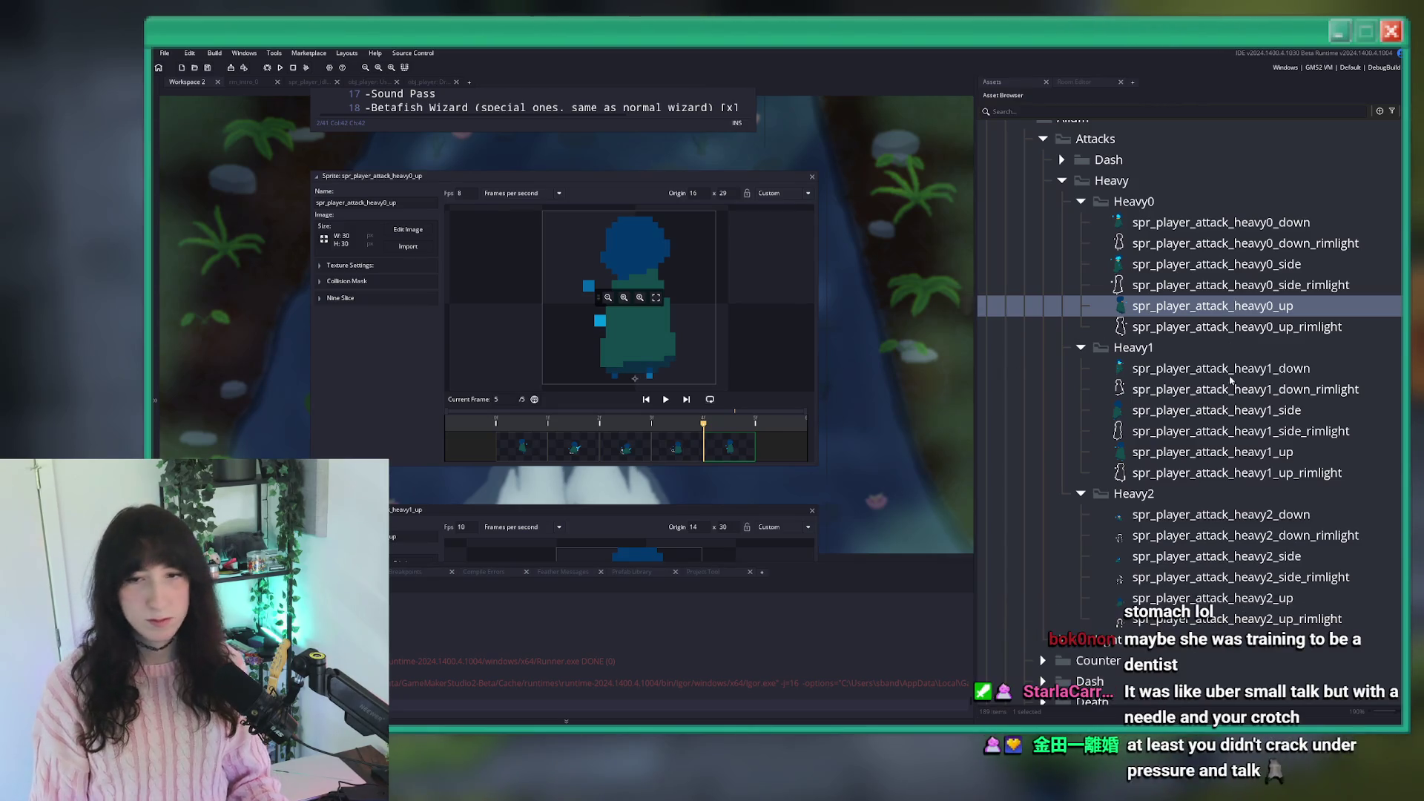
pyautogui.click(1230, 458)
pyautogui.doubleClick(1229, 459)
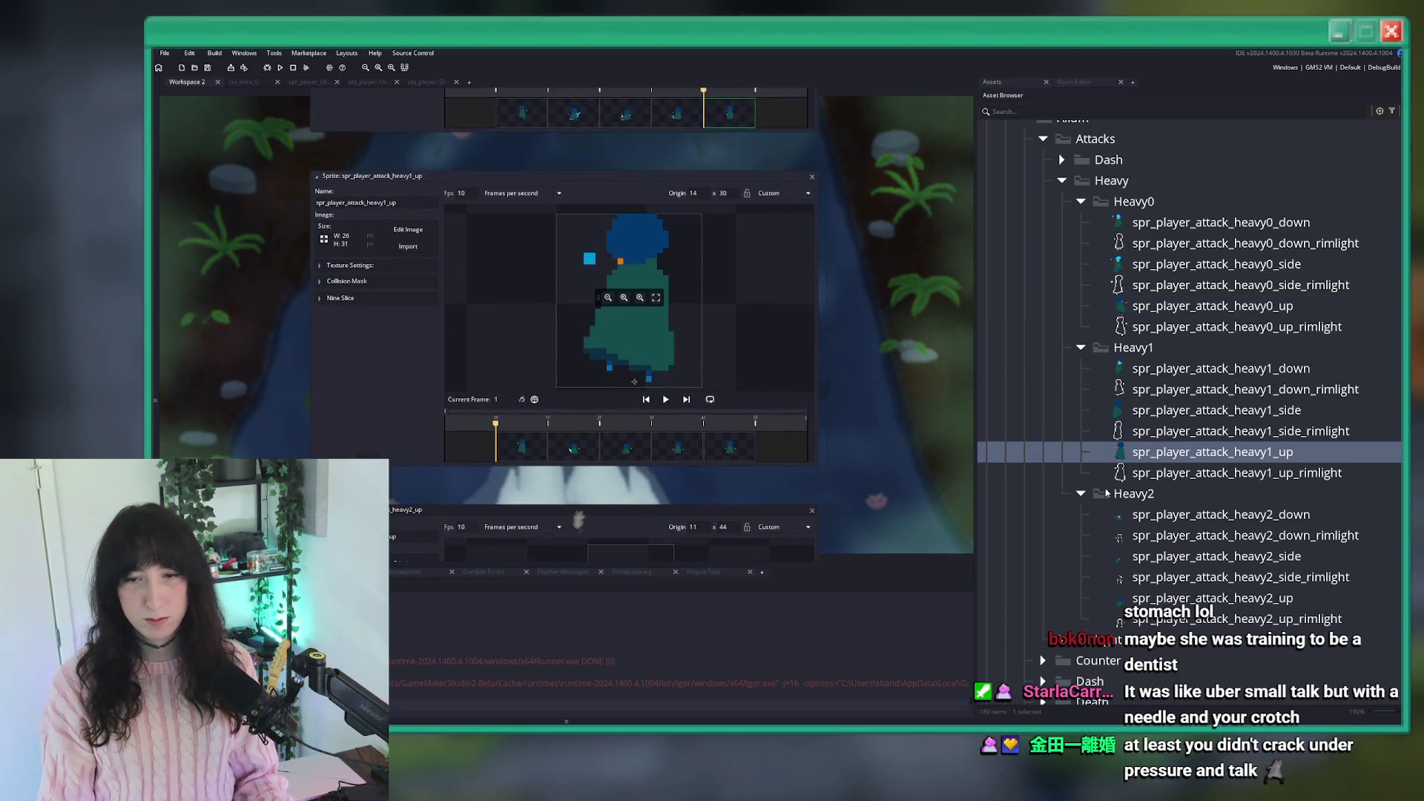
# Start importing new frames into spr_player_attack_heavy1_up.
pyautogui.click(409, 247)
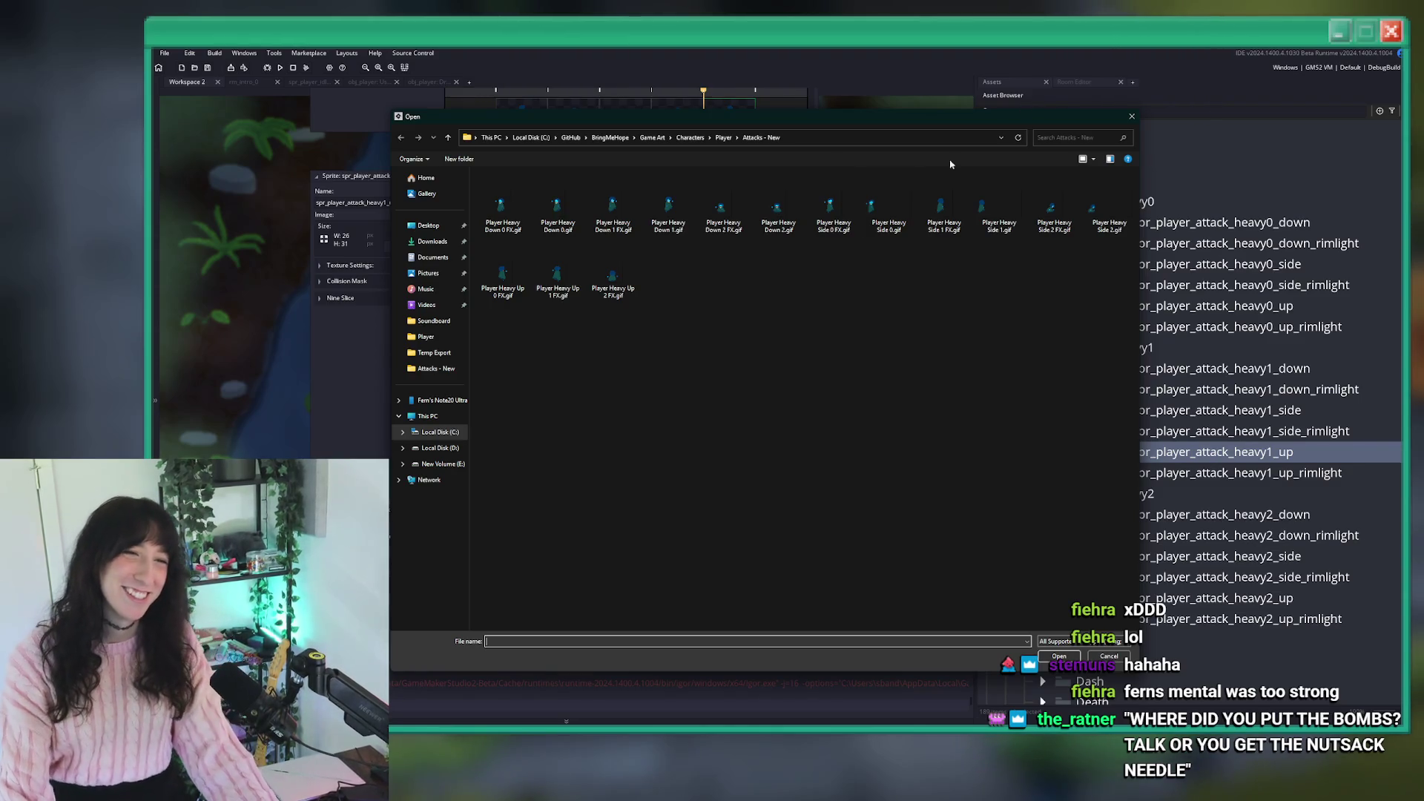
# Import the chosen heavy up GIF into heavy1 up and reverse its frame order.
pyautogui.doubleClick(556, 278)
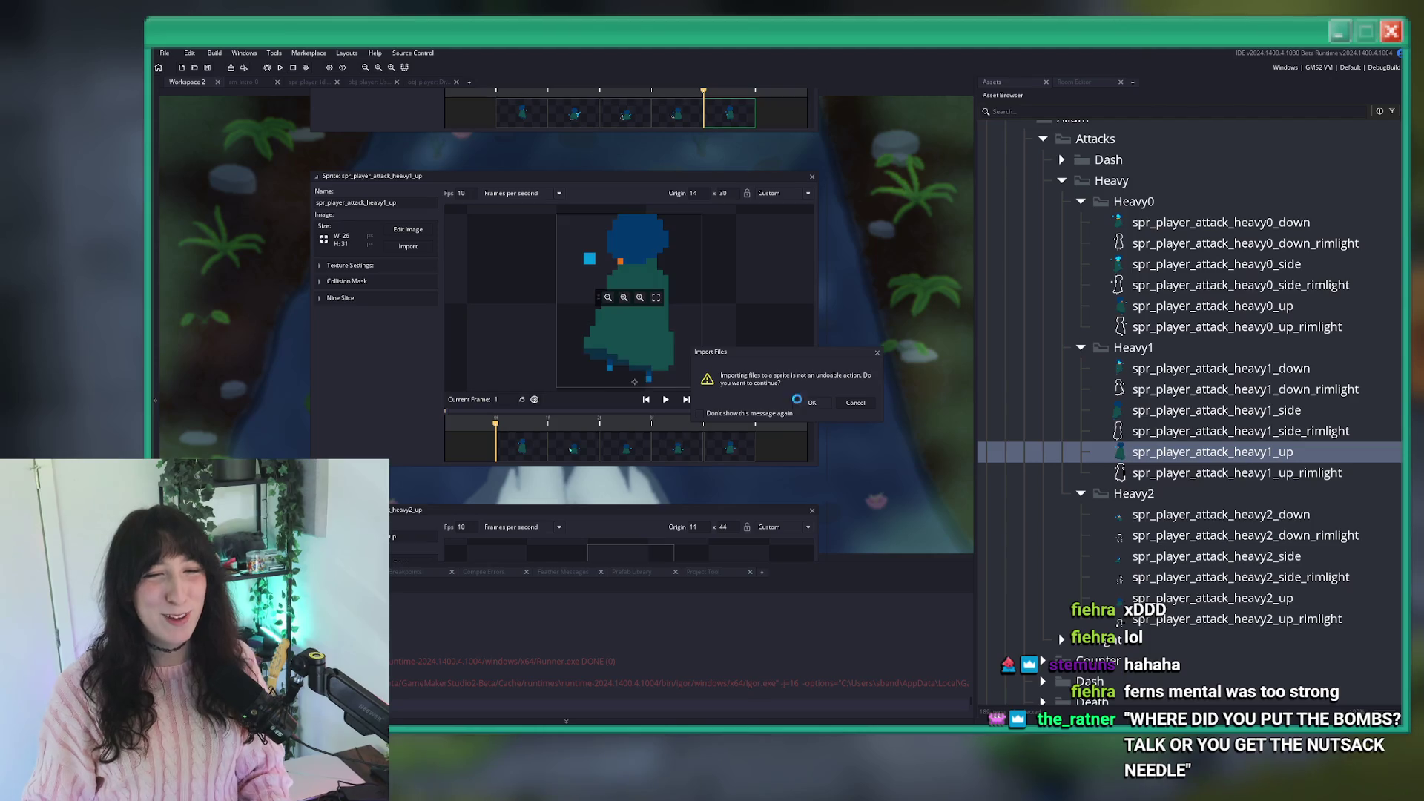
pyautogui.click(801, 403)
pyautogui.click(407, 229)
pyautogui.click(451, 53)
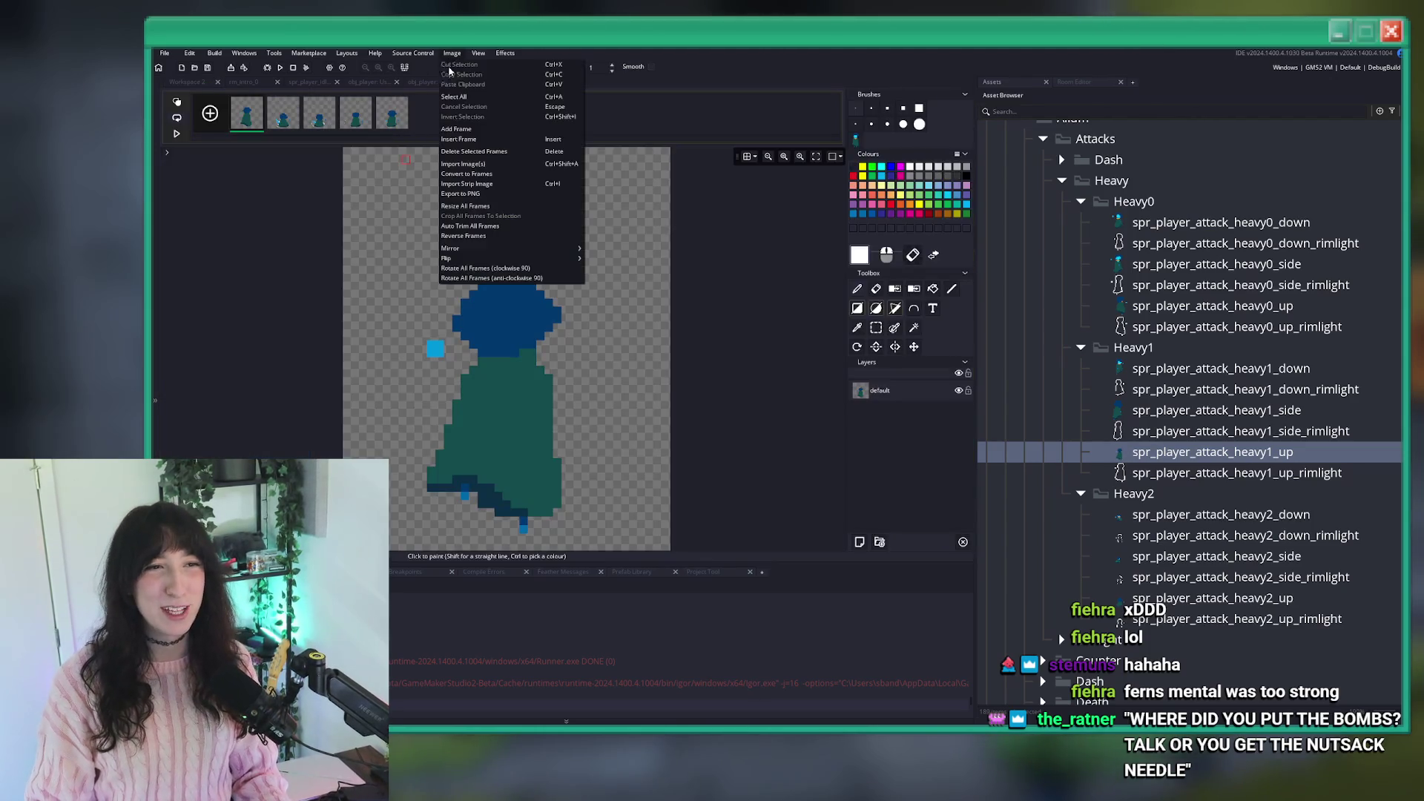
pyautogui.click(498, 240)
pyautogui.click(485, 85)
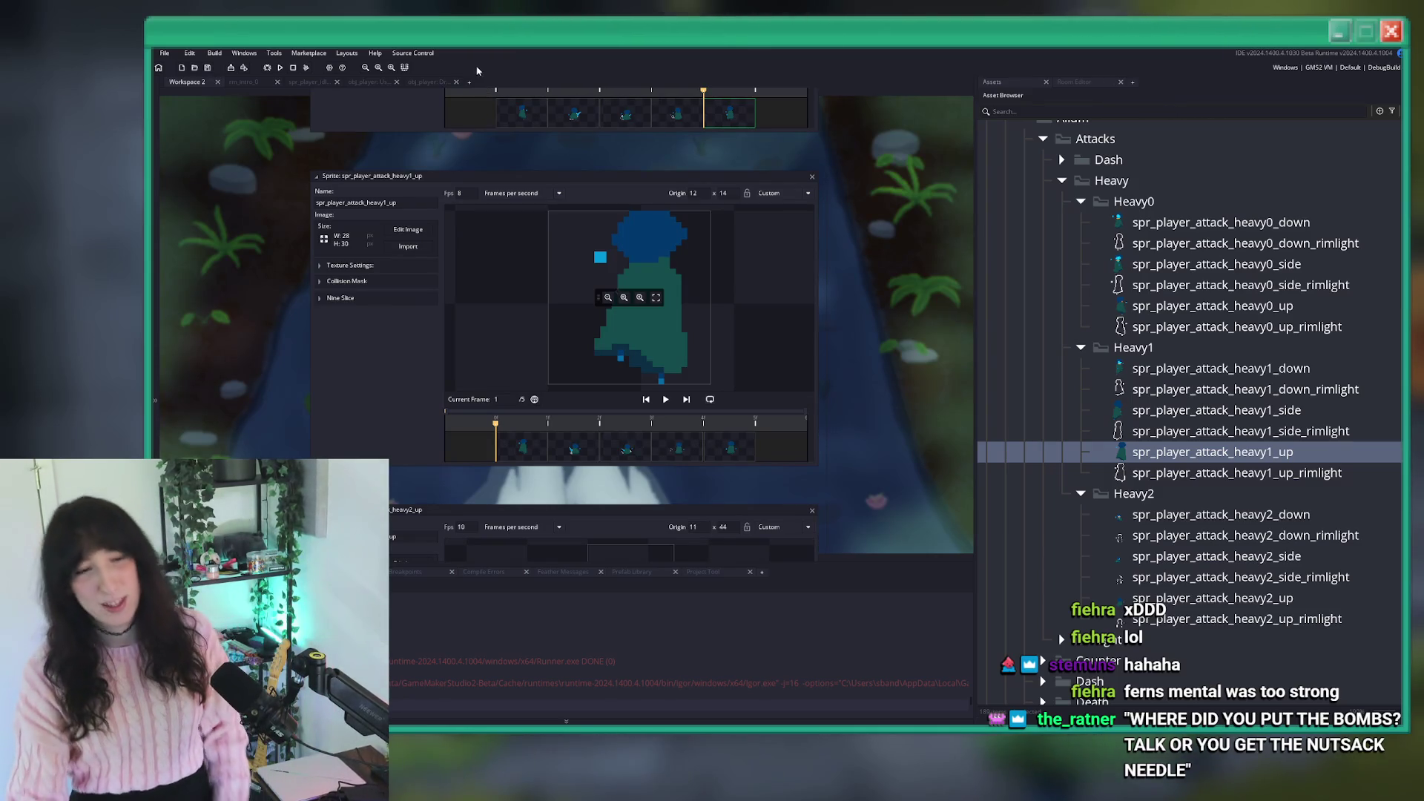
# Set the origin to bottom centre (17, 30) and step through the animation frames.
pyautogui.click(601, 406)
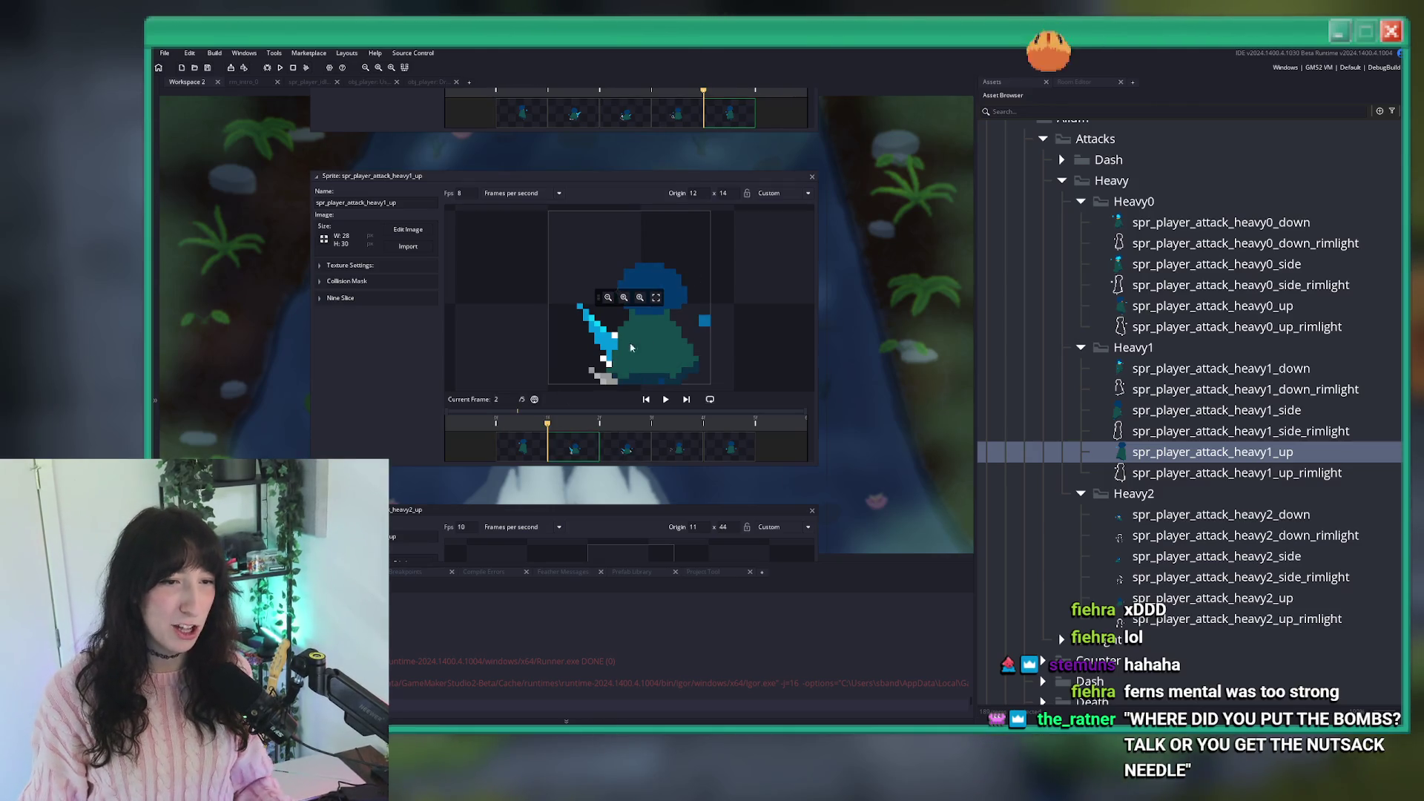
pyautogui.click(783, 193)
pyautogui.click(778, 263)
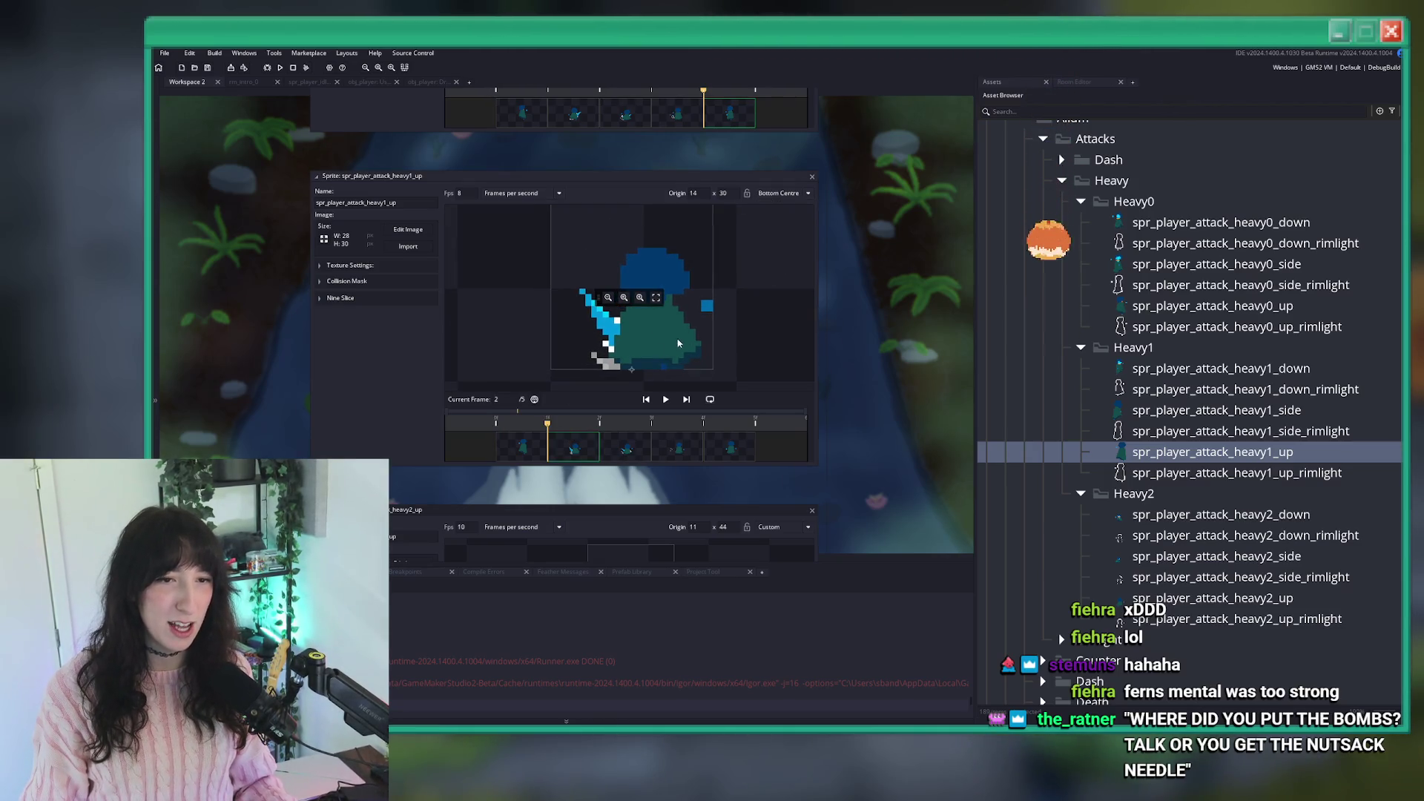
pyautogui.click(648, 374)
pyautogui.press('Left')
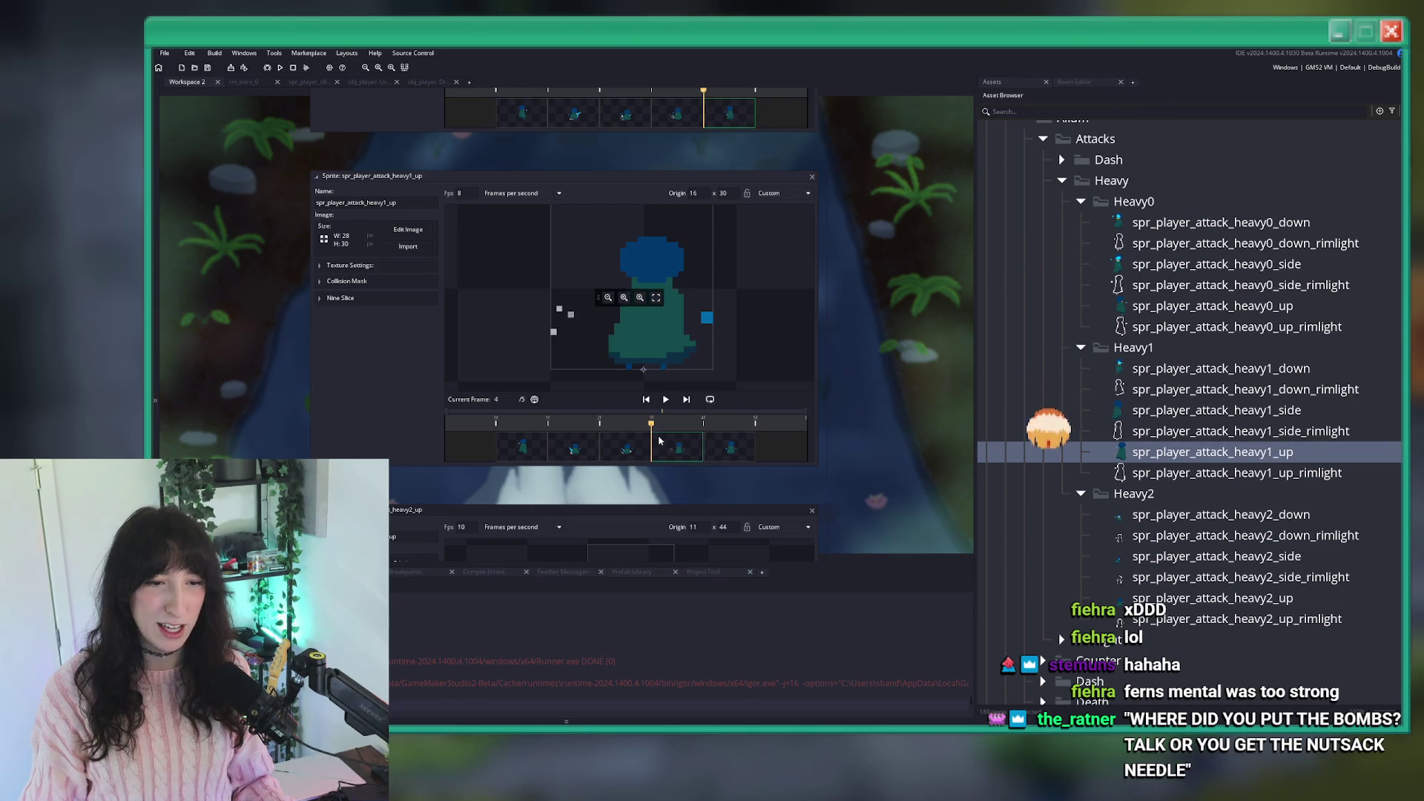
pyautogui.scroll(2, 614, 384)
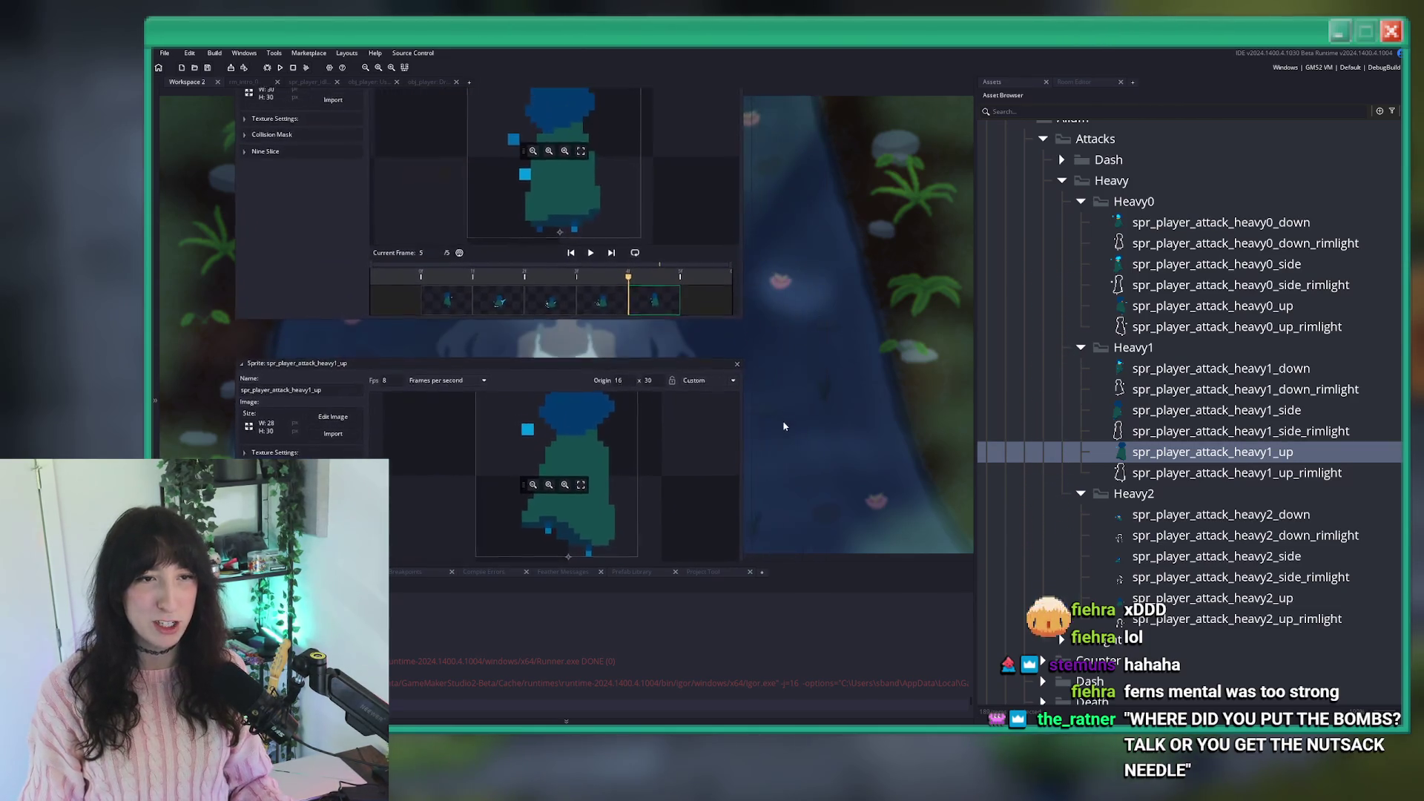
pyautogui.click(613, 442)
pyautogui.click(615, 442)
pyautogui.scroll(4, 620, 416)
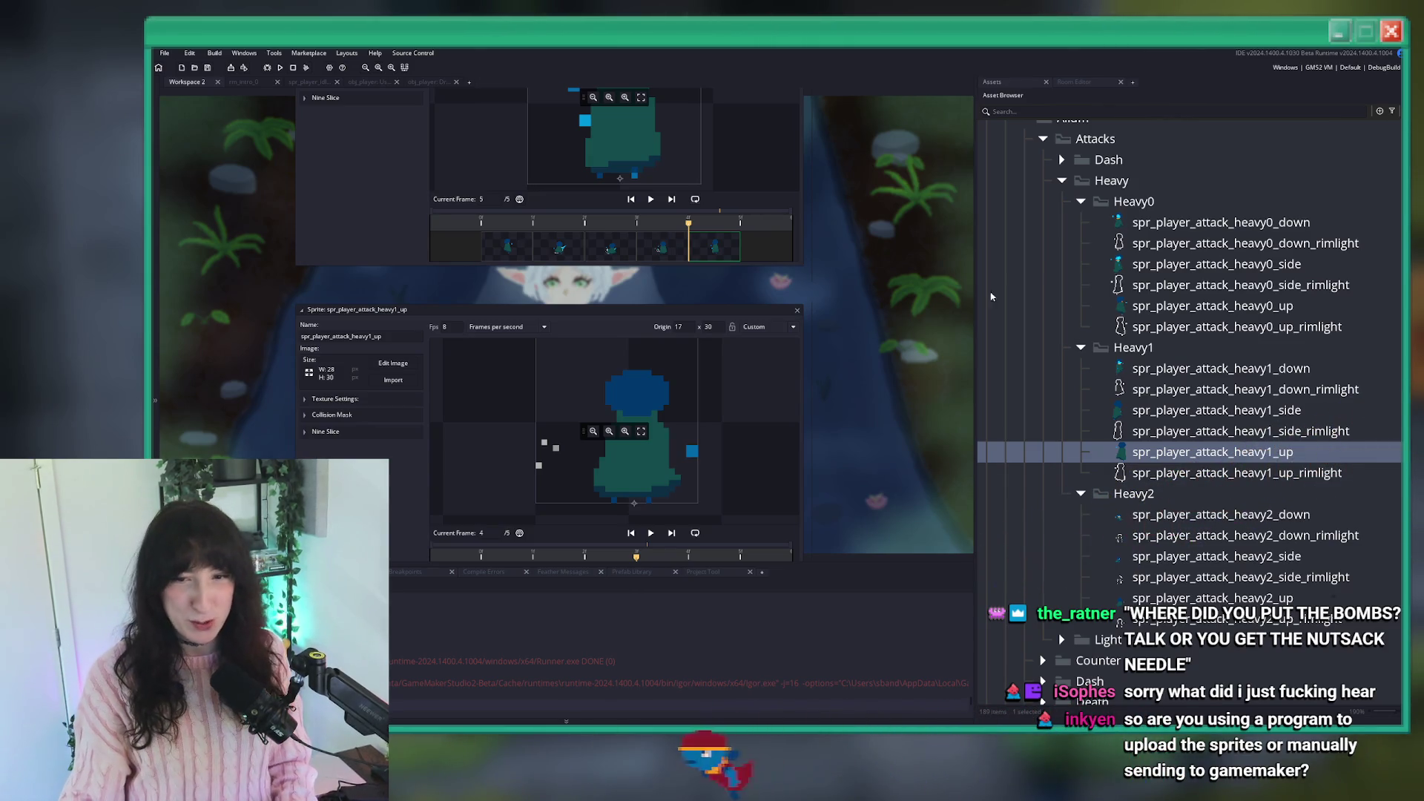
# Import Player Heavy Up 2 FX.gif into spr_player_attack_heavy2_up and close the image editor.
pyautogui.click(1276, 598)
pyautogui.doubleClick(1276, 598)
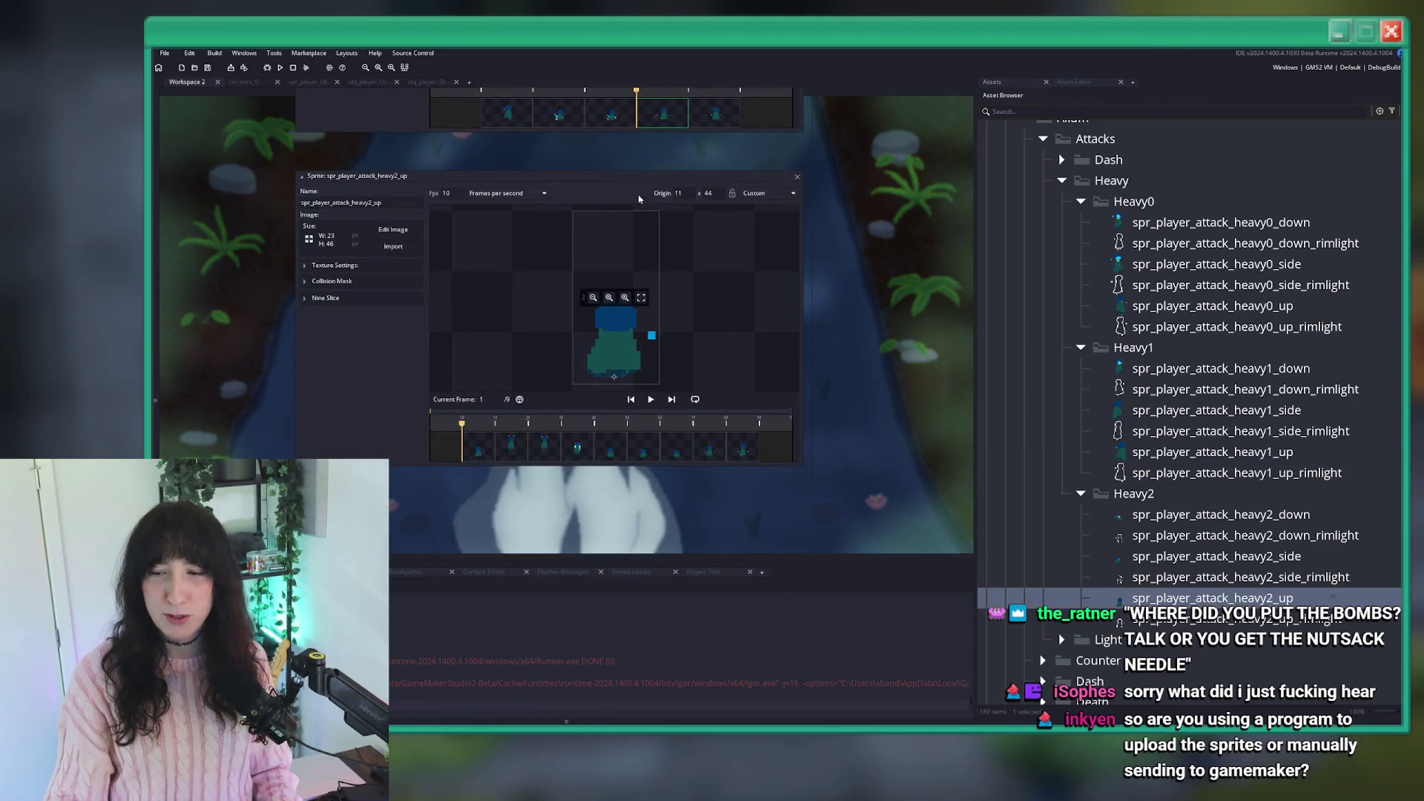
pyautogui.click(393, 246)
pyautogui.doubleClick(627, 288)
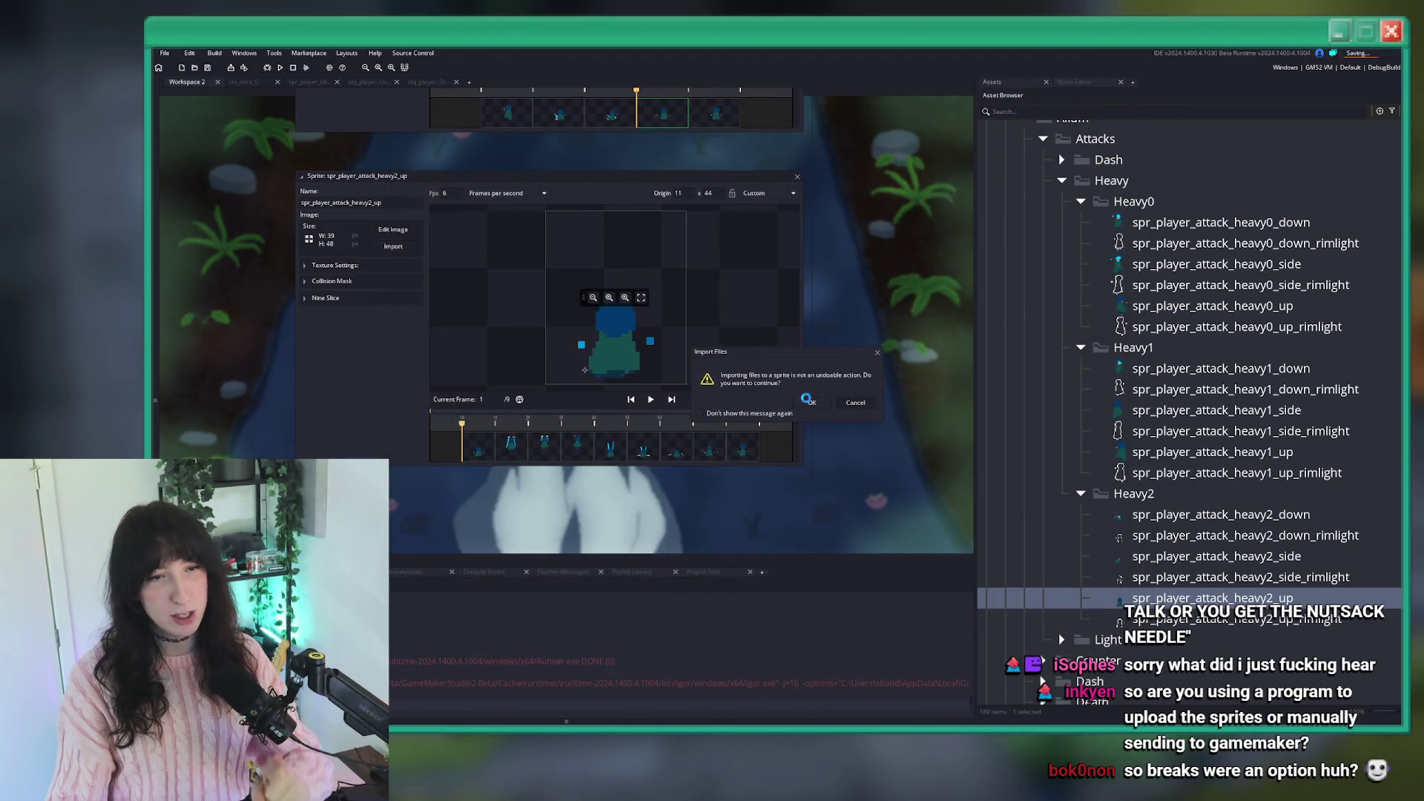
pyautogui.click(811, 402)
pyautogui.click(393, 229)
pyautogui.click(452, 53)
pyautogui.click(483, 210)
pyautogui.middleClick(490, 82)
# Move heavy2_up's origin to 17, 46 and play the animation preview.
pyautogui.moveTo(585, 369); pyautogui.dragTo(617, 381)
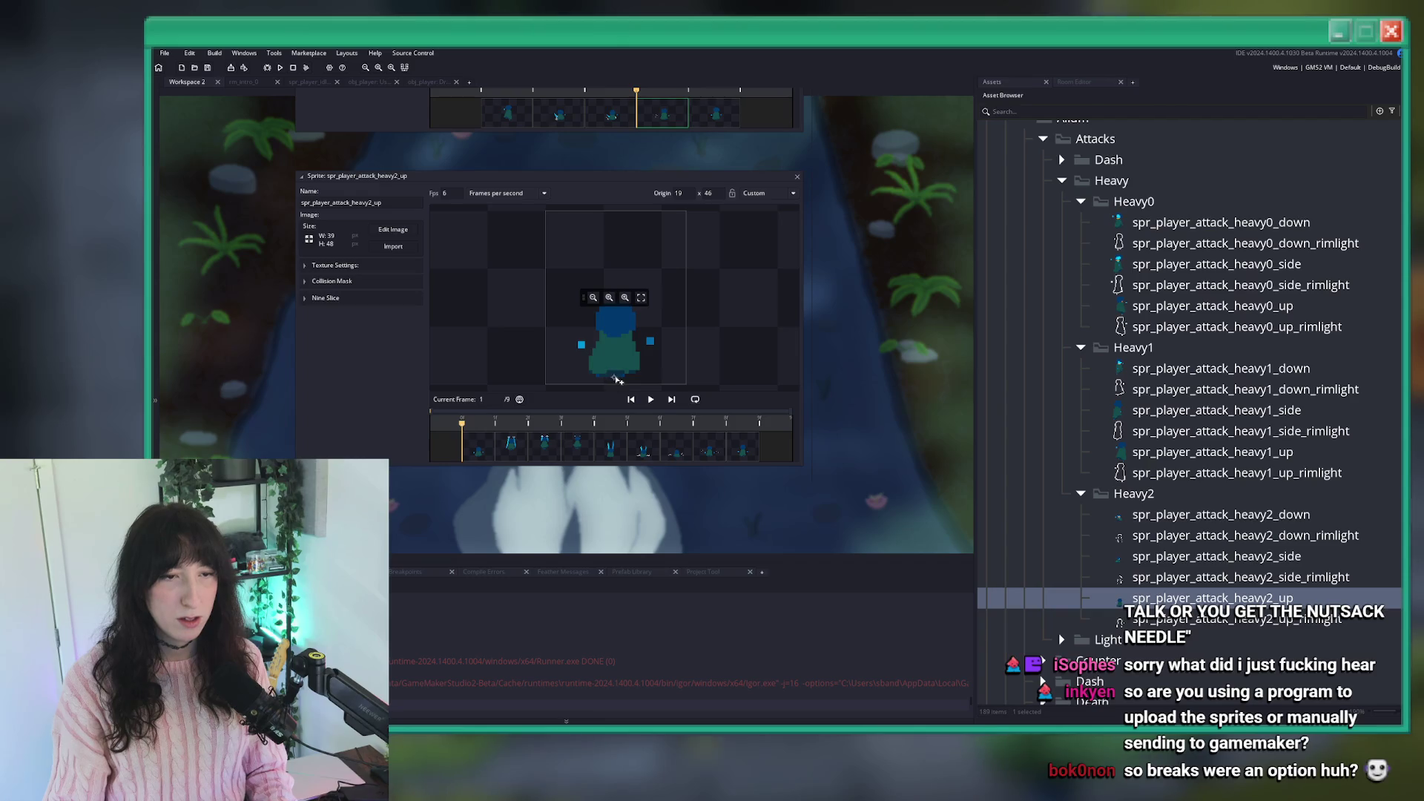
pyautogui.click(651, 400)
pyautogui.scroll(2, 680, 279)
pyautogui.scroll(5, 490, 260)
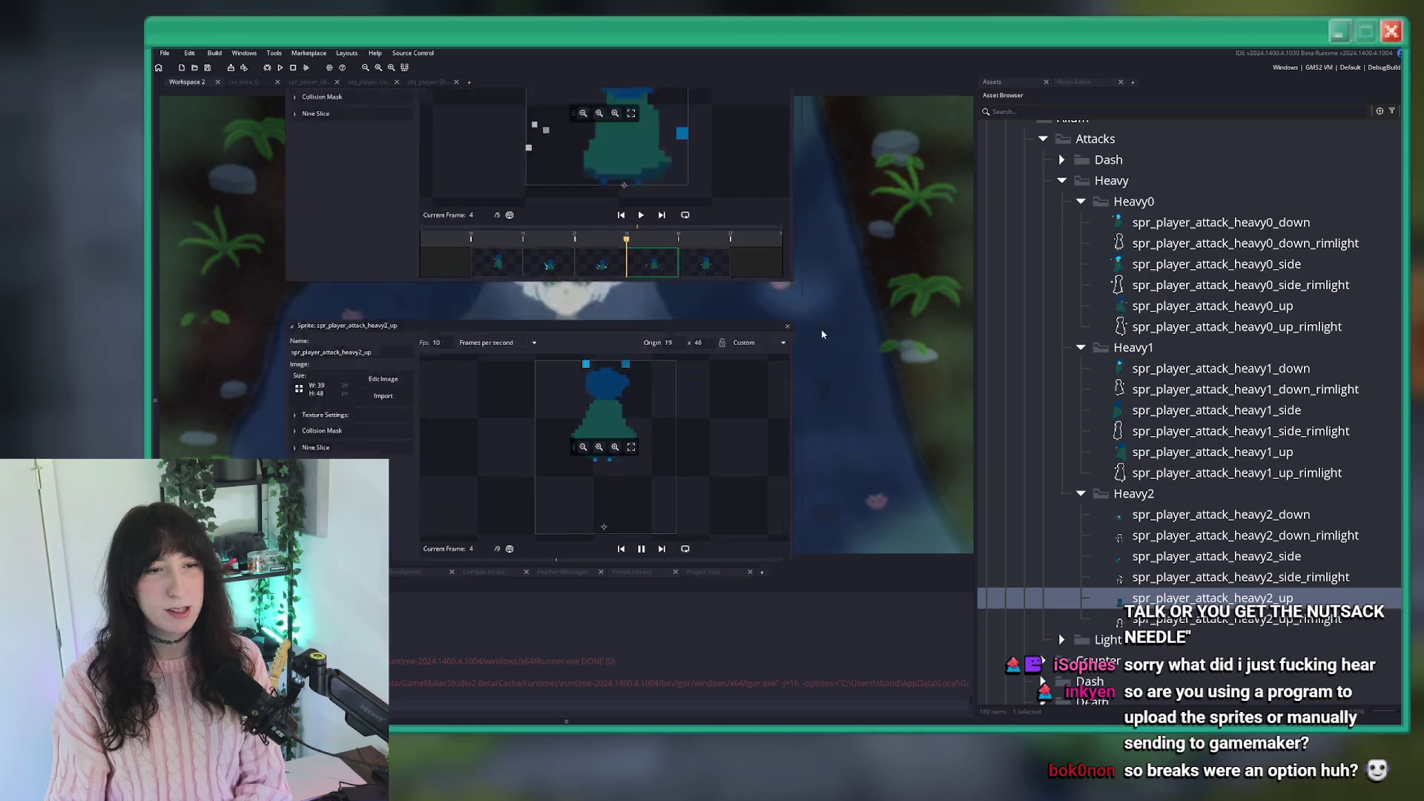
# Set heavy1_up's frame rate to 10 fps, then build and run the game.
pyautogui.doubleClick(430, 132)
pyautogui.write('0')
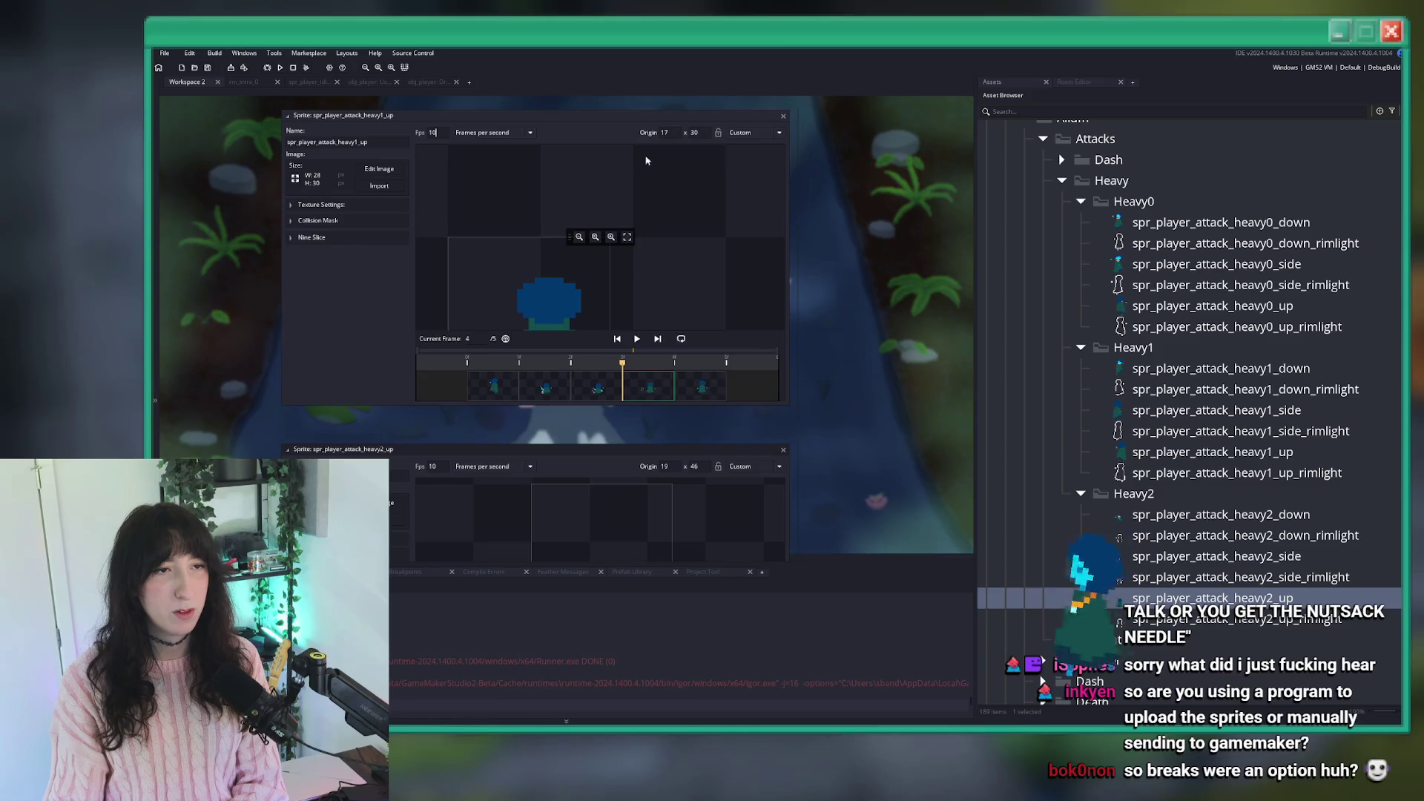
pyautogui.scroll(7, 836, 395)
pyautogui.scroll(4, 836, 396)
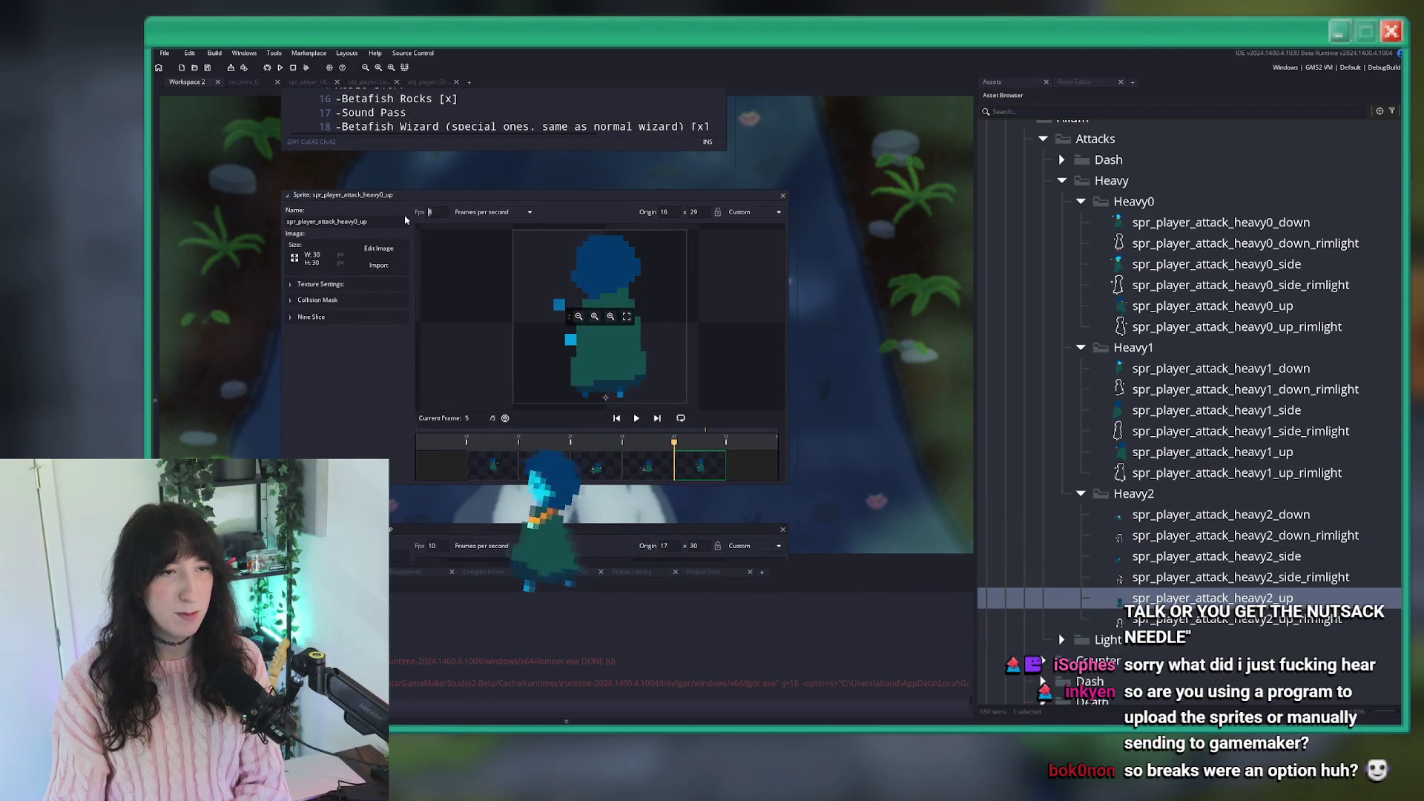
pyautogui.press('F5')
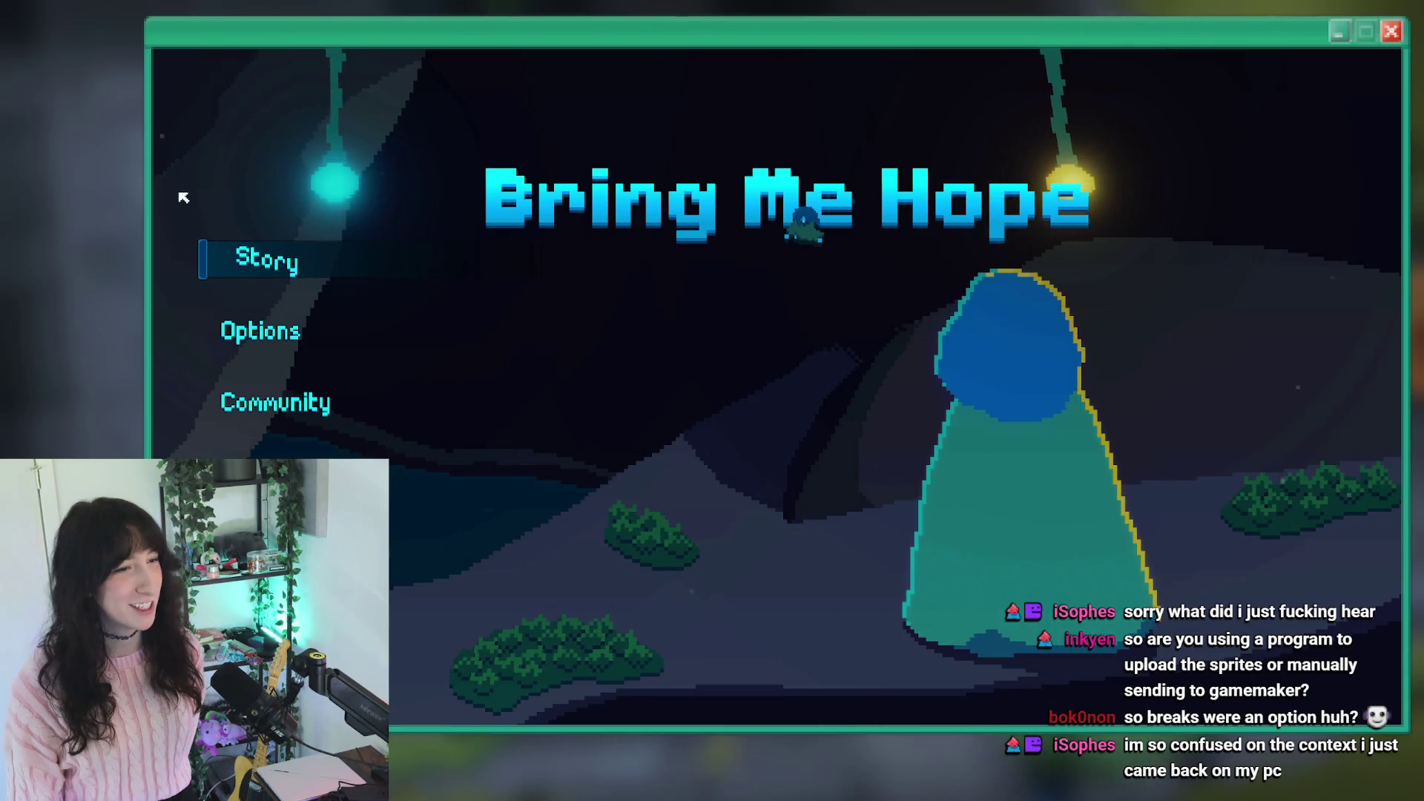
# Start Story mode, move the character around the Void Landing portal, then close the game.
pyautogui.click(248, 254)
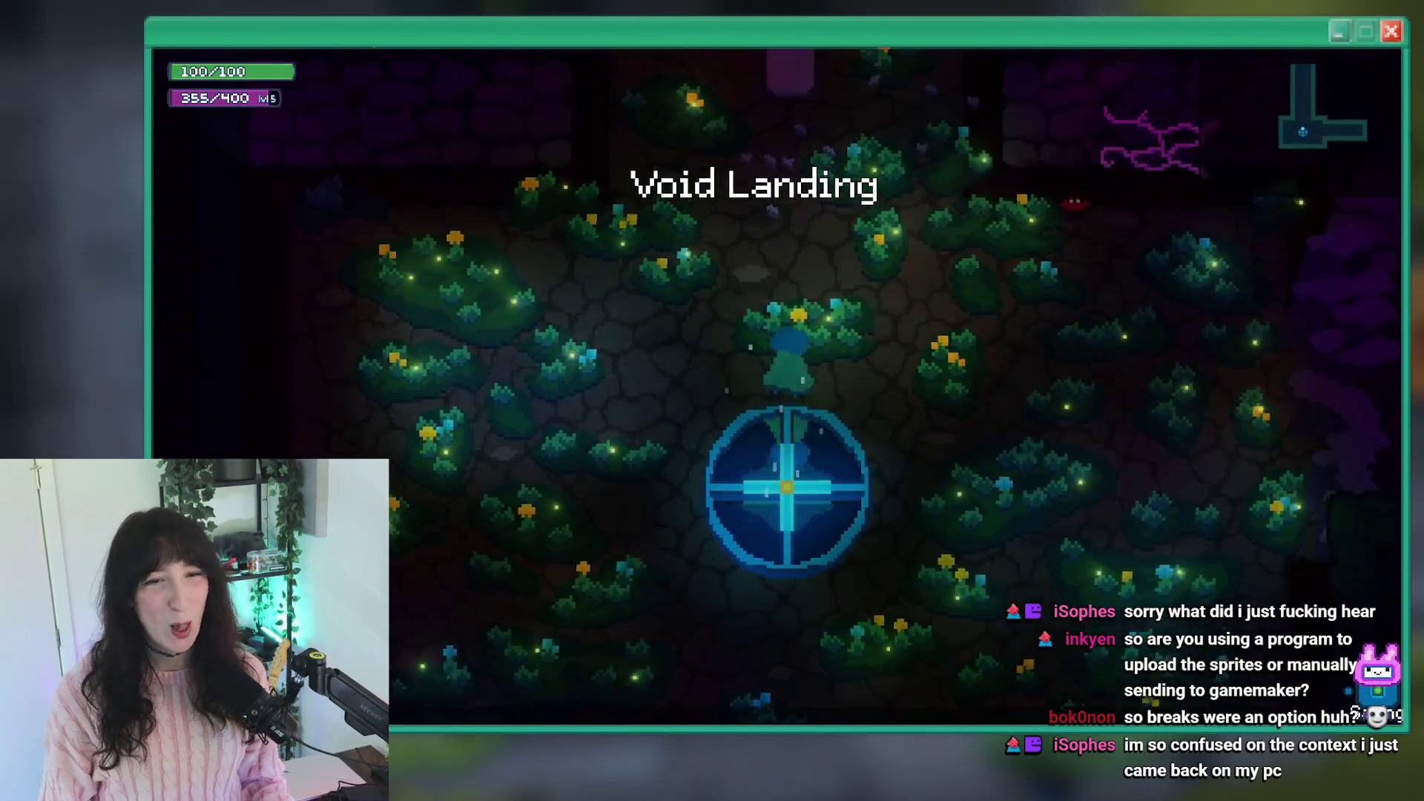
pyautogui.press('a')
pyautogui.press('w')
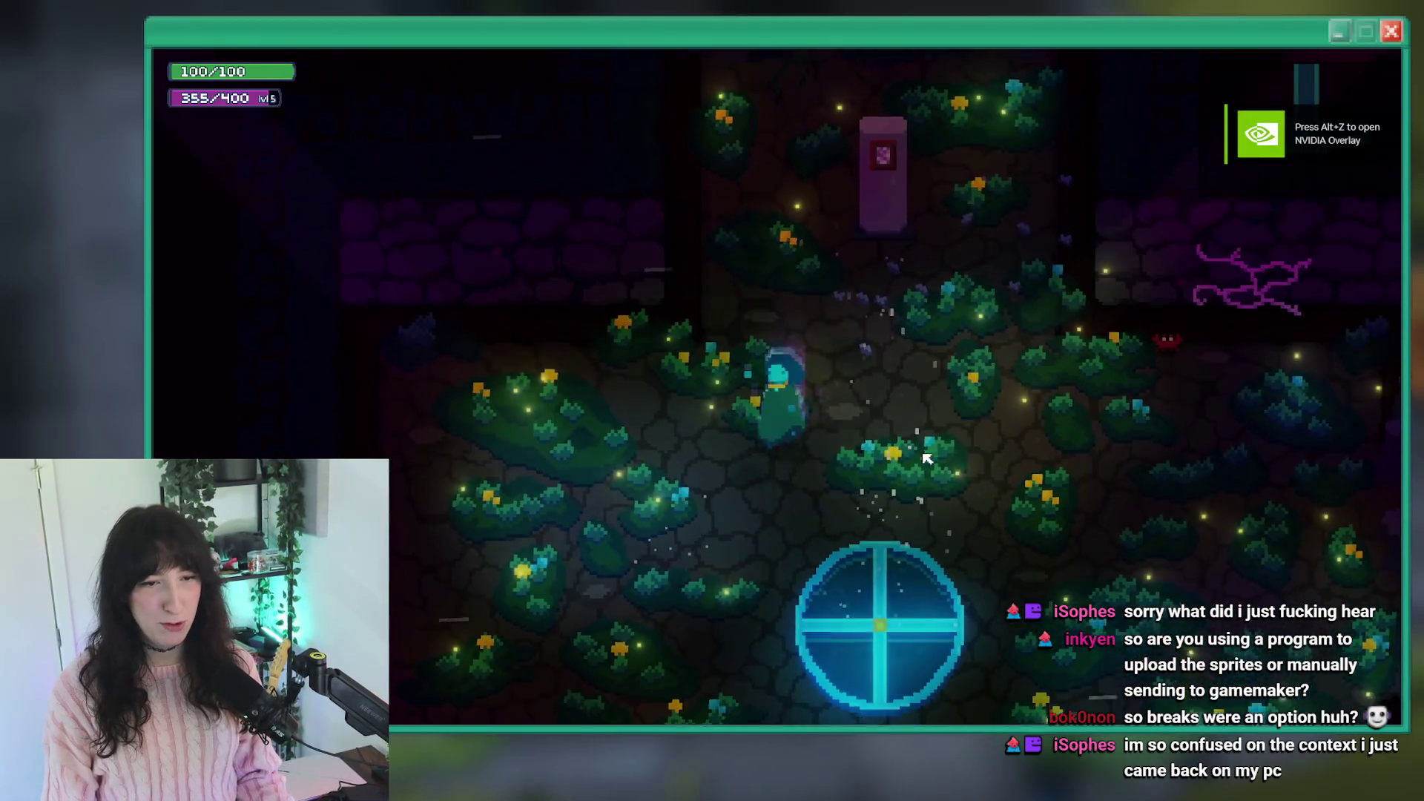
pyautogui.press('s')
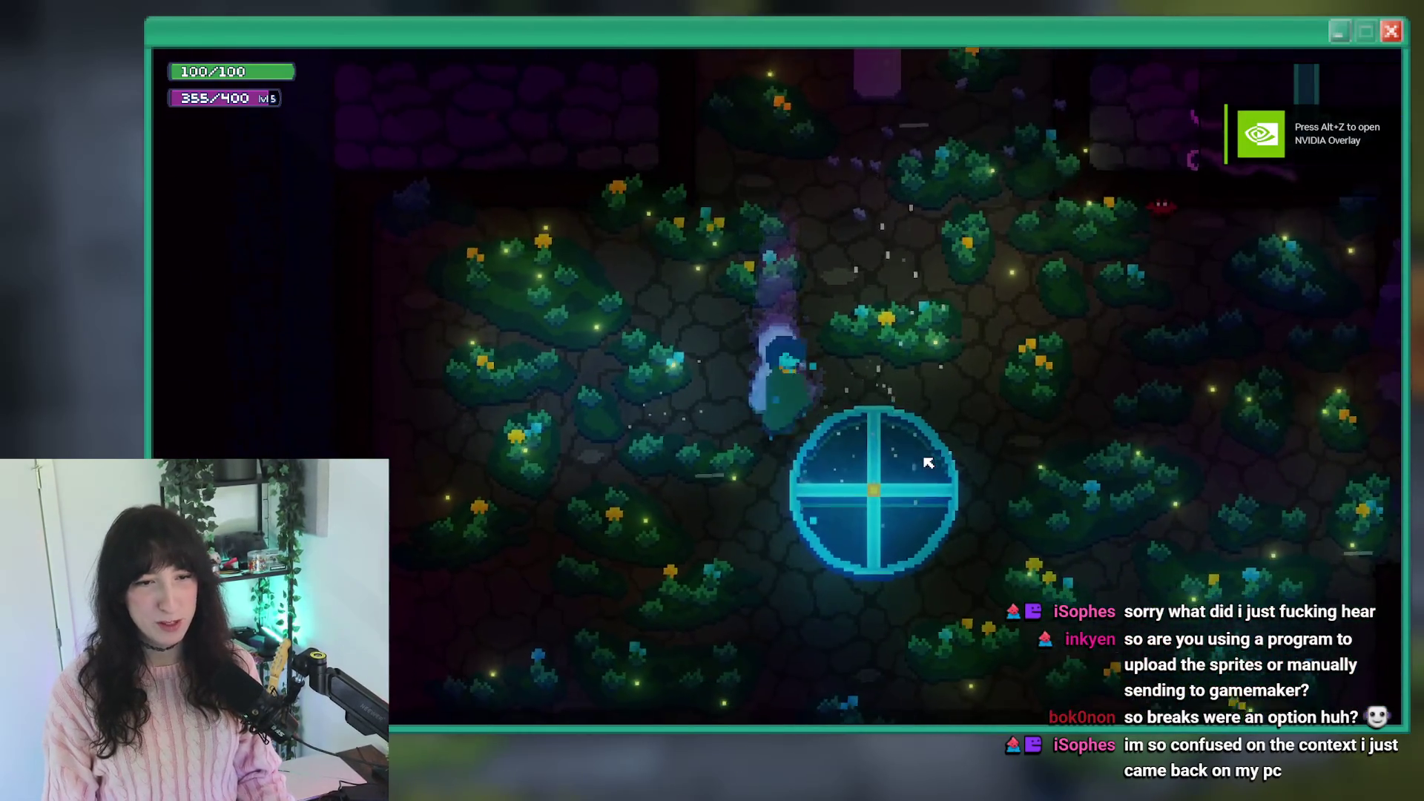
pyautogui.press('d')
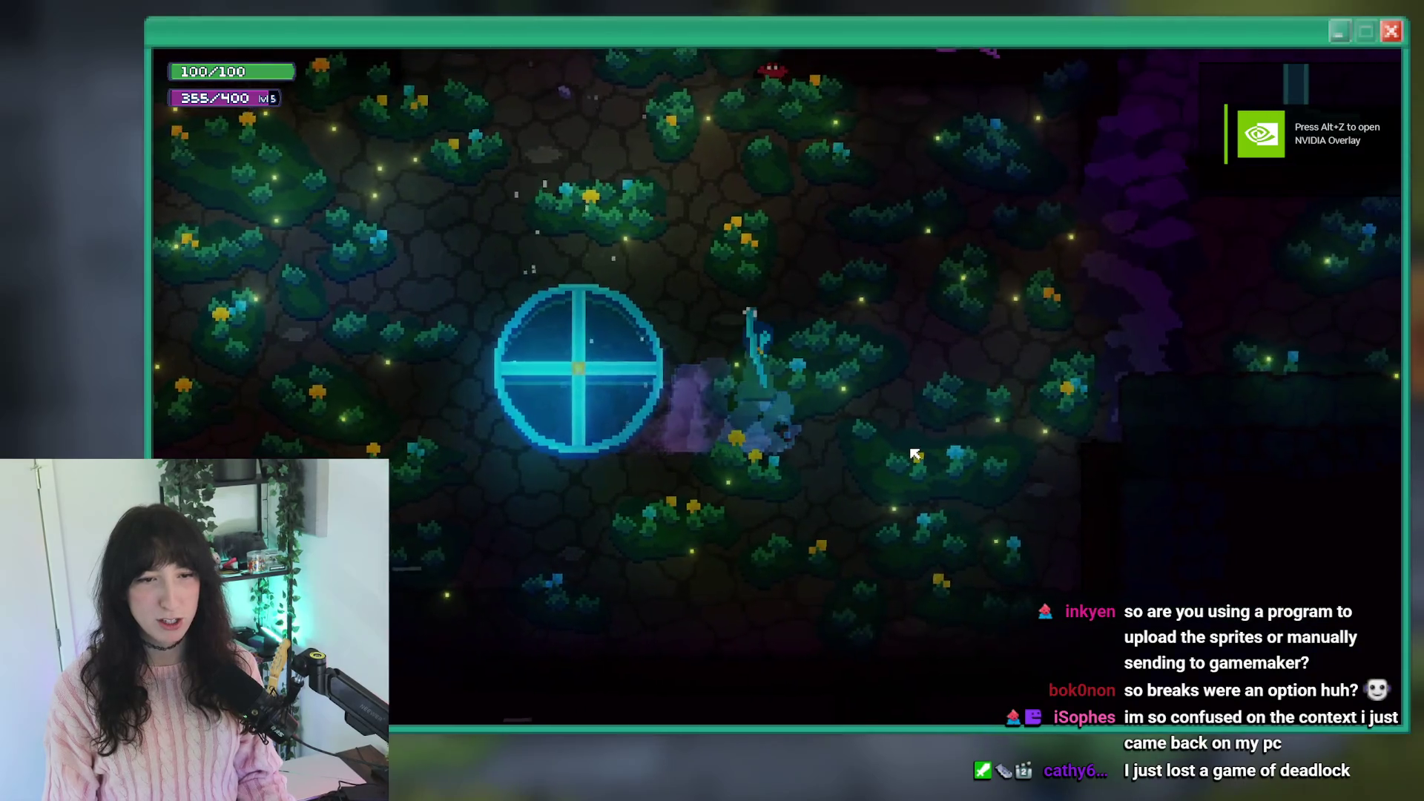
pyautogui.press('w')
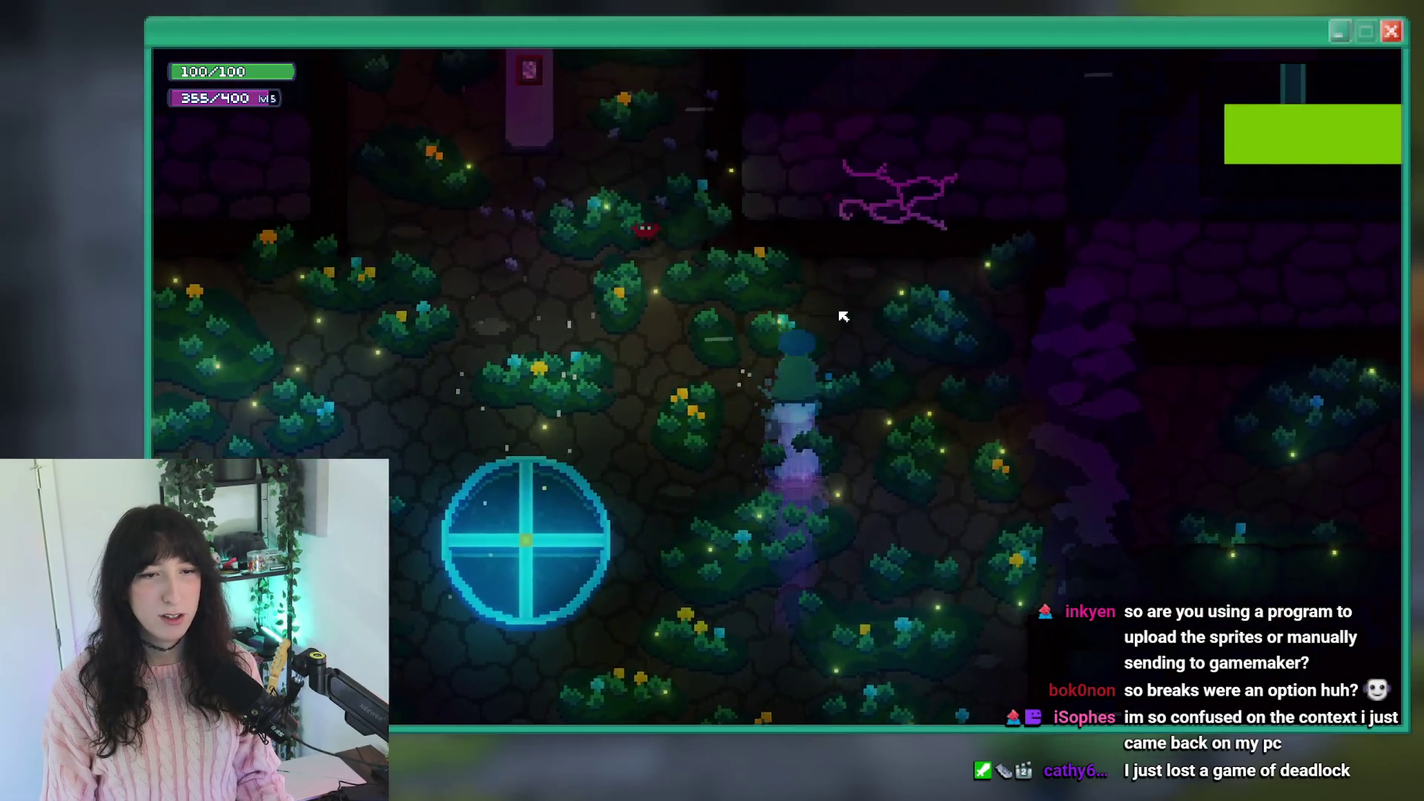
pyautogui.press('w')
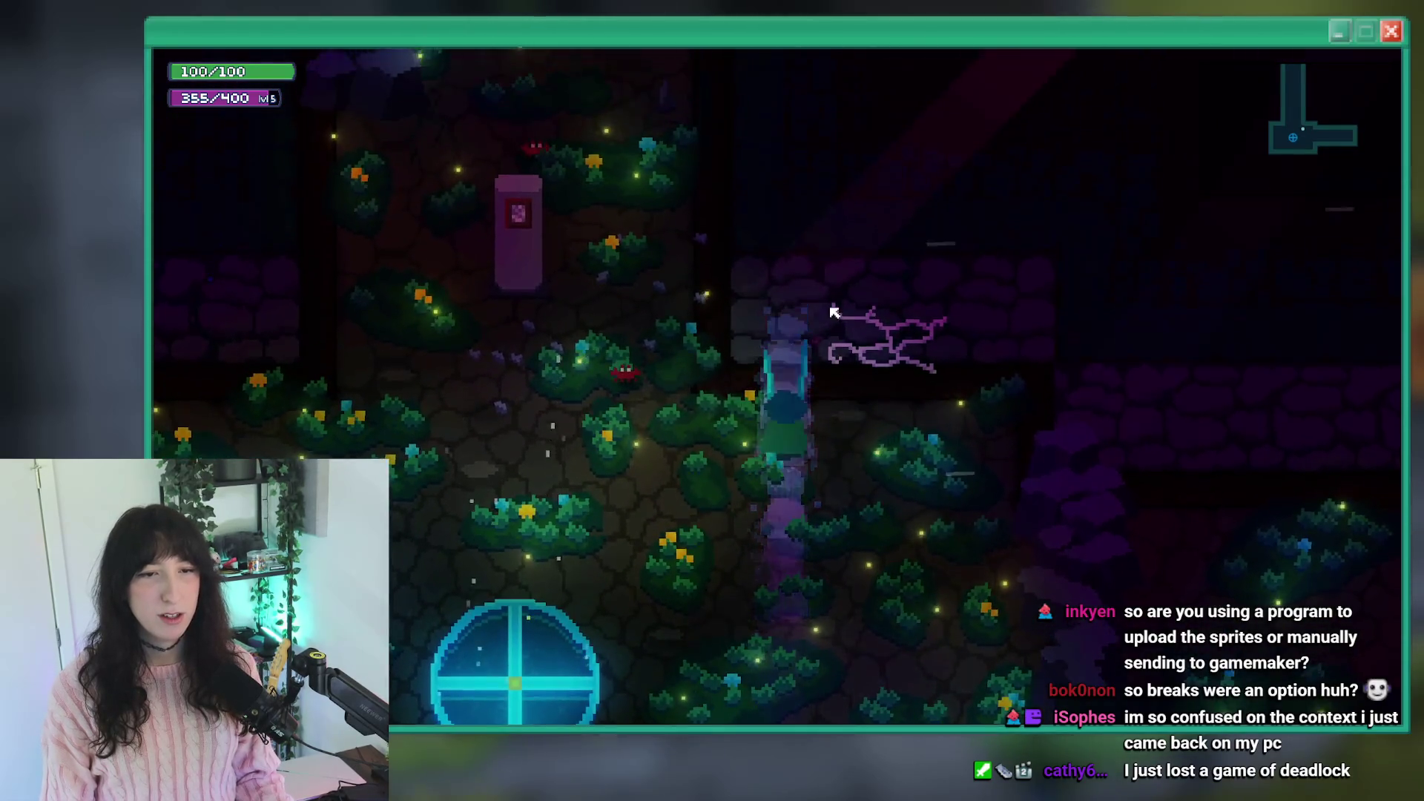
pyautogui.press('a')
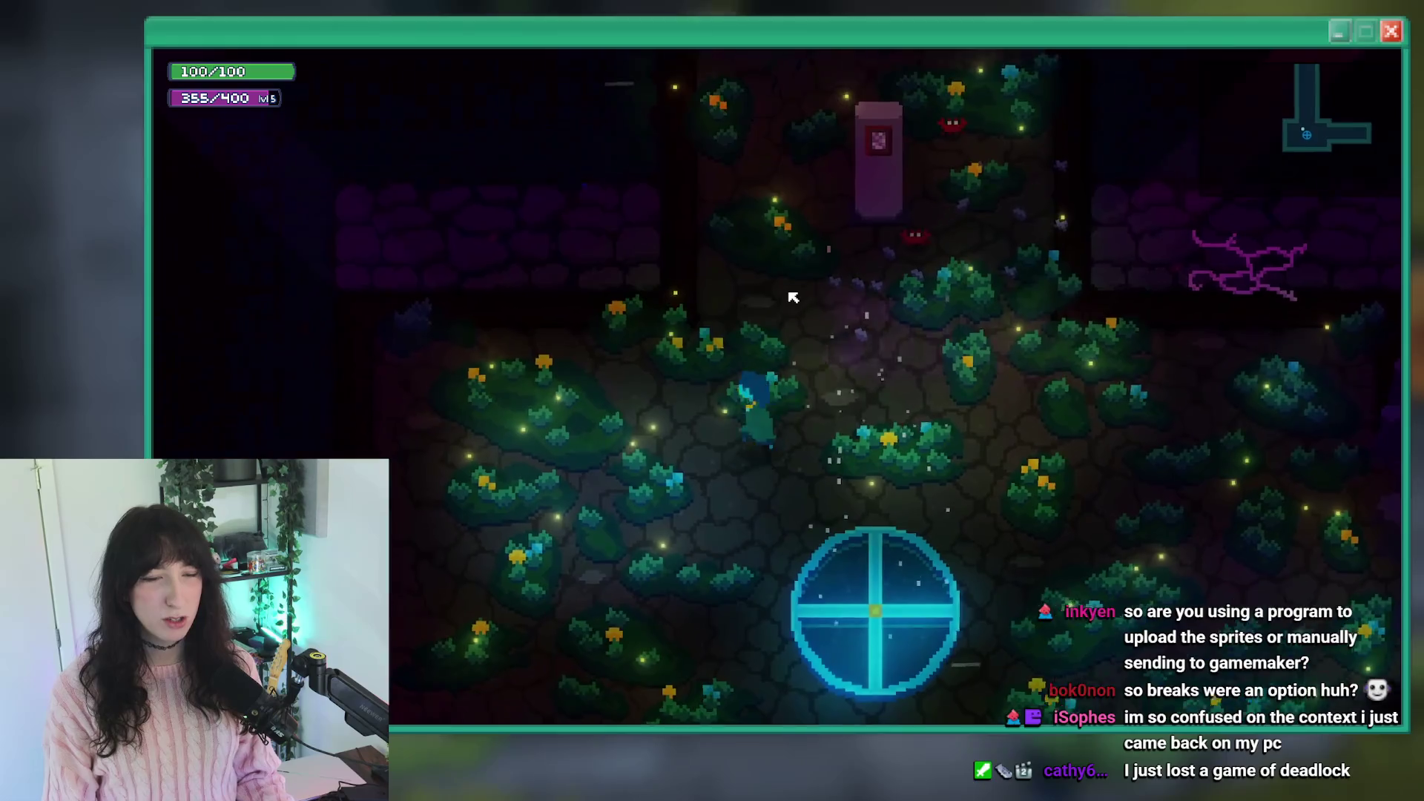
pyautogui.press('s')
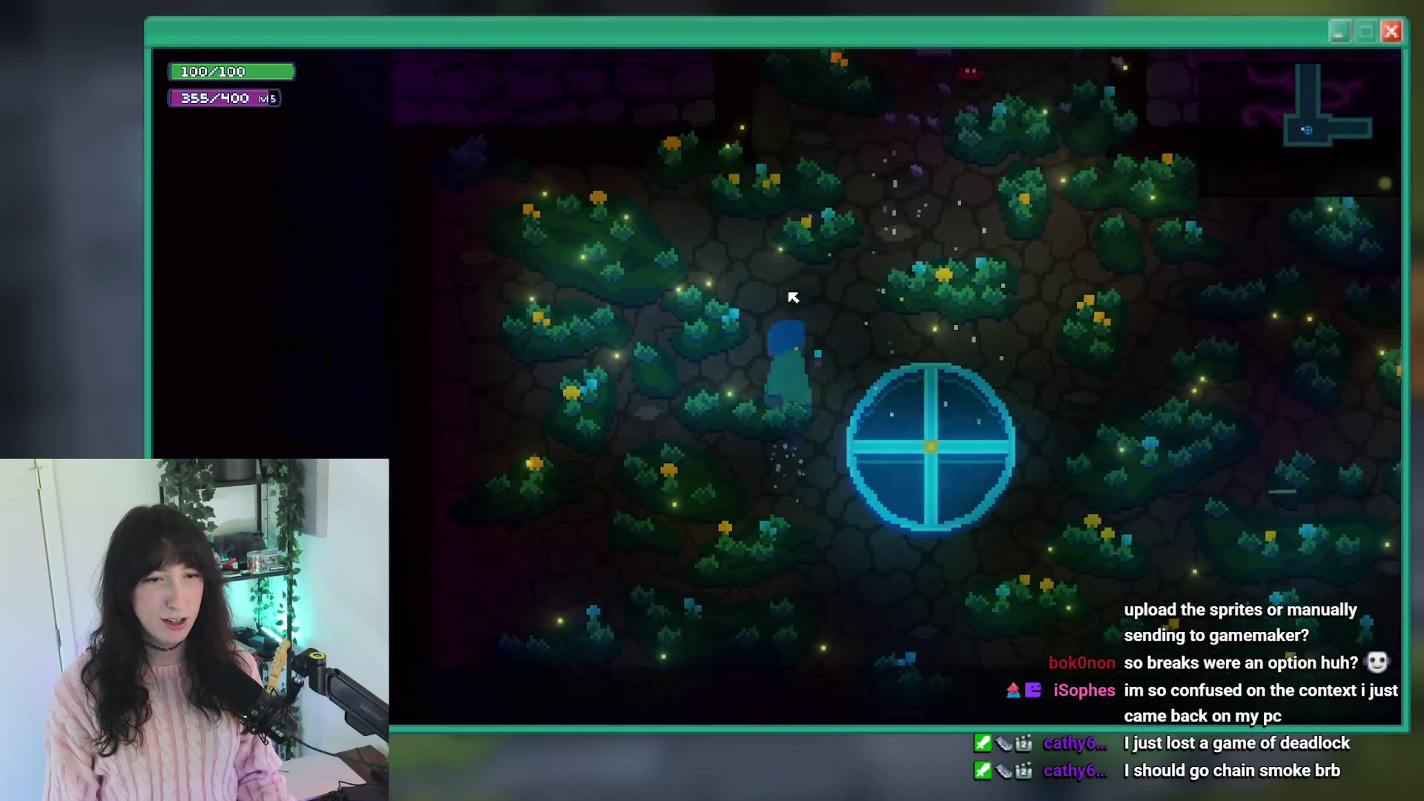
pyautogui.press('w')
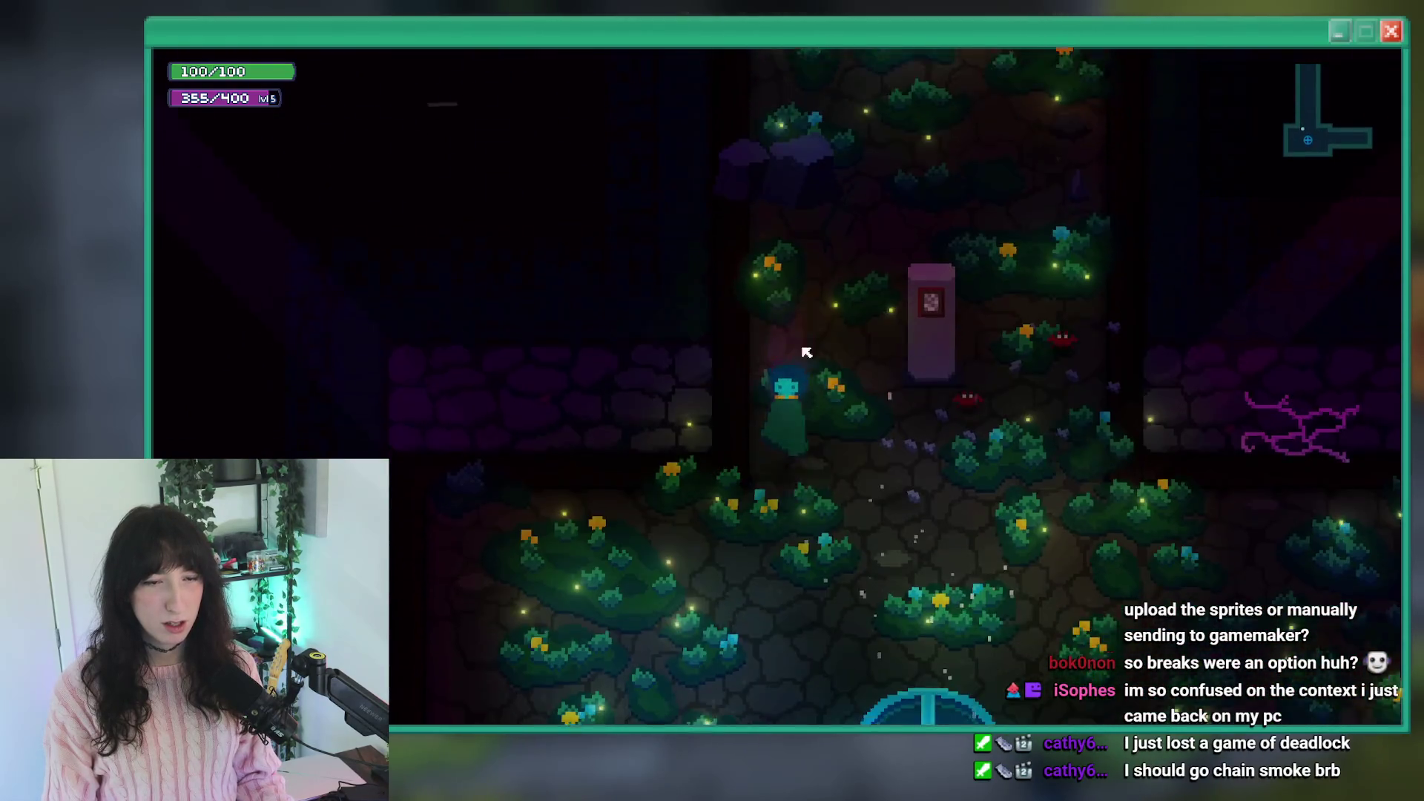
pyautogui.press('s')
pyautogui.press('Escape')
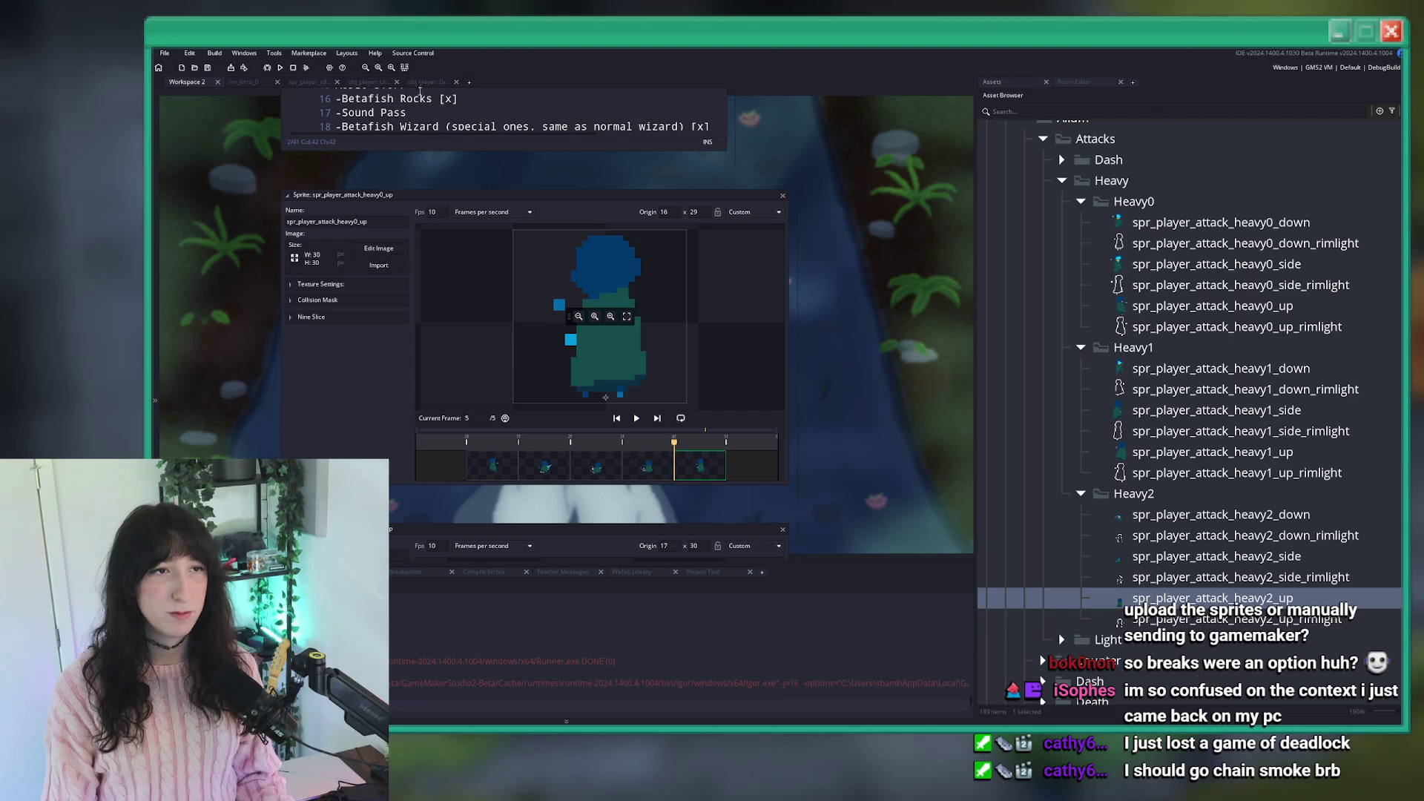
# Search obj_player's User Event 0 code for the heavy2 attack.
pyautogui.click(429, 82)
pyautogui.scroll(-4, 439, 266)
pyautogui.scroll(-2, 439, 267)
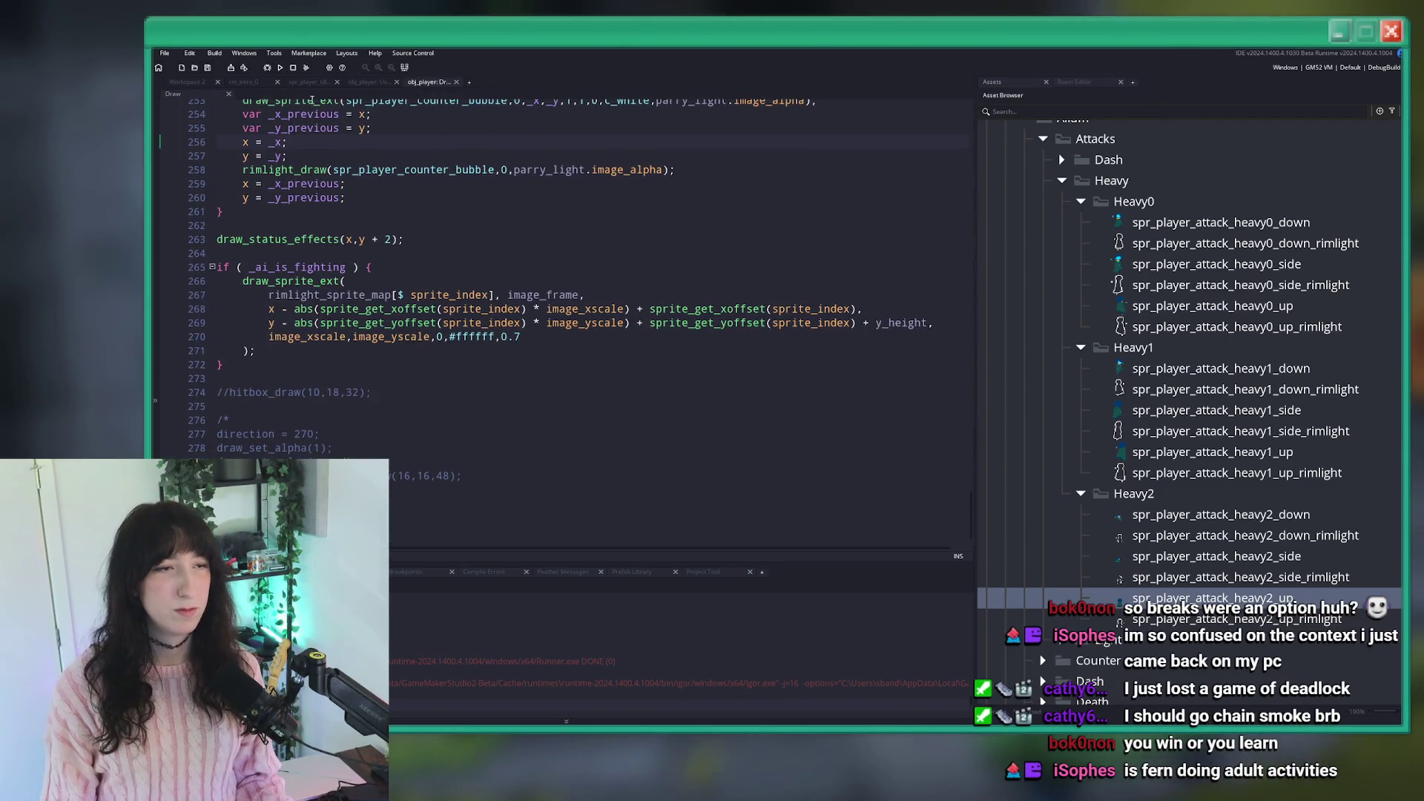
pyautogui.click(365, 82)
pyautogui.scroll(-2, 435, 238)
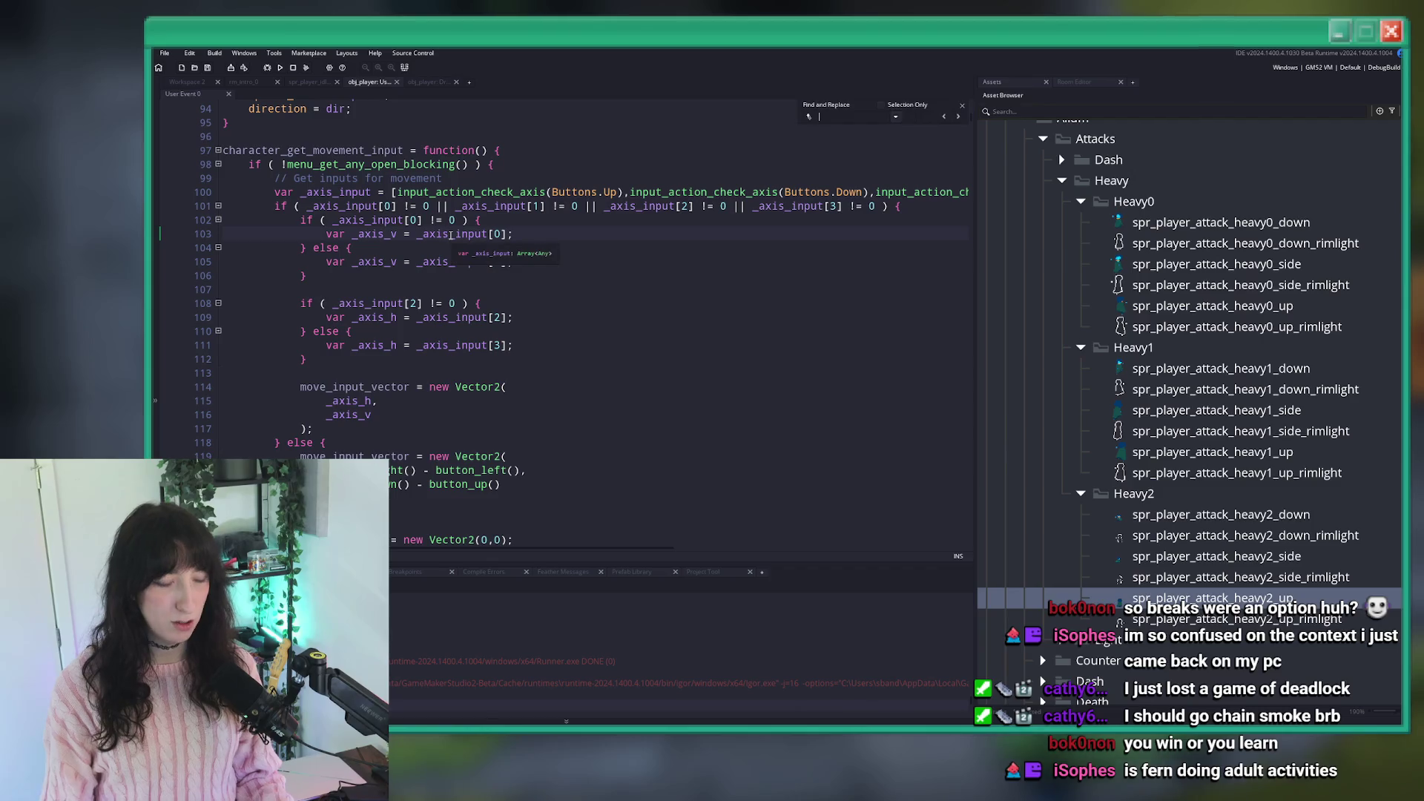
pyautogui.write('heavy')
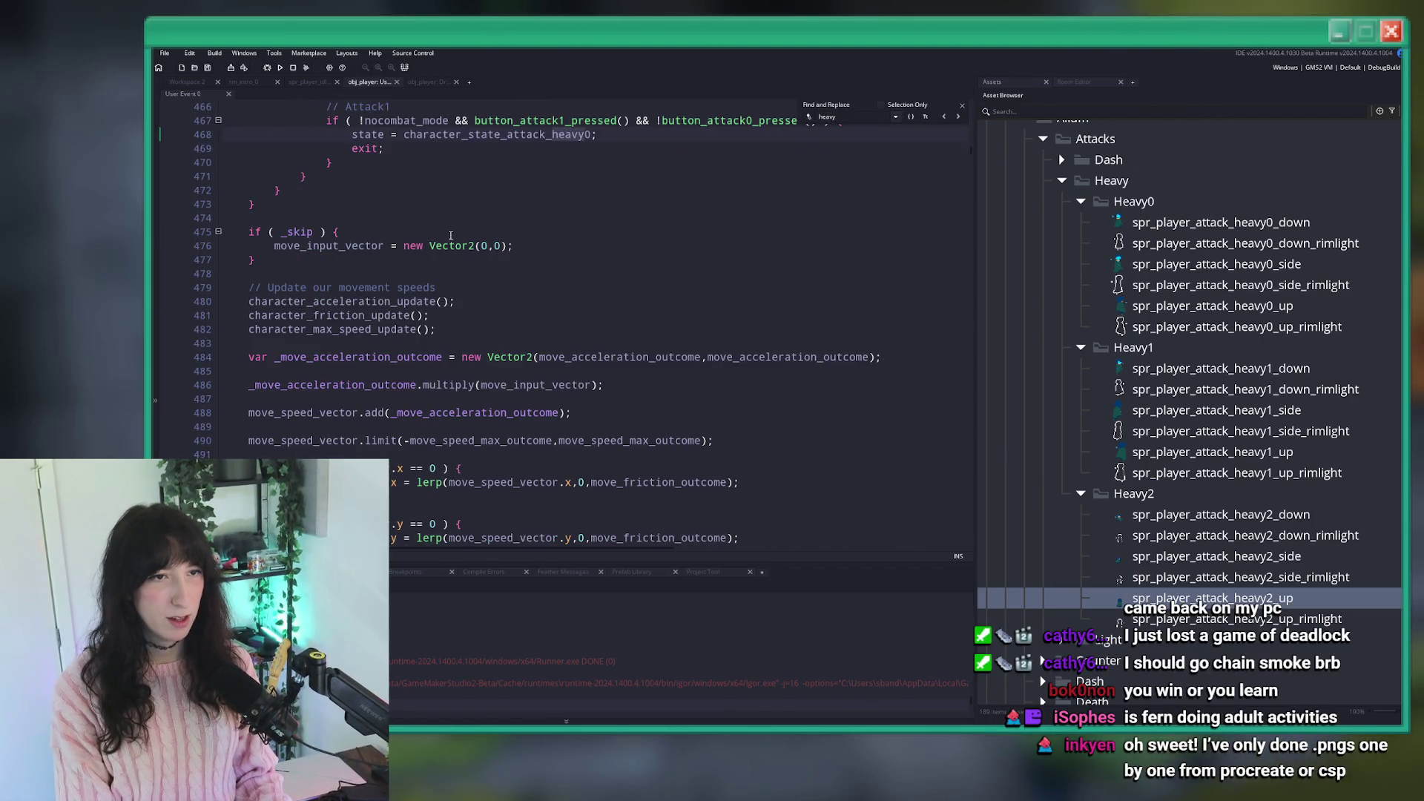
pyautogui.write('2')
# Change the heavy2 combo window checks to accept image frames 3 to 7.
pyautogui.scroll(1, 739, 202)
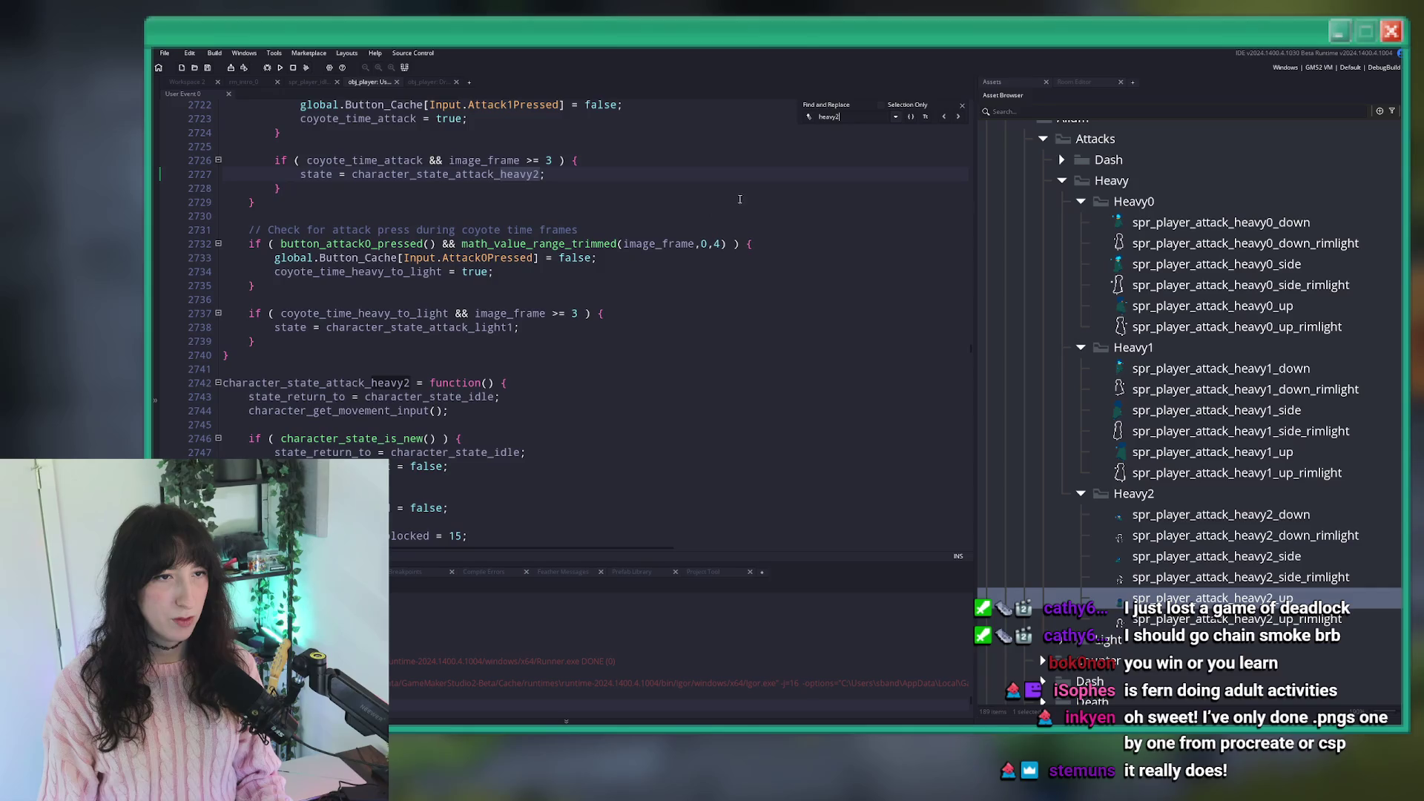
pyautogui.scroll(-20, 515, 318)
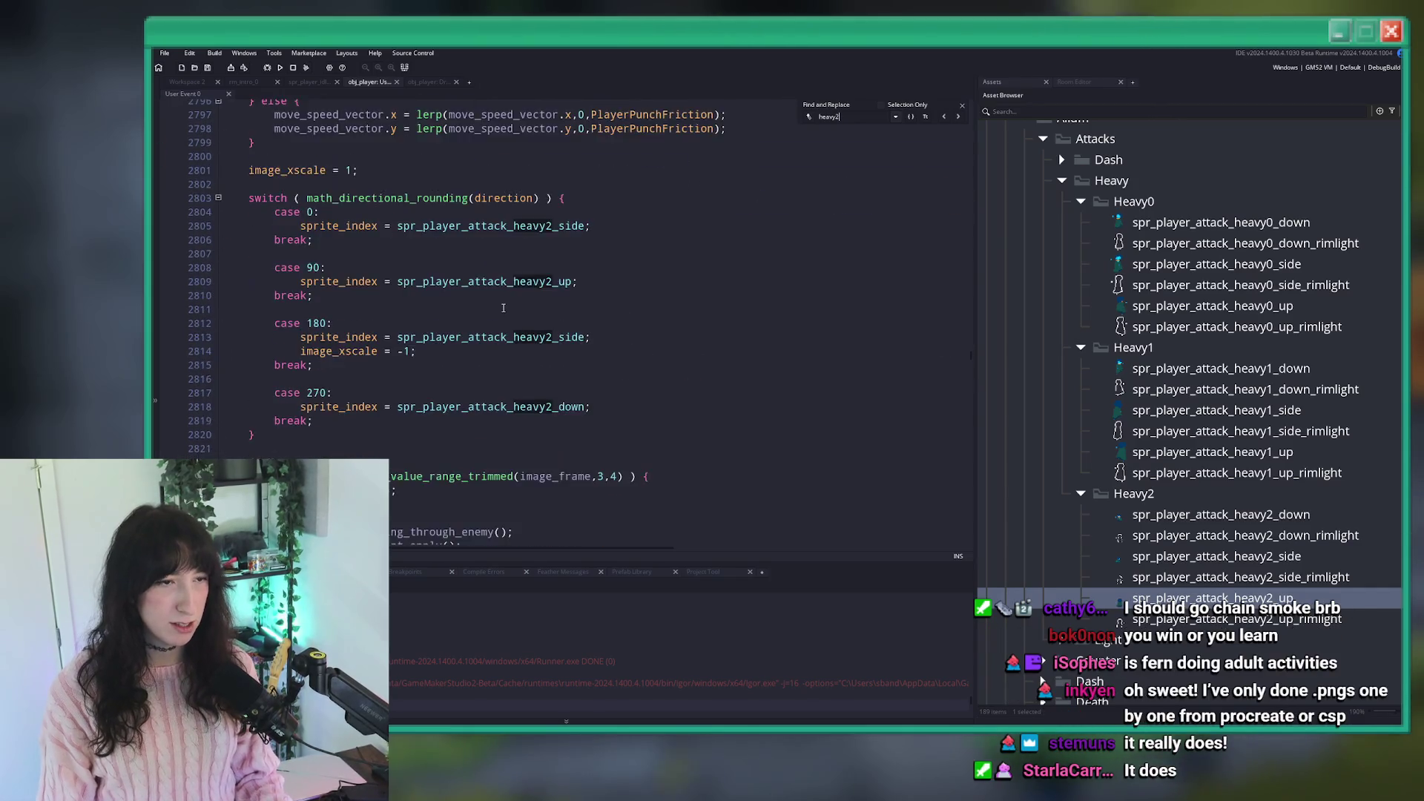
pyautogui.scroll(-18, 504, 308)
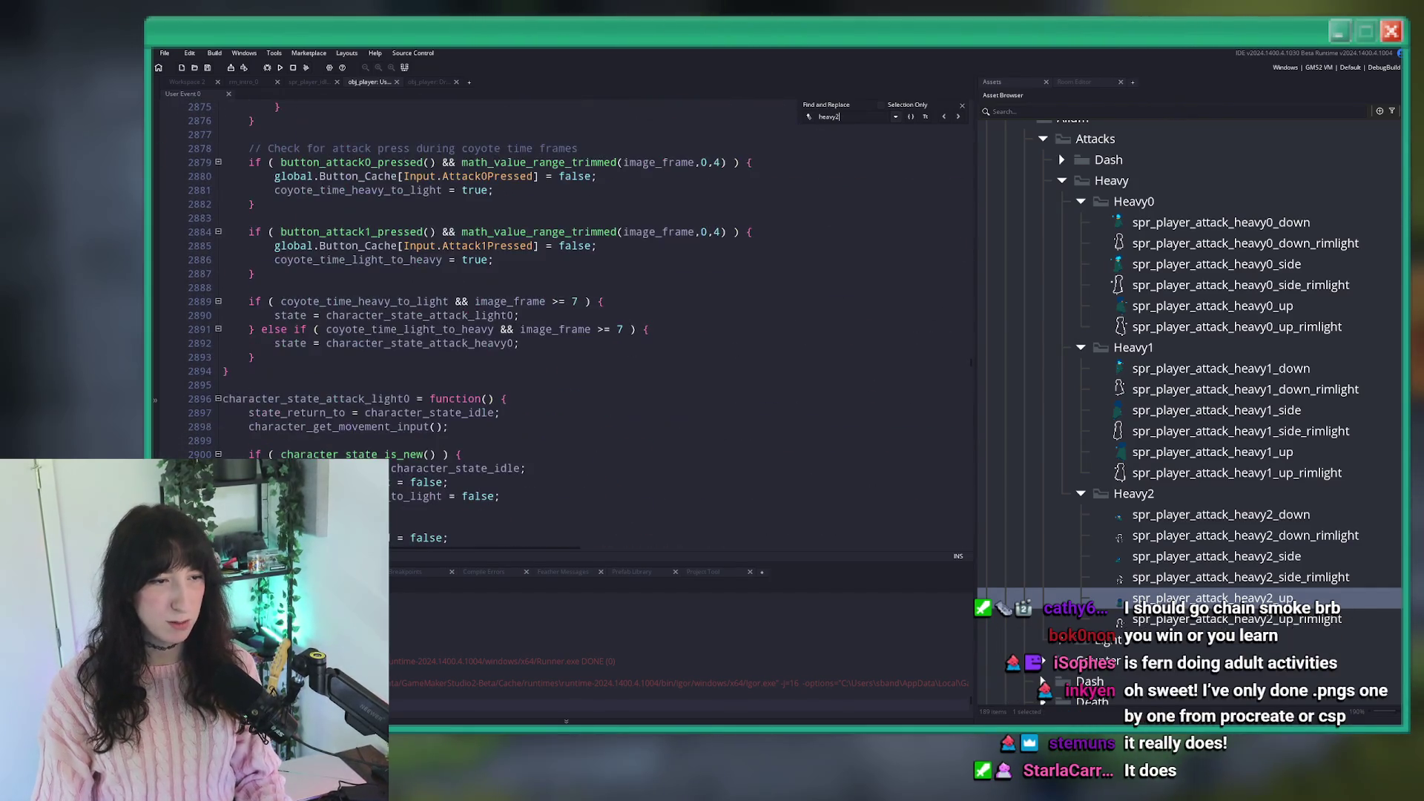
pyautogui.doubleClick(704, 272)
pyautogui.write('2')
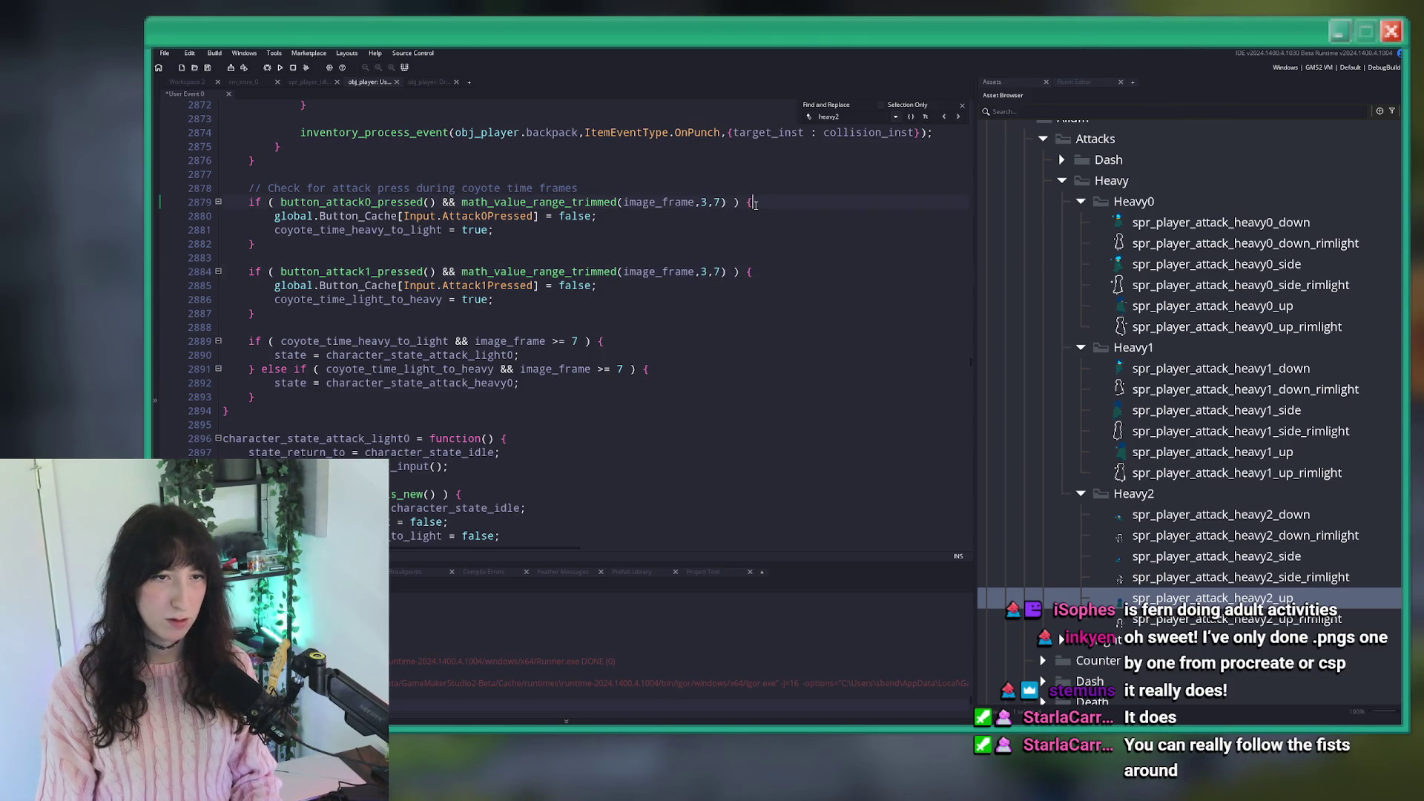
# Rebuild and run Bring Me Hope with F5, then start story mode.
pyautogui.press('F5')
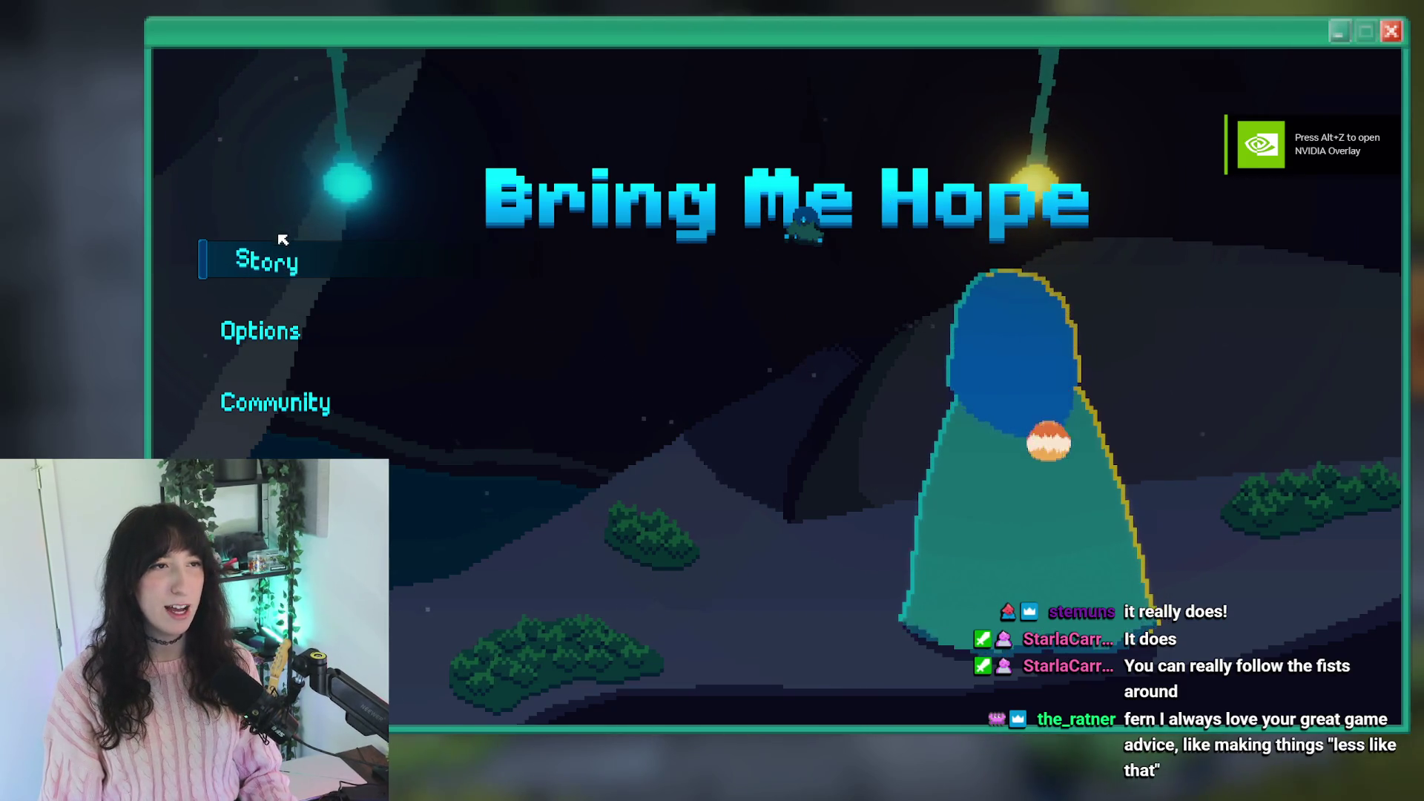
pyautogui.click(303, 248)
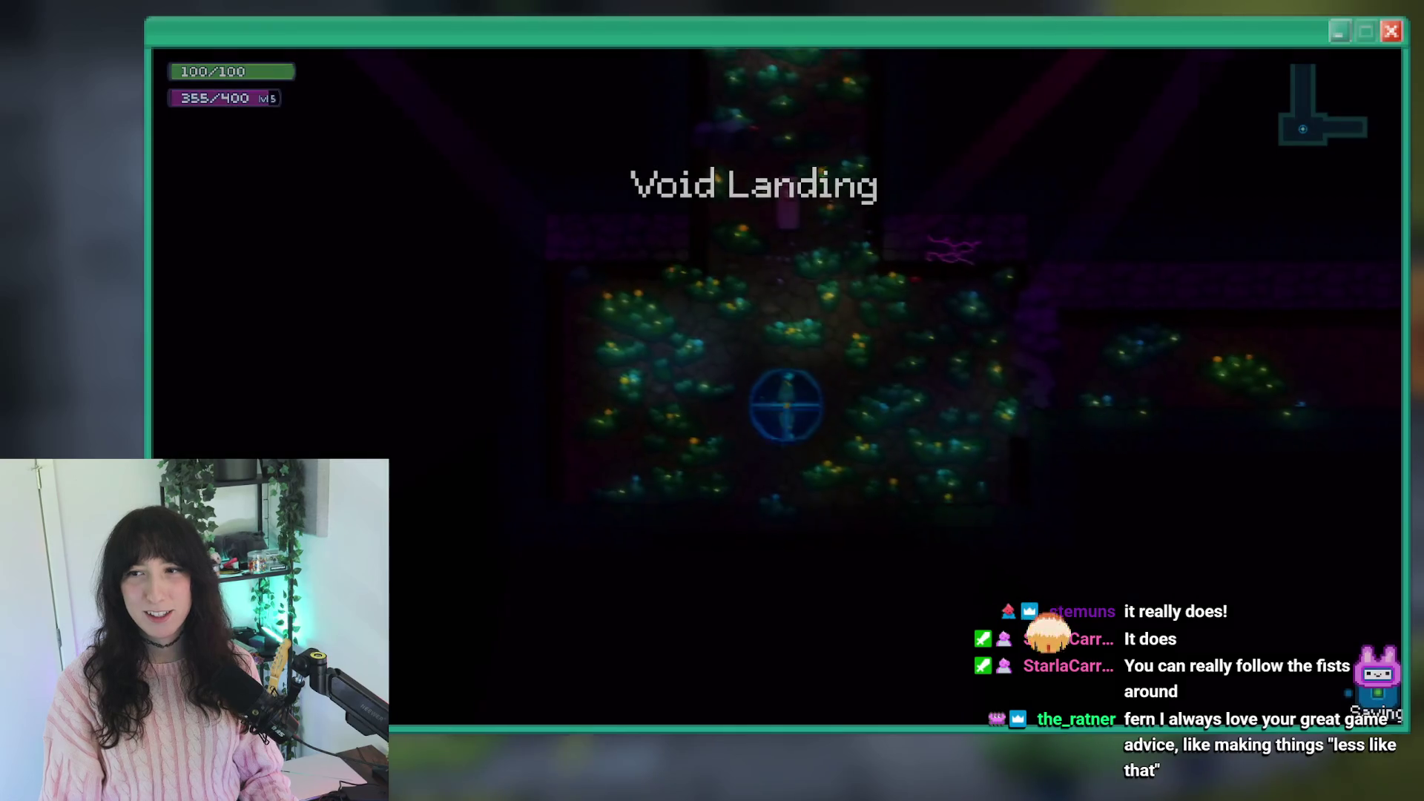
# Walk the player out of the spawn portal and around the garden room.
pyautogui.press('d')
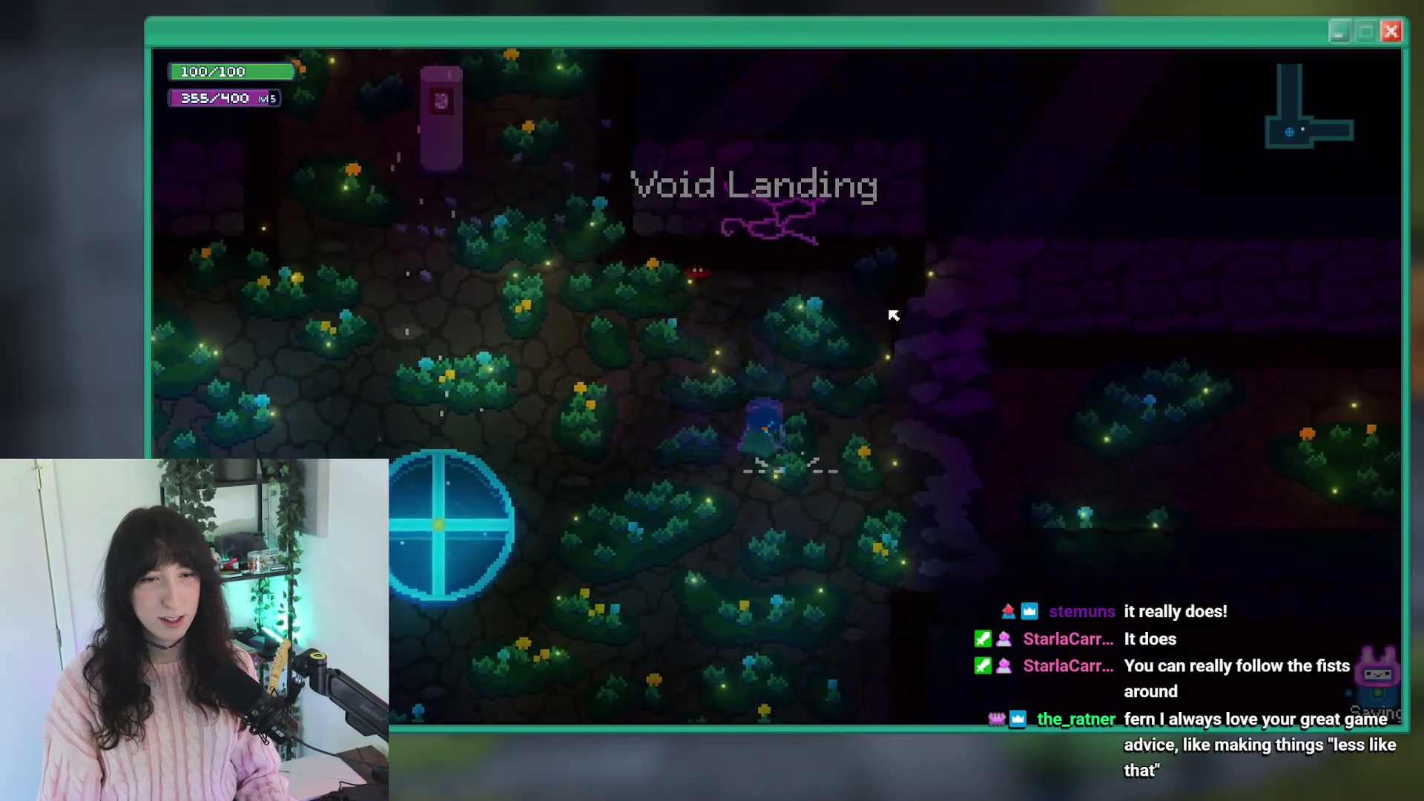
pyautogui.press('a')
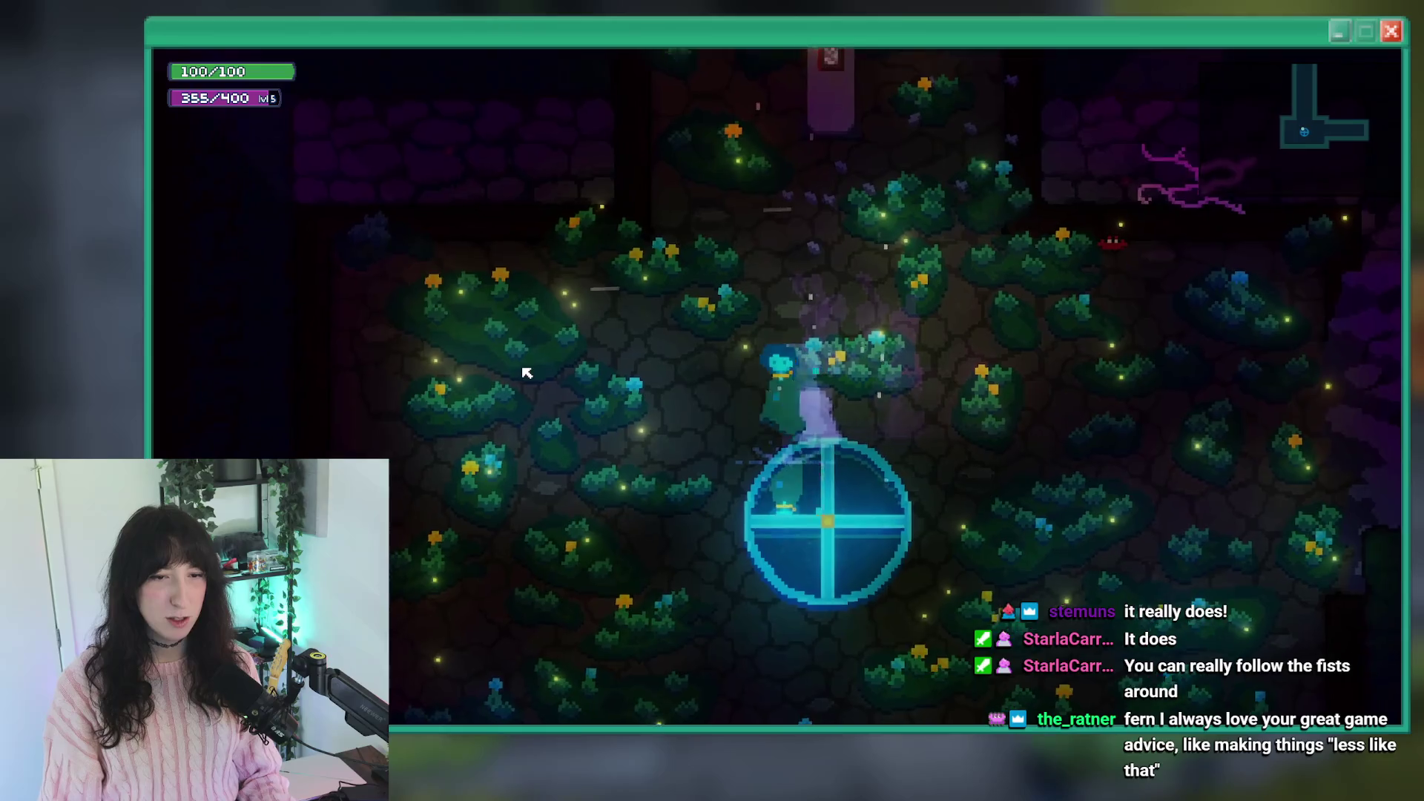
pyautogui.press('d')
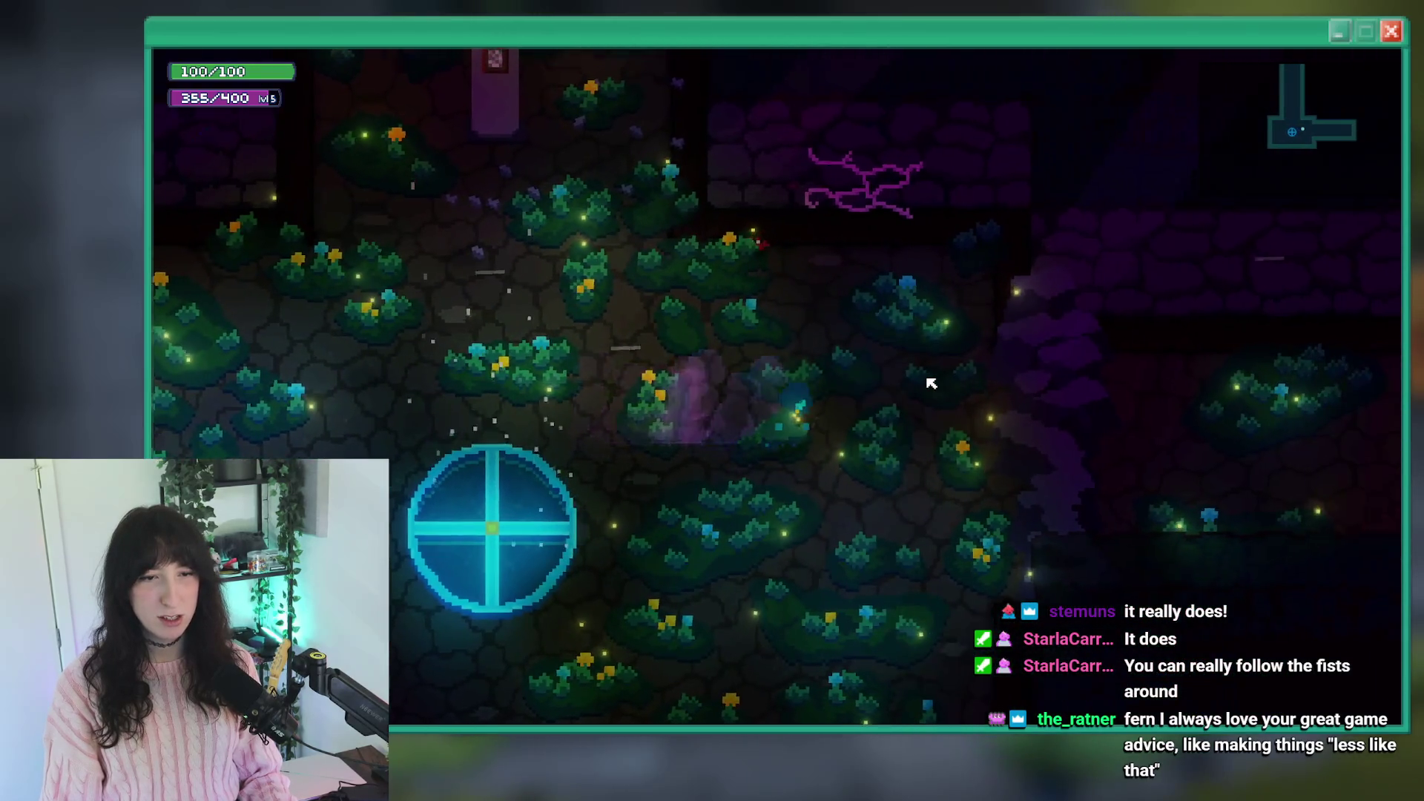
pyautogui.press('w')
pyautogui.press('a')
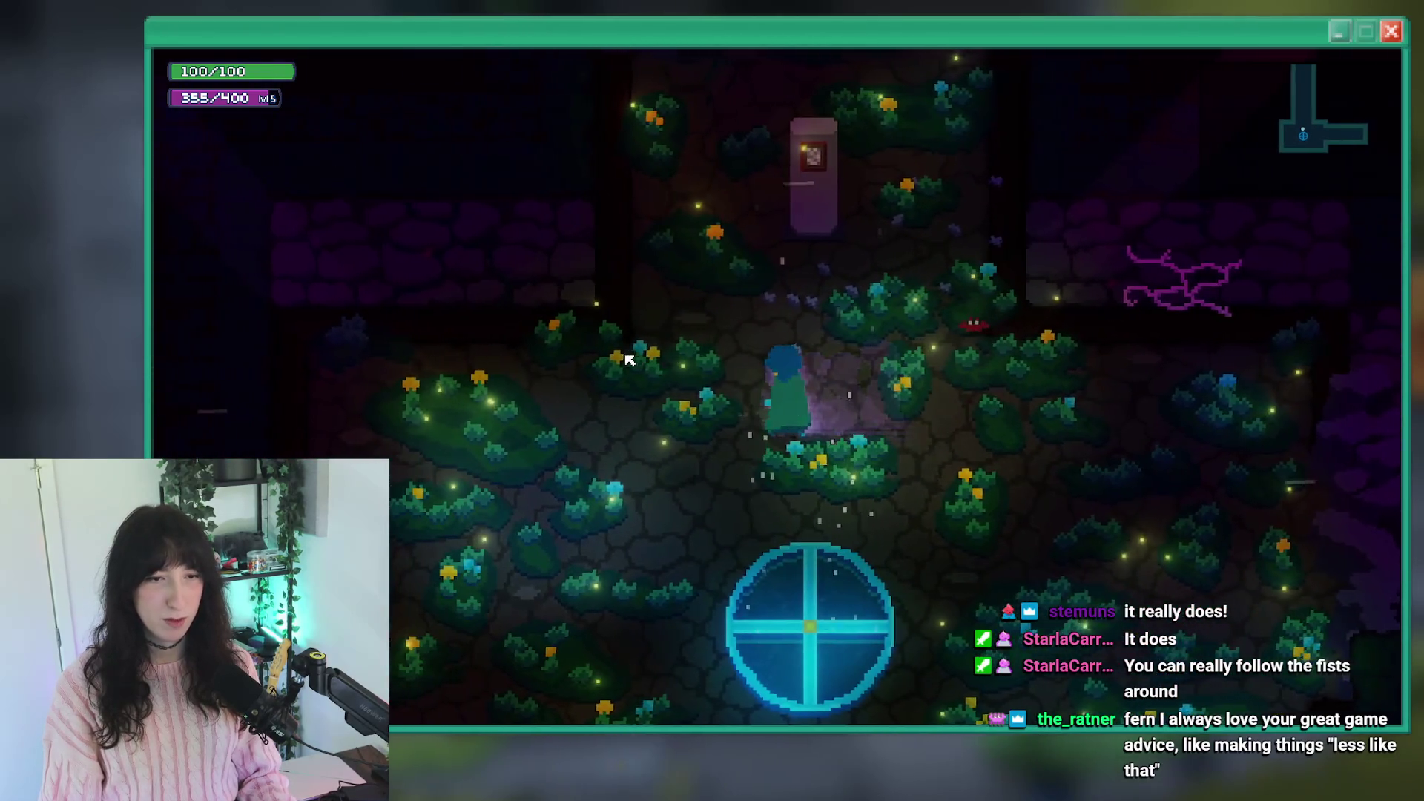
pyautogui.press('d')
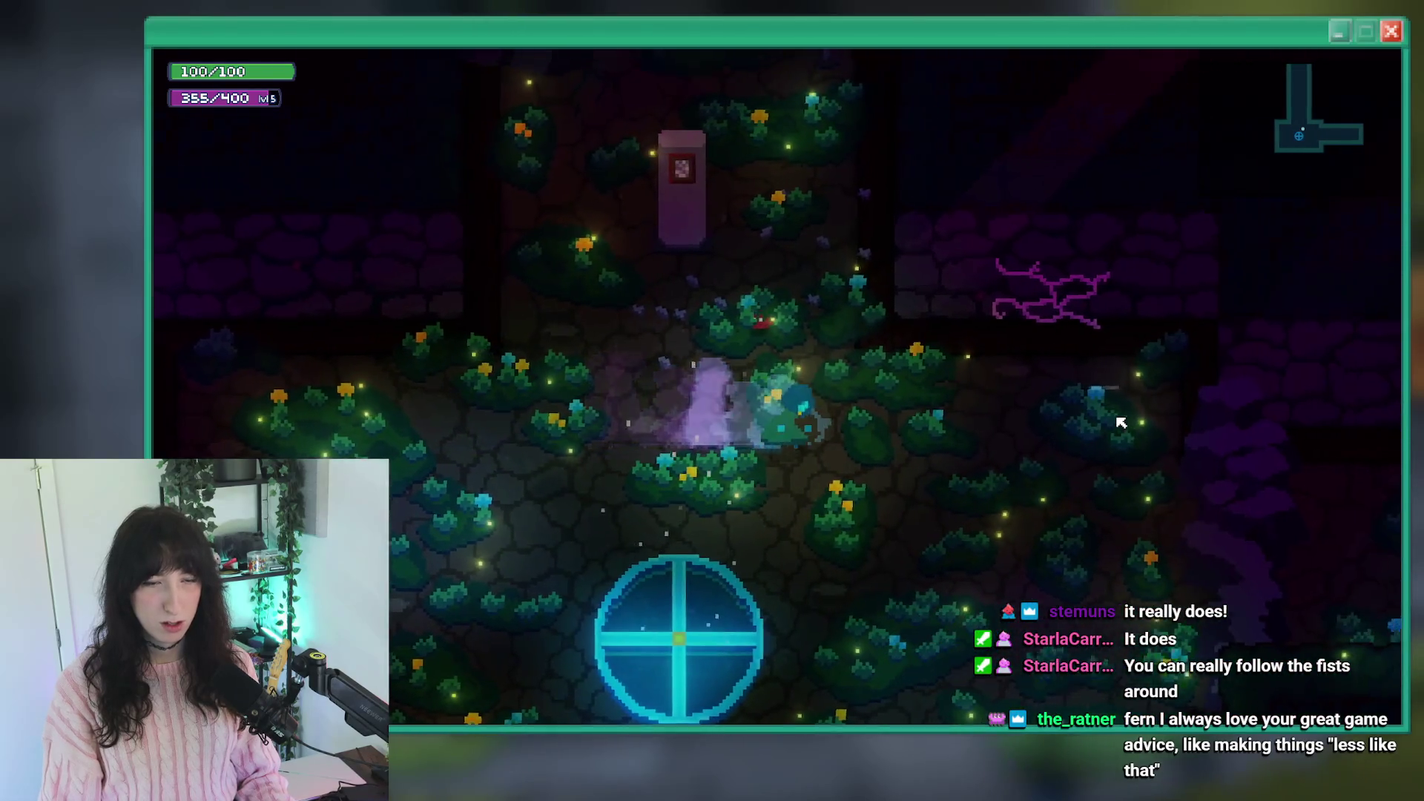
pyautogui.press('a')
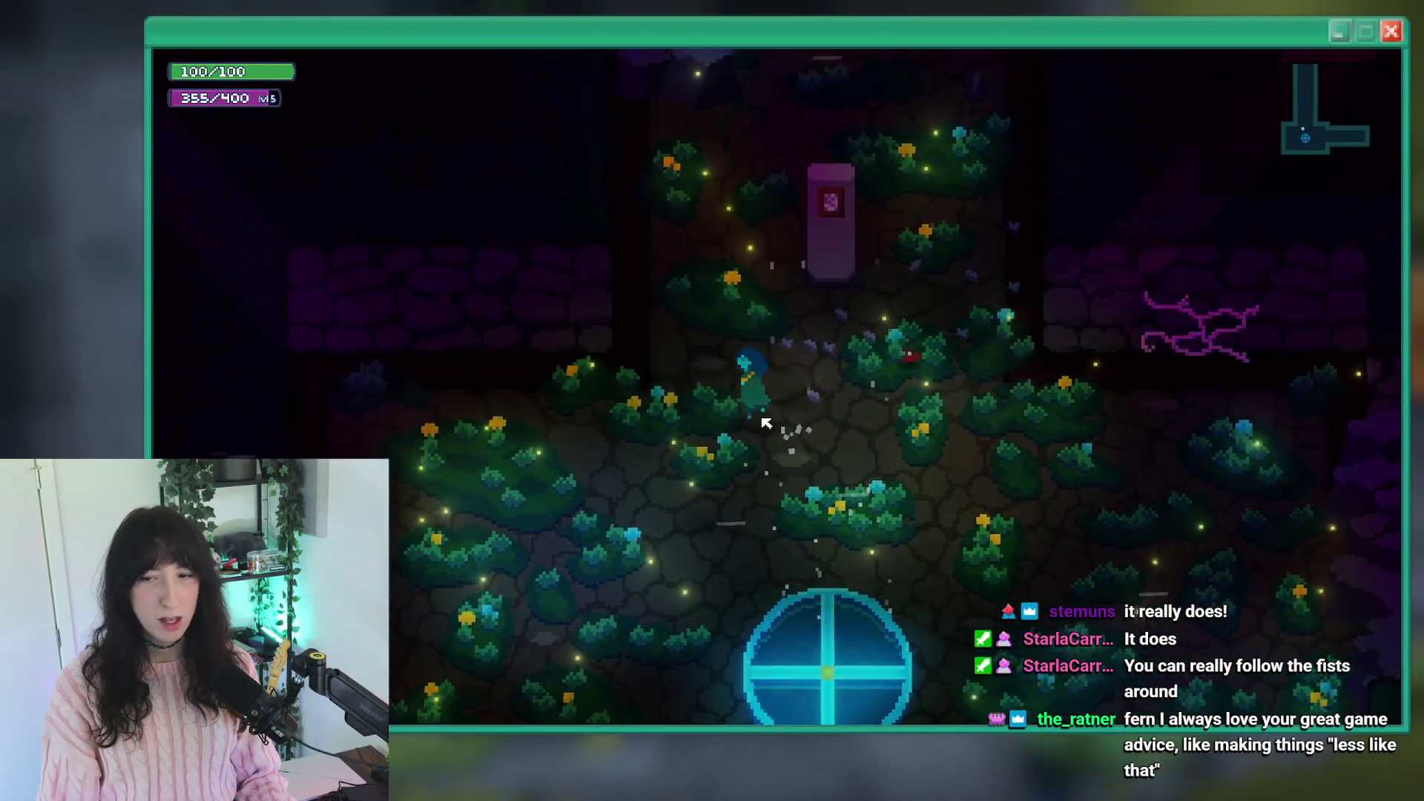
pyautogui.press('s')
pyautogui.press('w')
pyautogui.press('d')
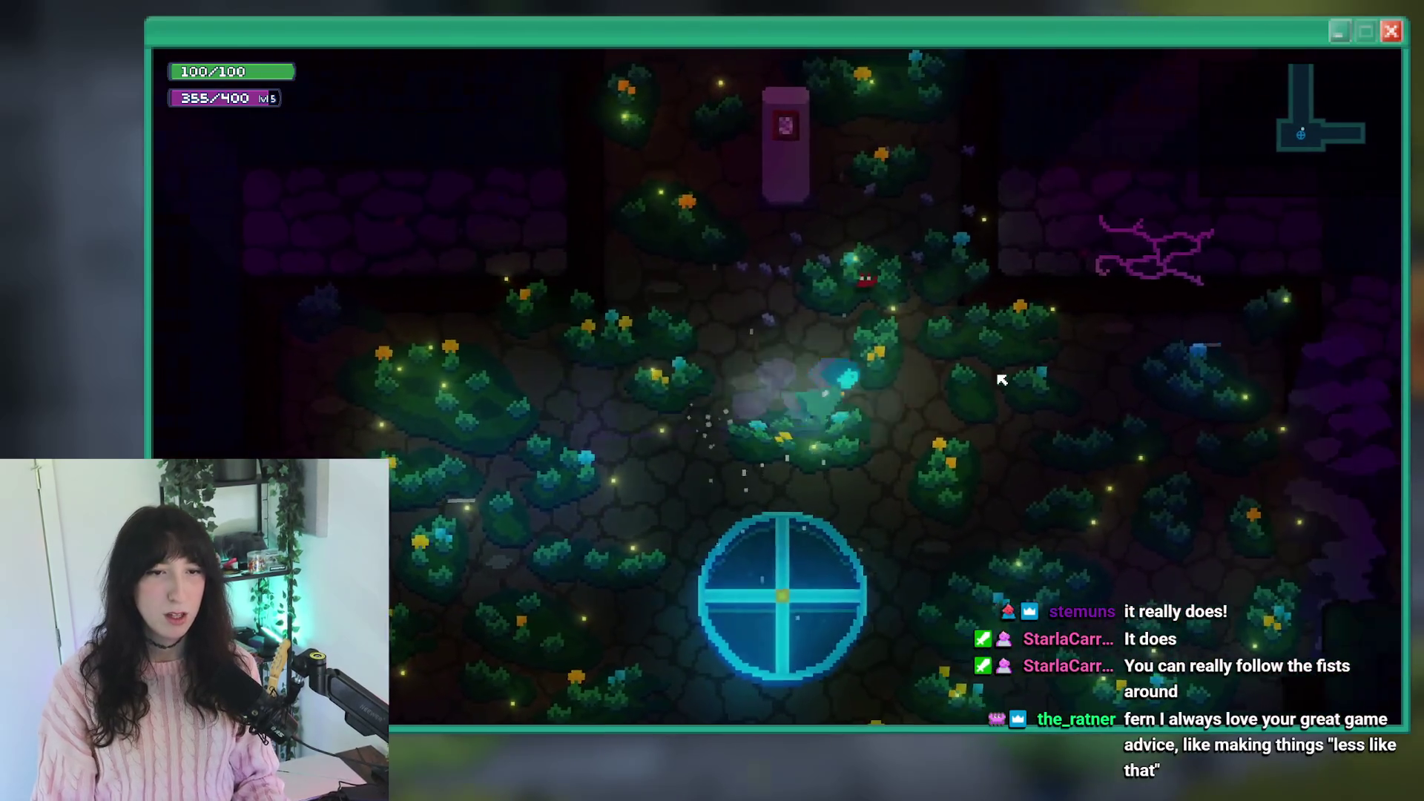
pyautogui.press('a')
pyautogui.press('s')
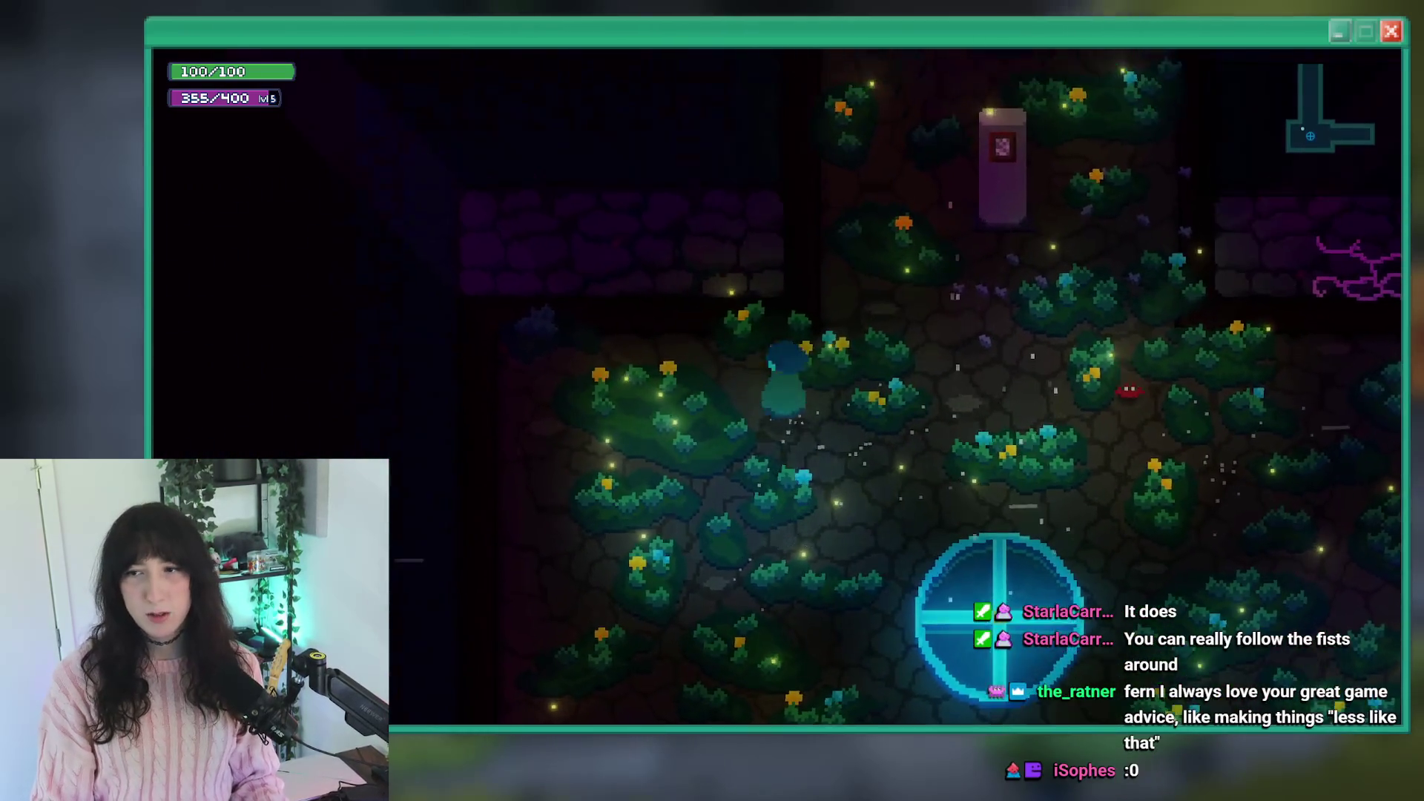
pyautogui.press('w')
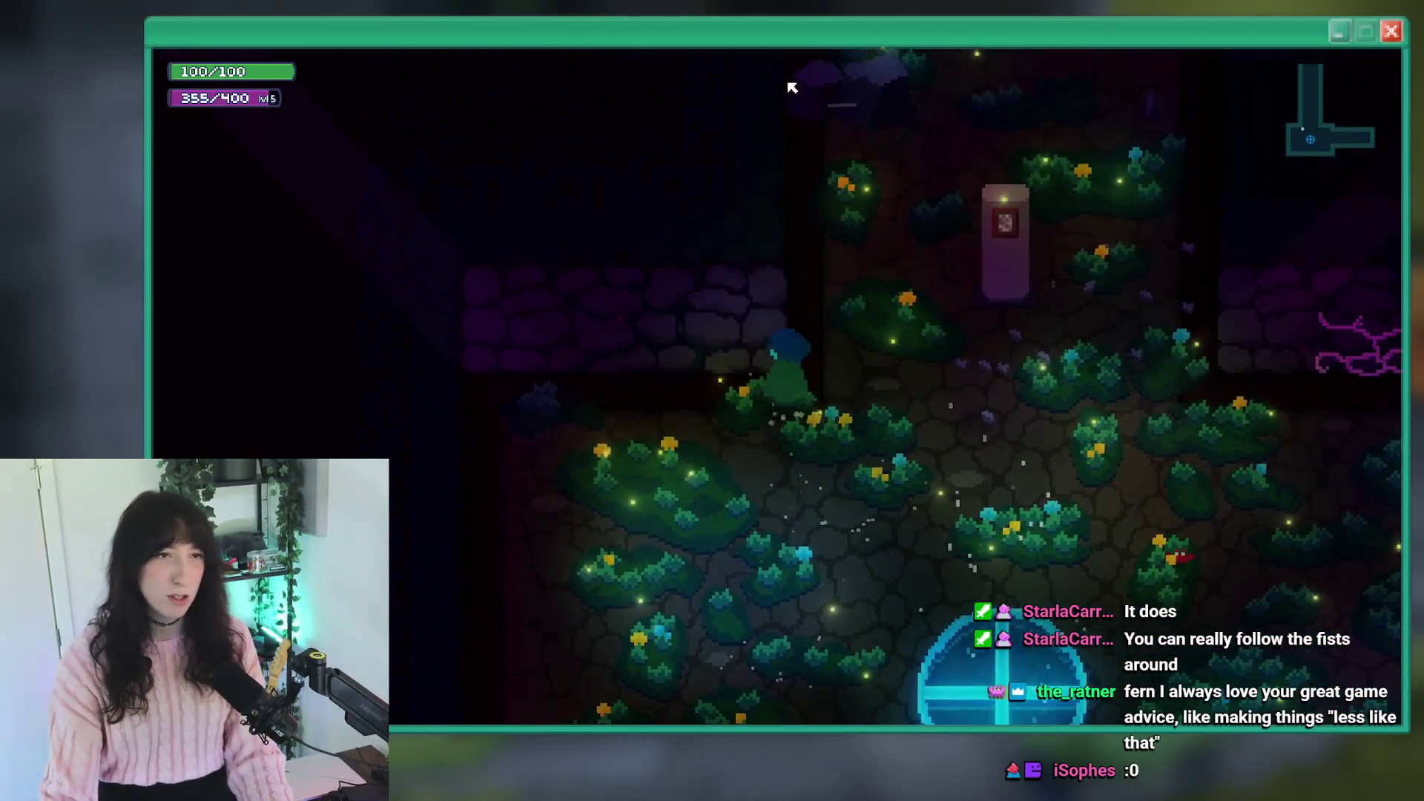
pyautogui.press('s')
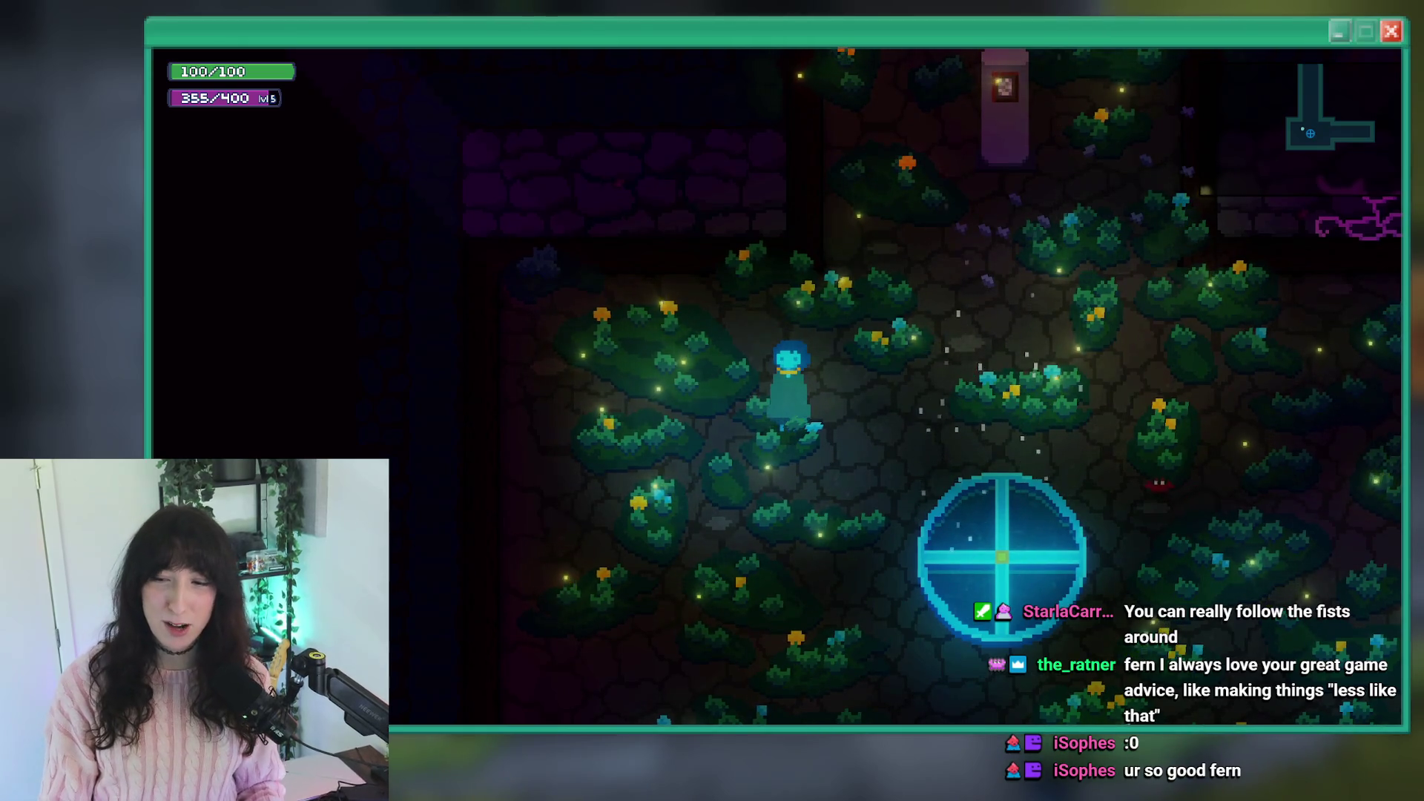
# Dash up-right, down-left and left around the pillar to check the dash trail.
pyautogui.press('d')
pyautogui.press('w')
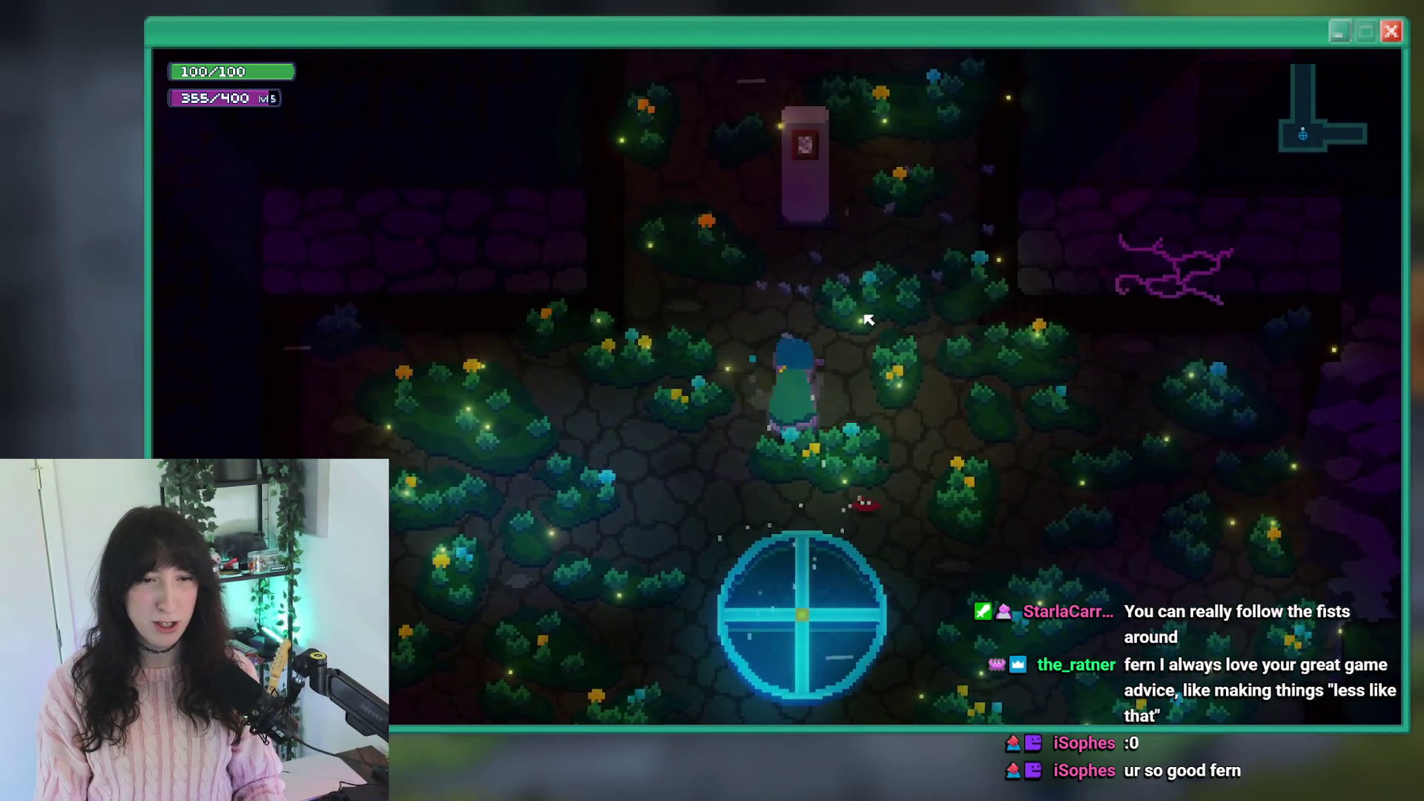
pyautogui.press('s')
pyautogui.press('a')
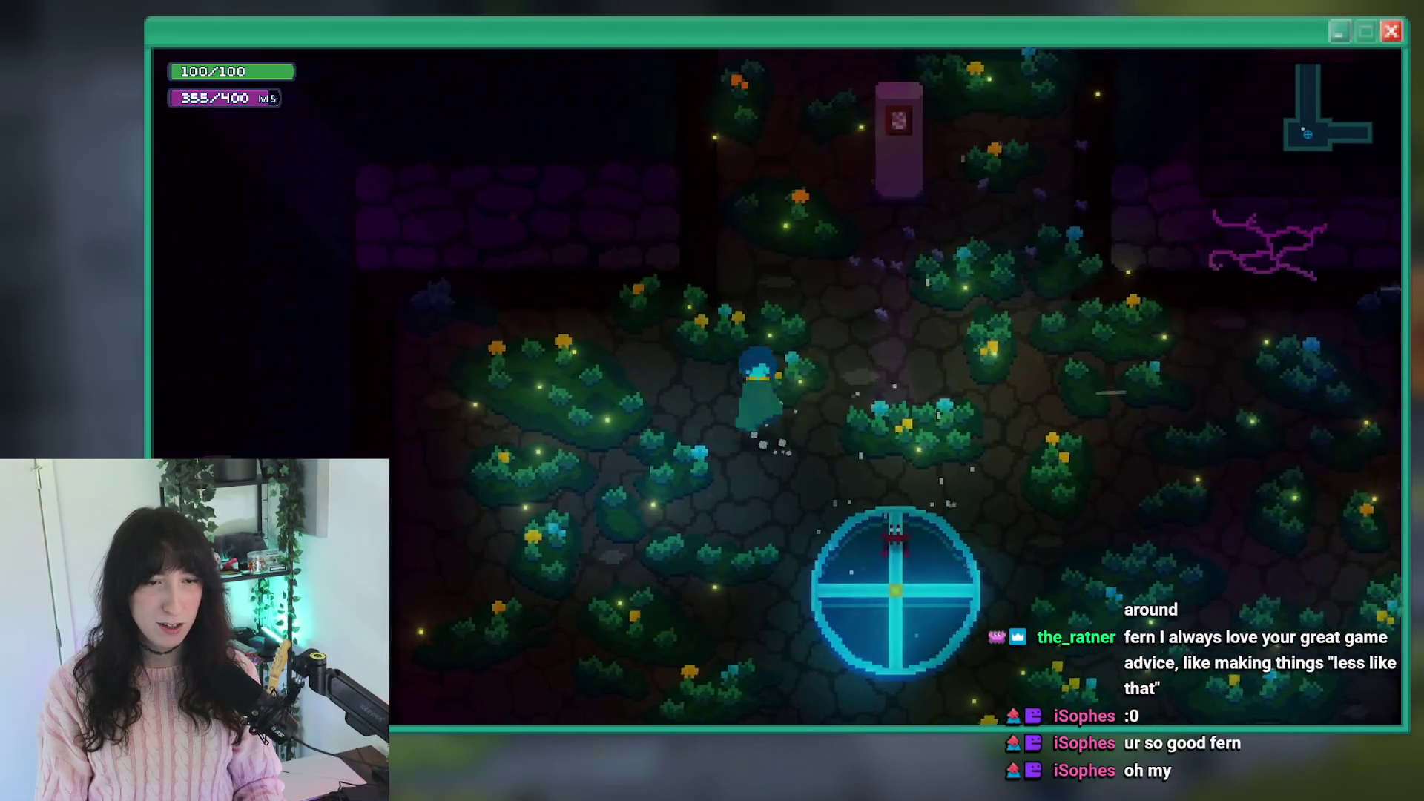
pyautogui.press('s')
pyautogui.press('d')
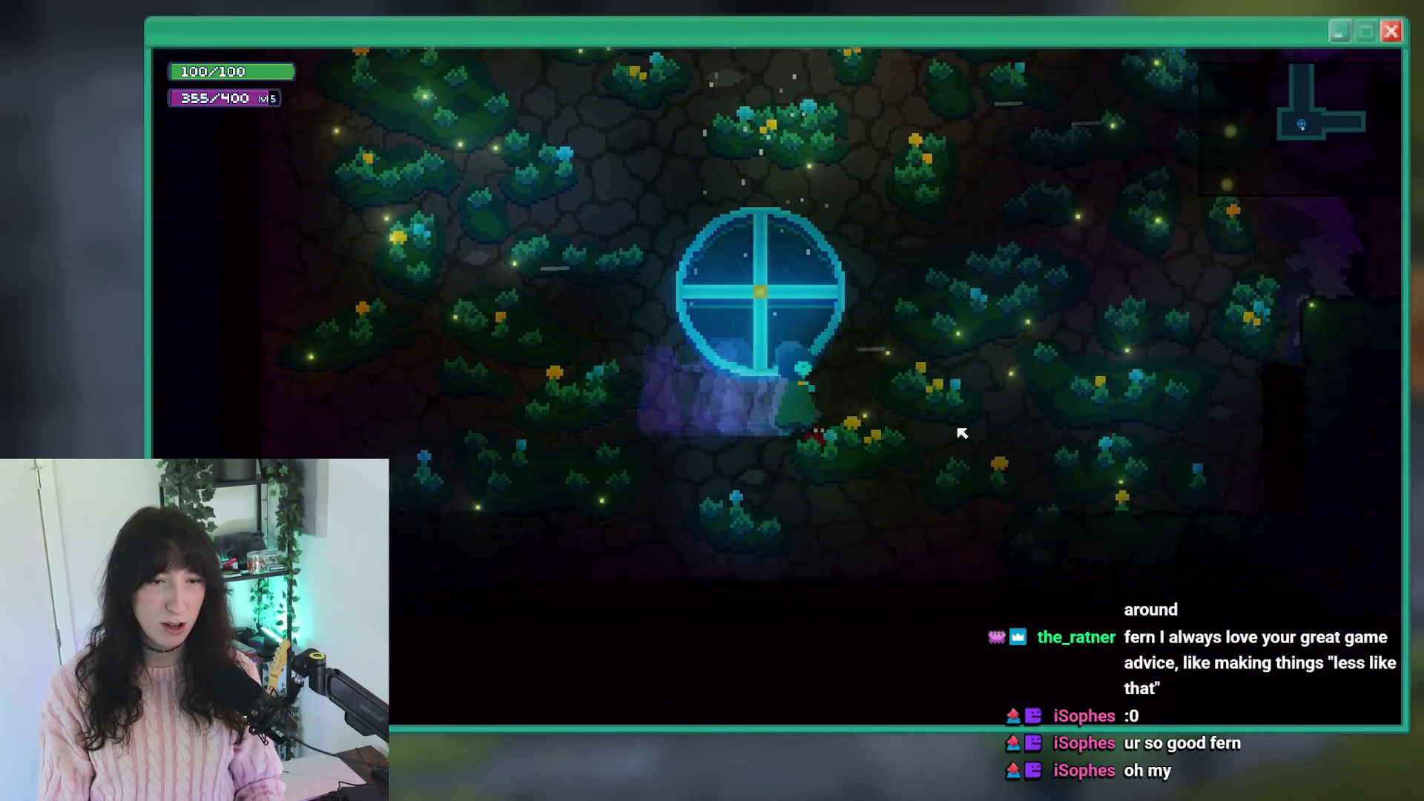
pyautogui.press('d')
pyautogui.press('w')
pyautogui.press('a')
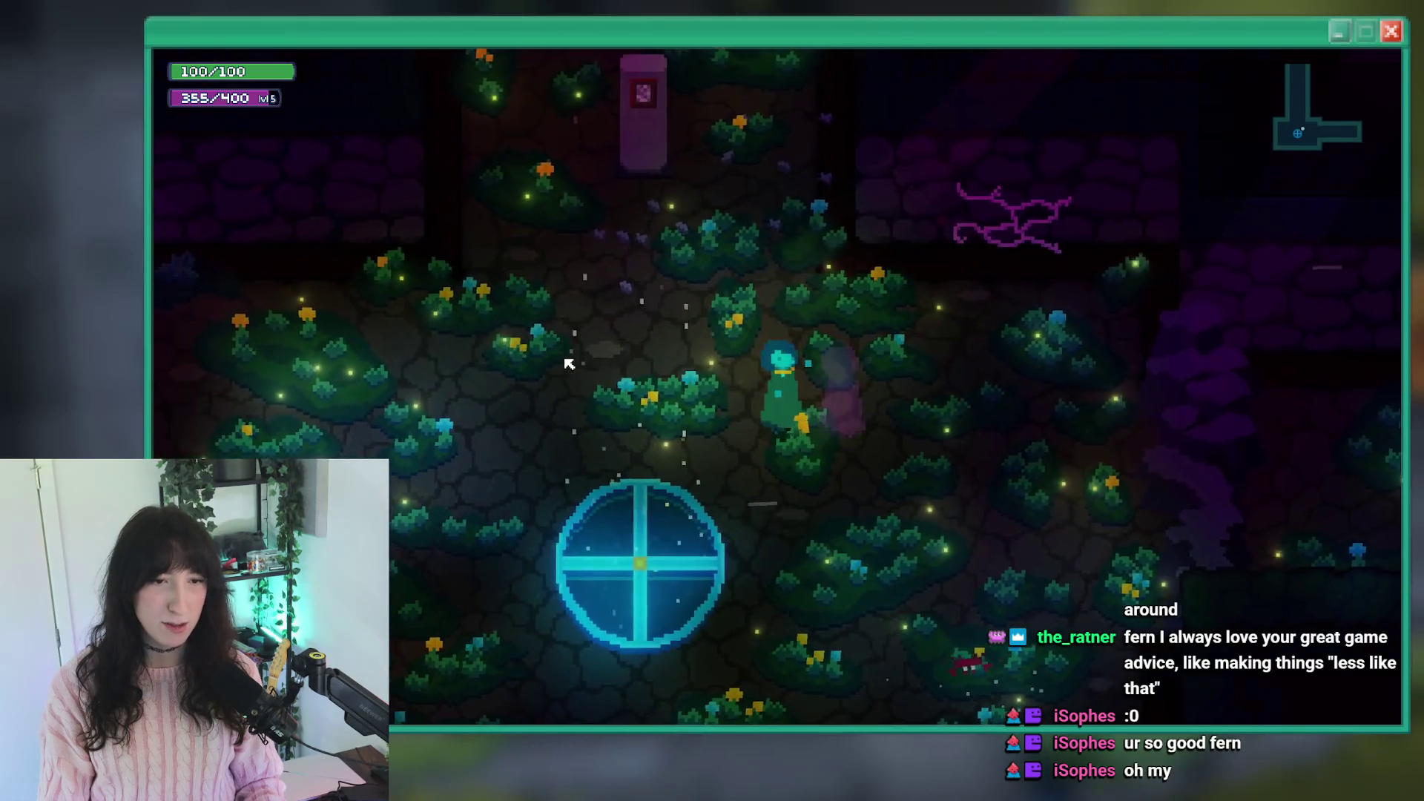
pyautogui.press('a')
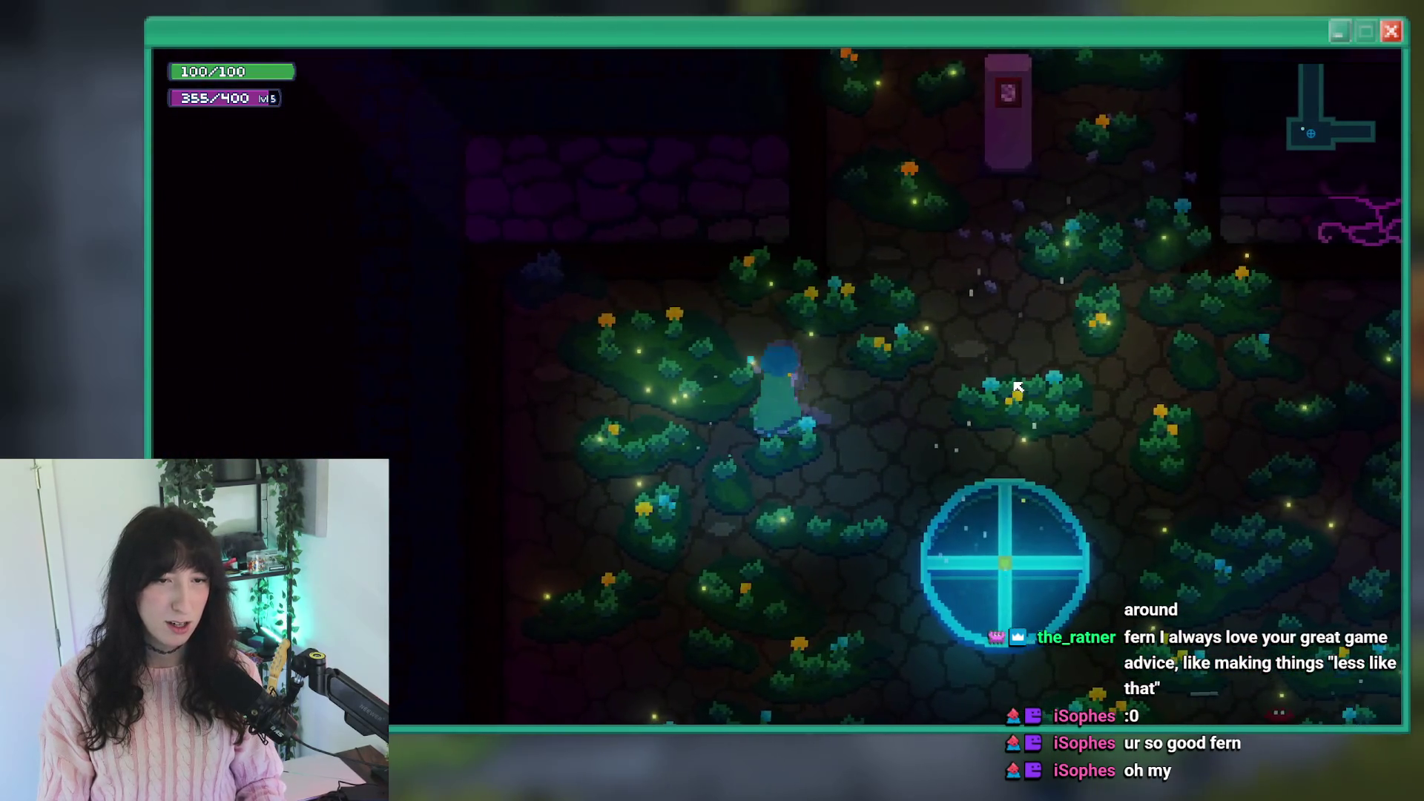
pyautogui.press('d')
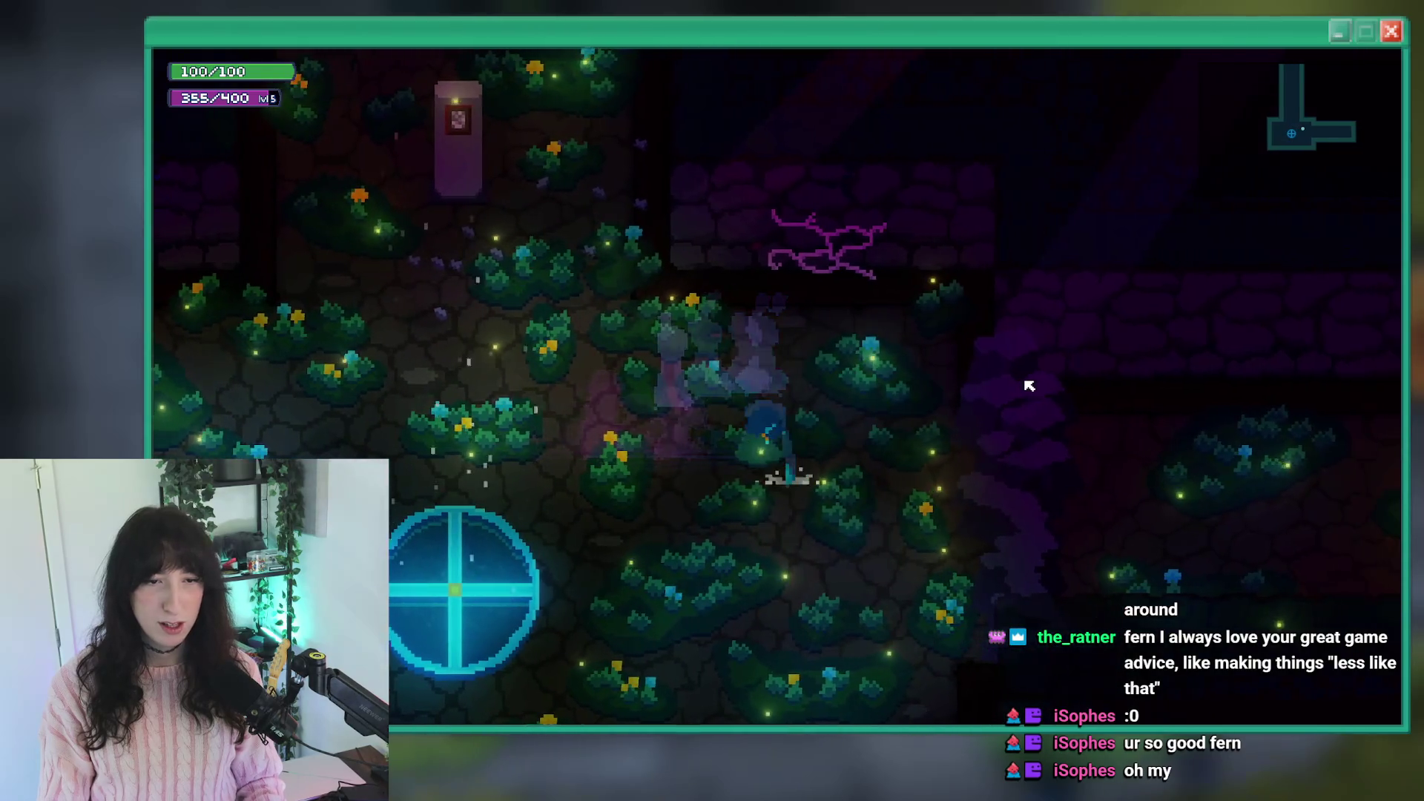
pyautogui.press('w')
# Test heavy attacks while moving, pausing and resuming the game with Escape.
pyautogui.press('a')
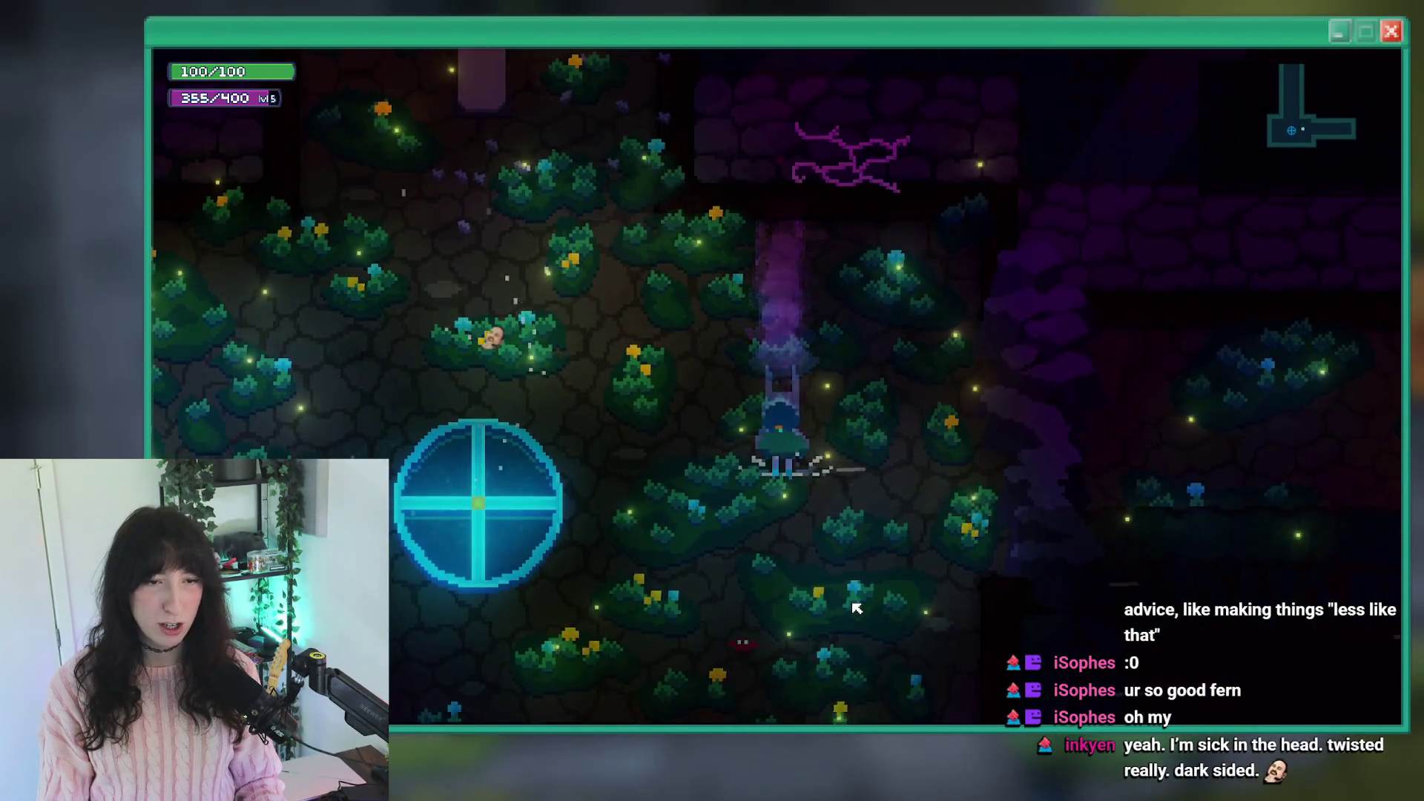
pyautogui.press('w')
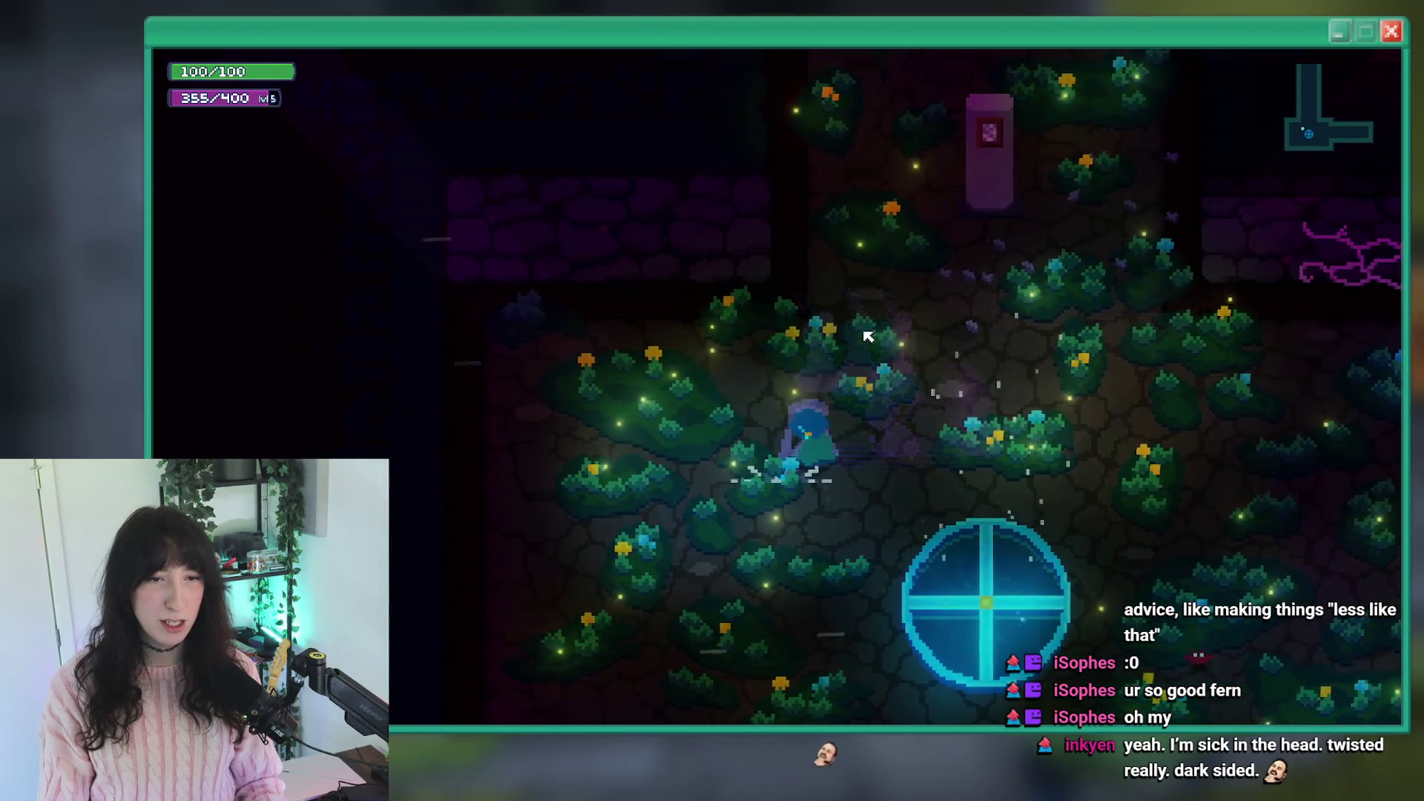
pyautogui.press('s')
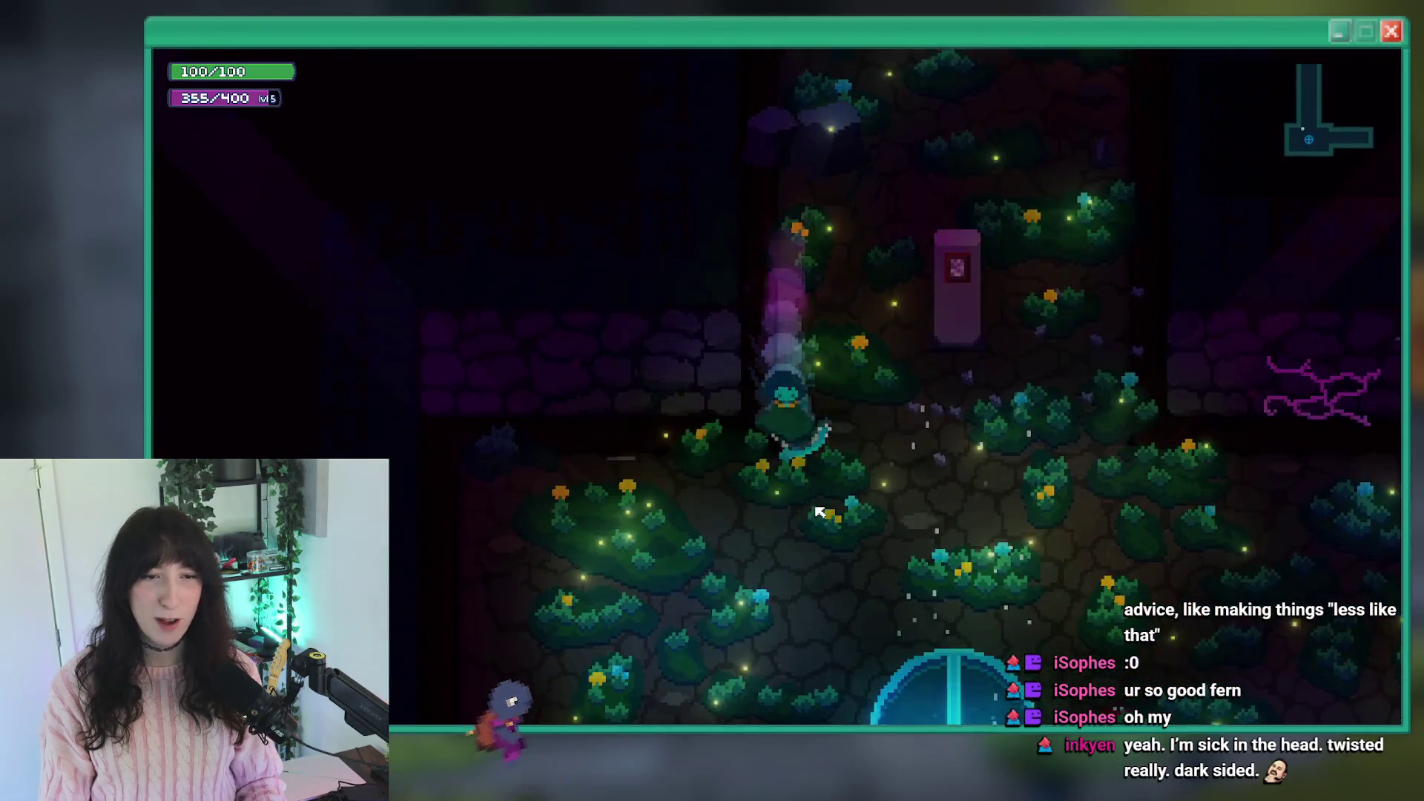
pyautogui.press('d')
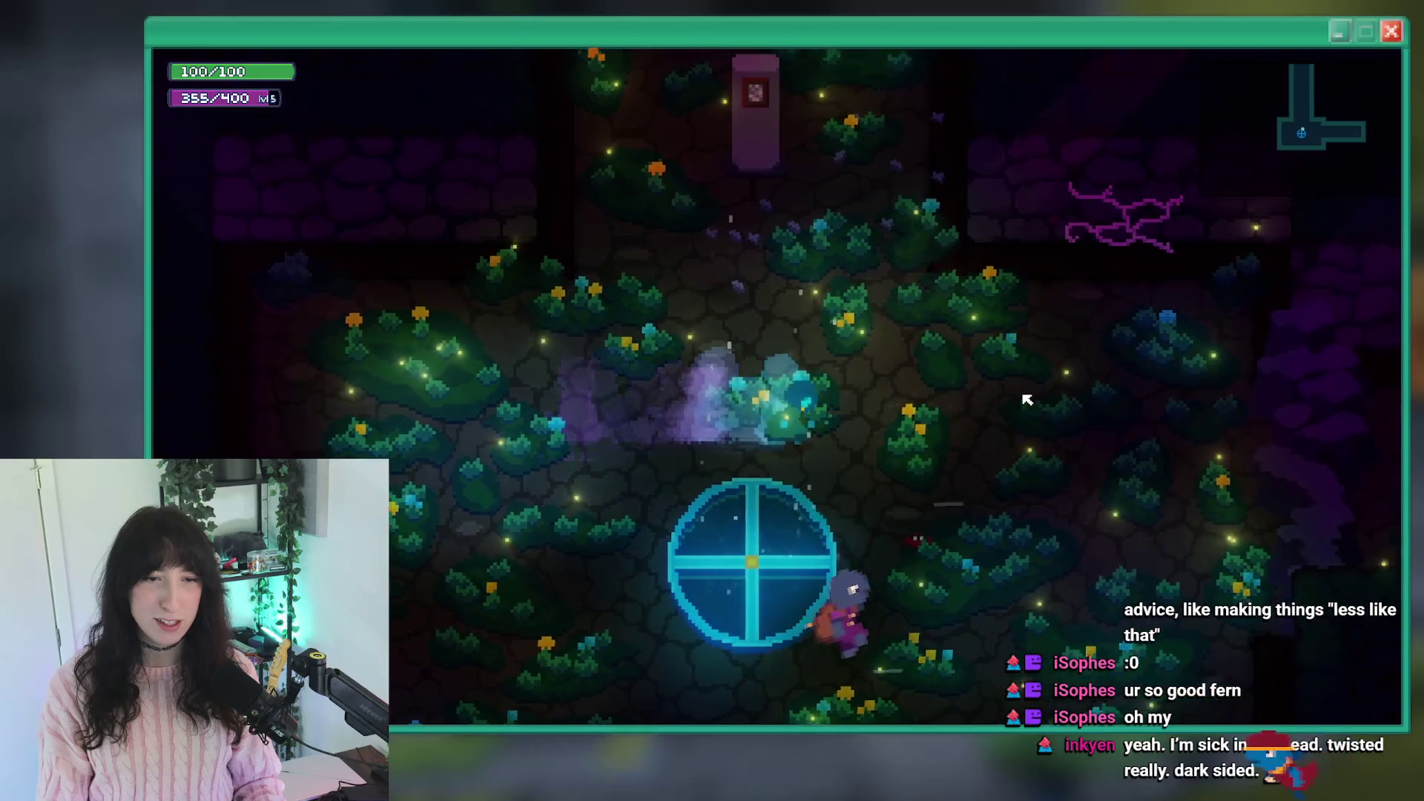
pyautogui.press('a')
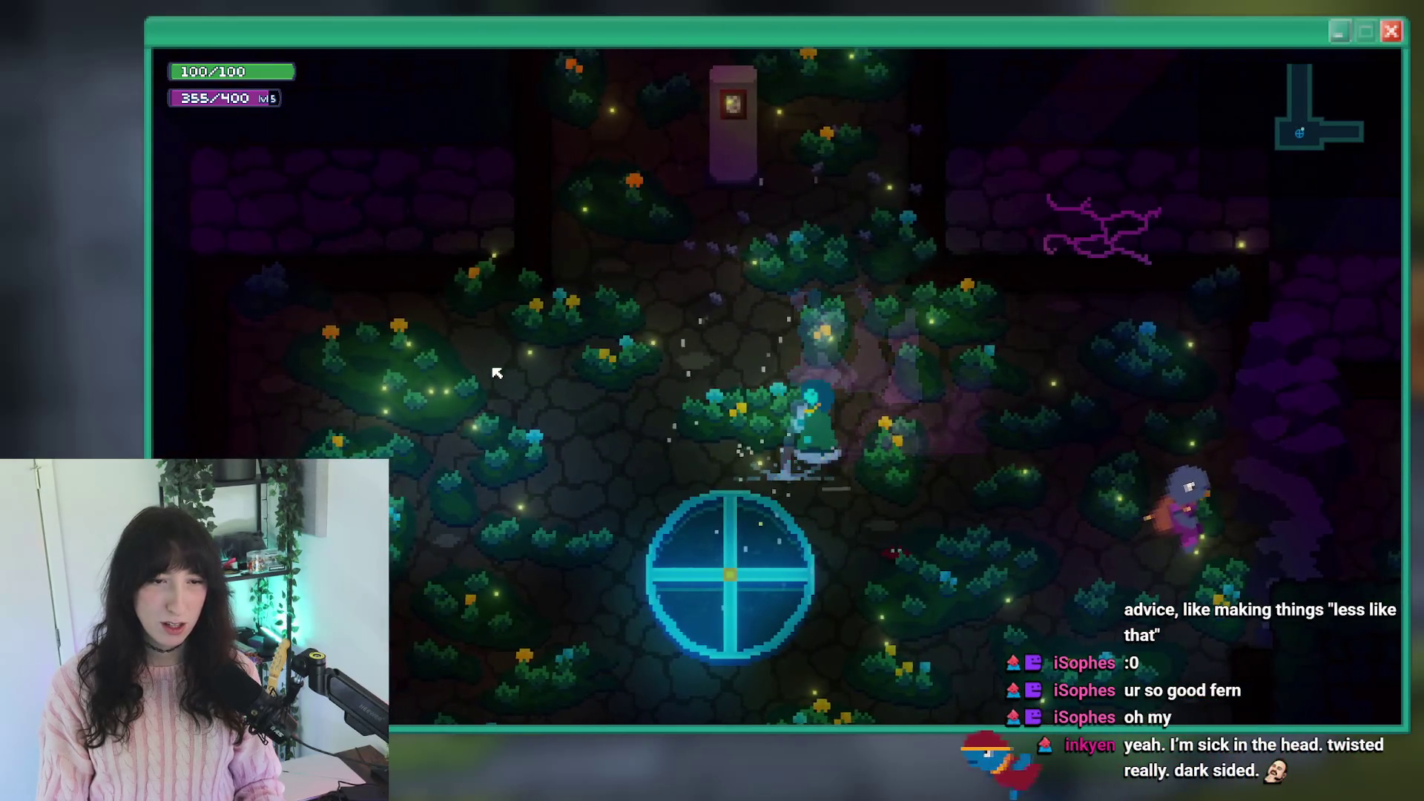
pyautogui.press('Escape')
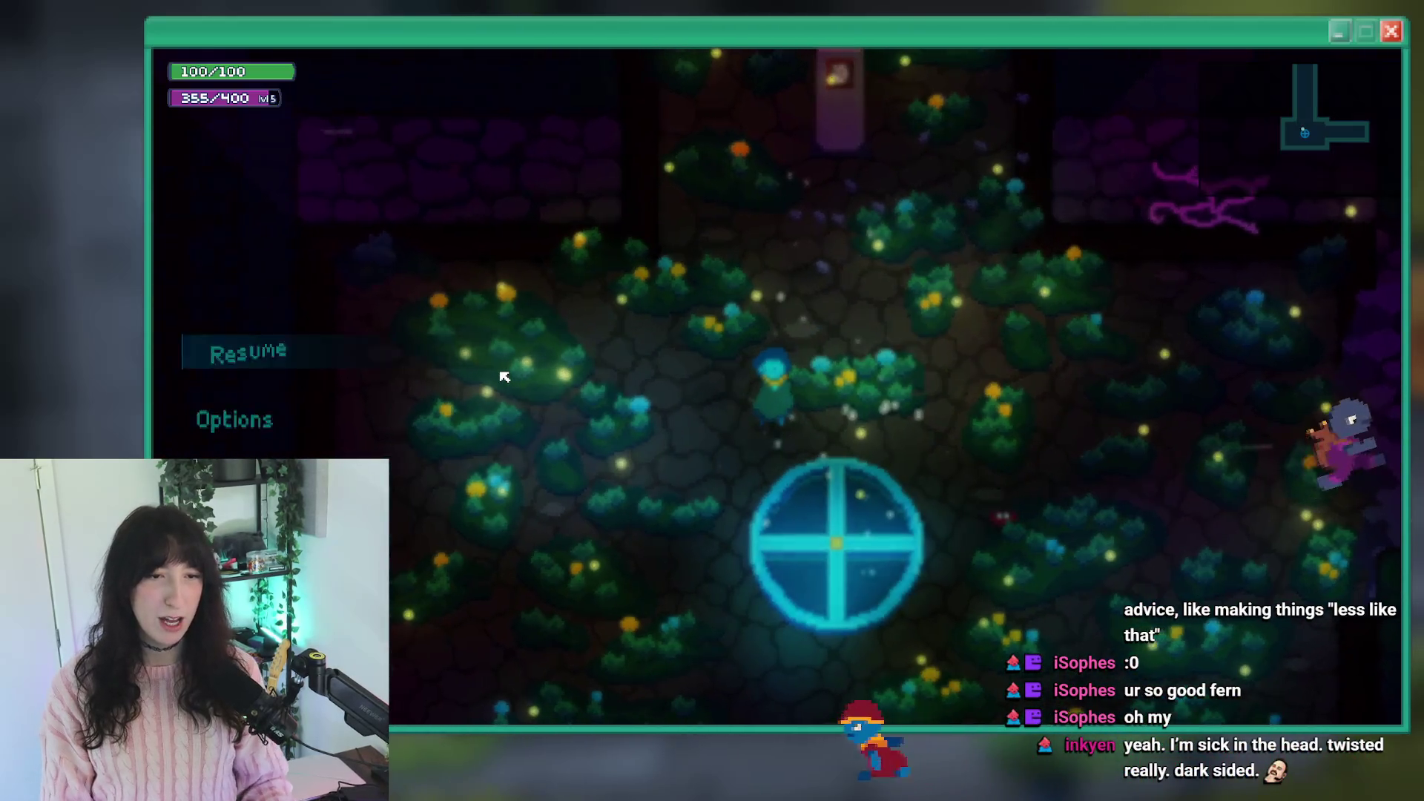
pyautogui.press('Escape')
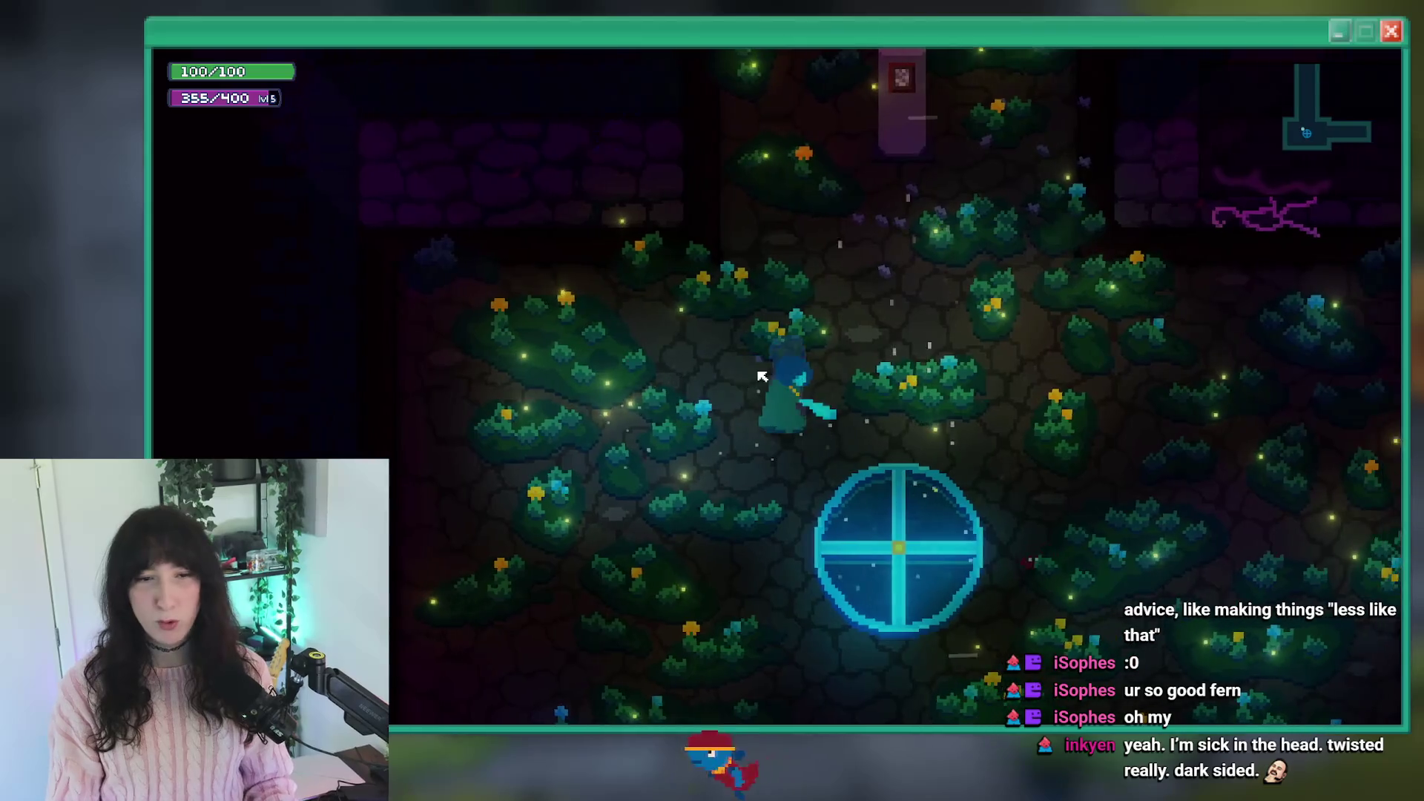
pyautogui.press('d')
pyautogui.press('w')
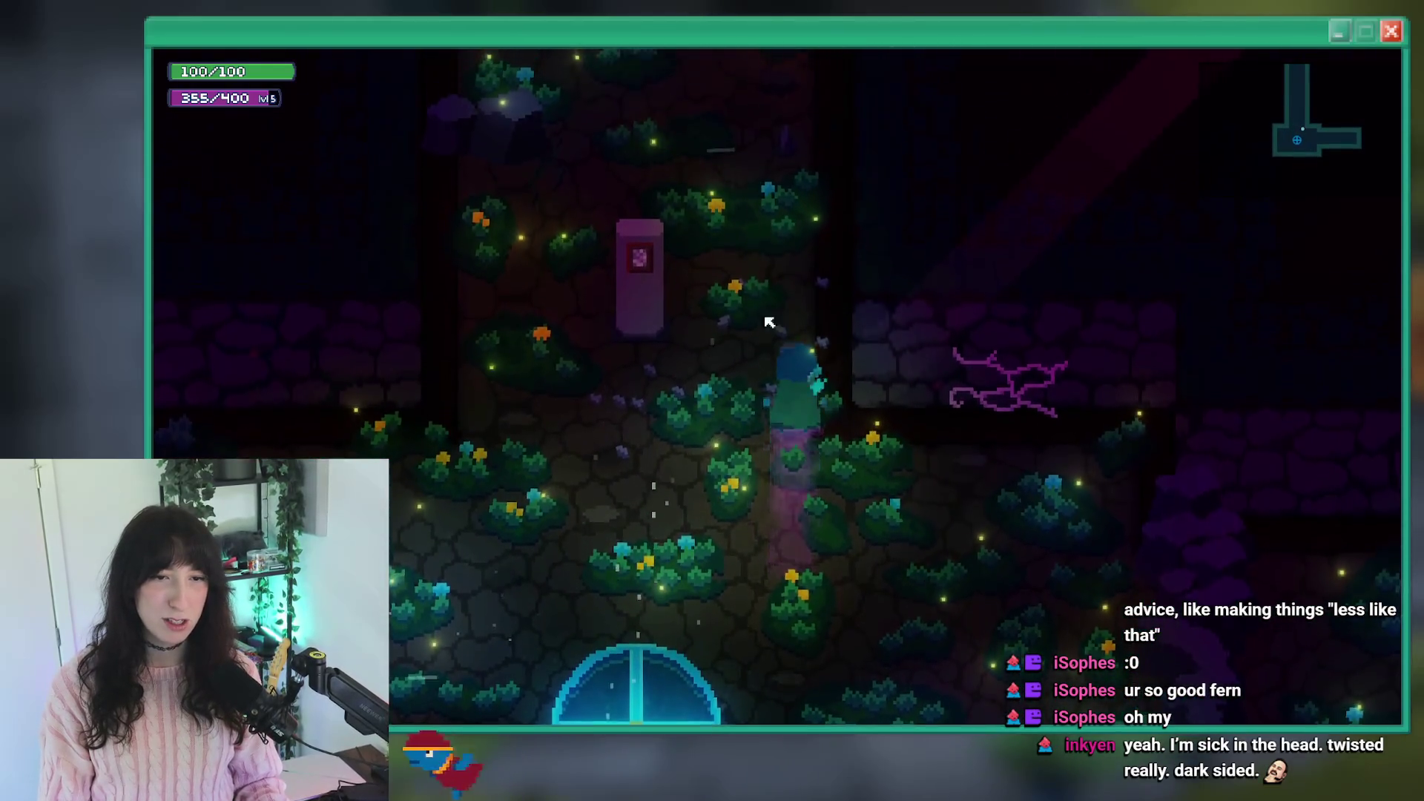
pyautogui.press('s')
pyautogui.press('s')
pyautogui.press('w')
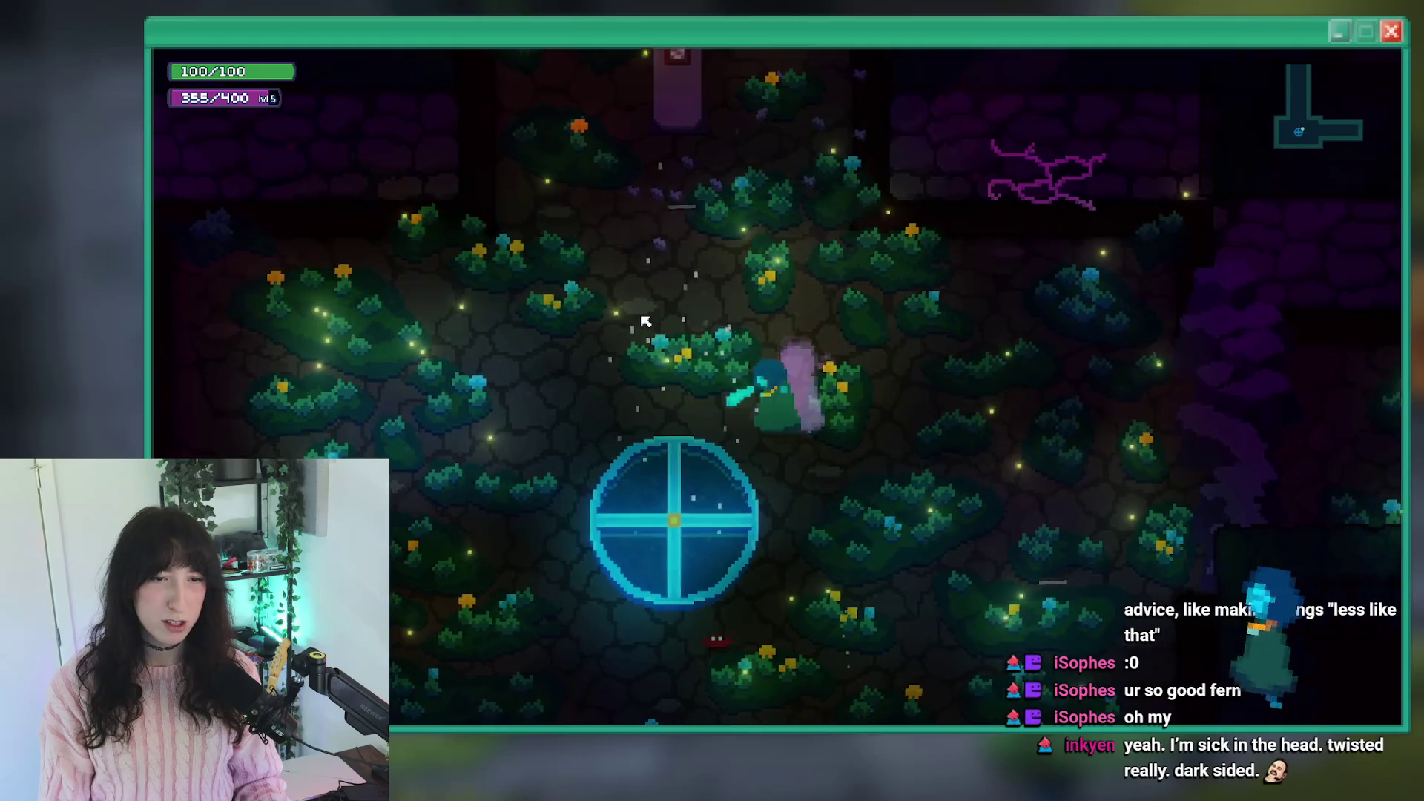
pyautogui.press('a')
# Quit the game with Alt+F4 and select the spr_player_attack_heavy2_up sprite.
pyautogui.press('d')
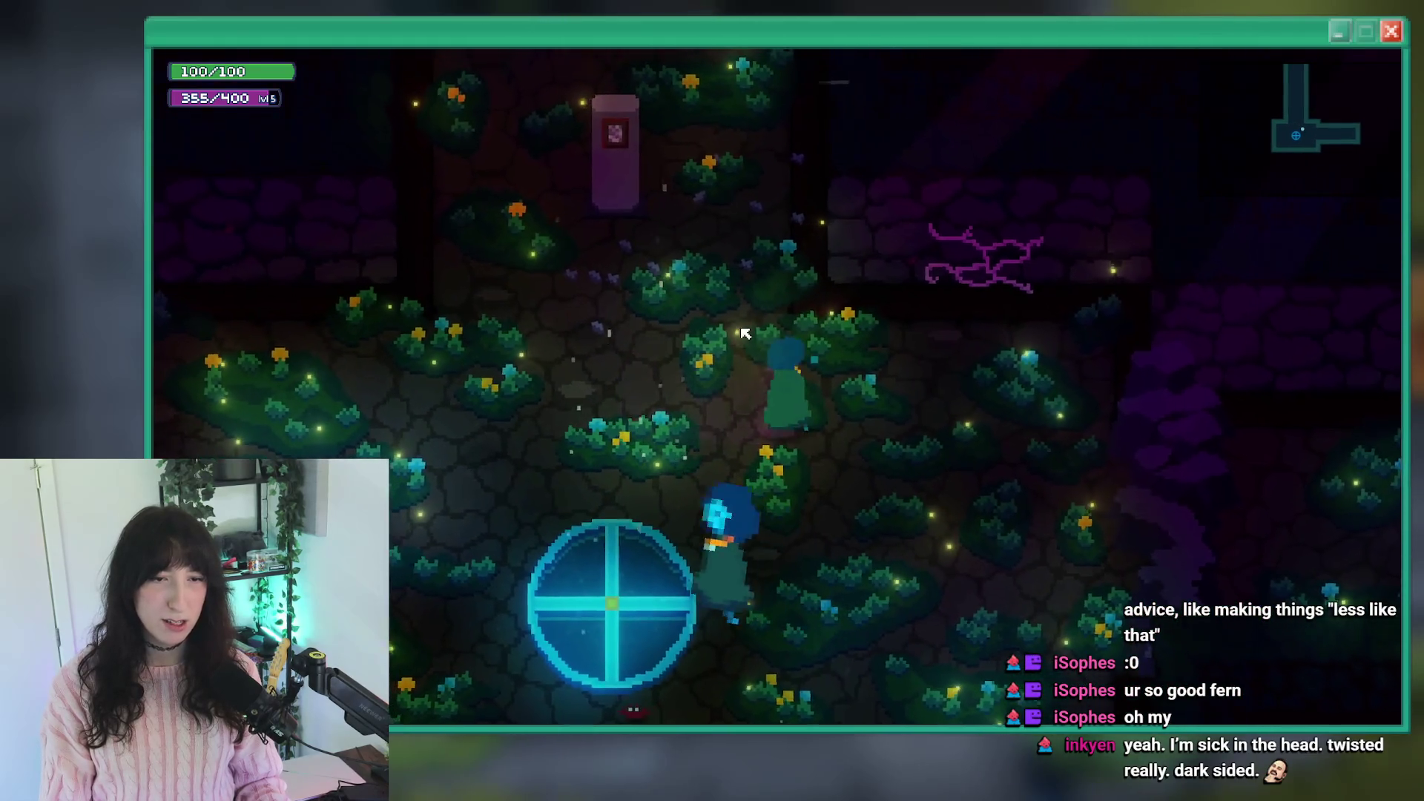
pyautogui.press('w')
pyautogui.press('s')
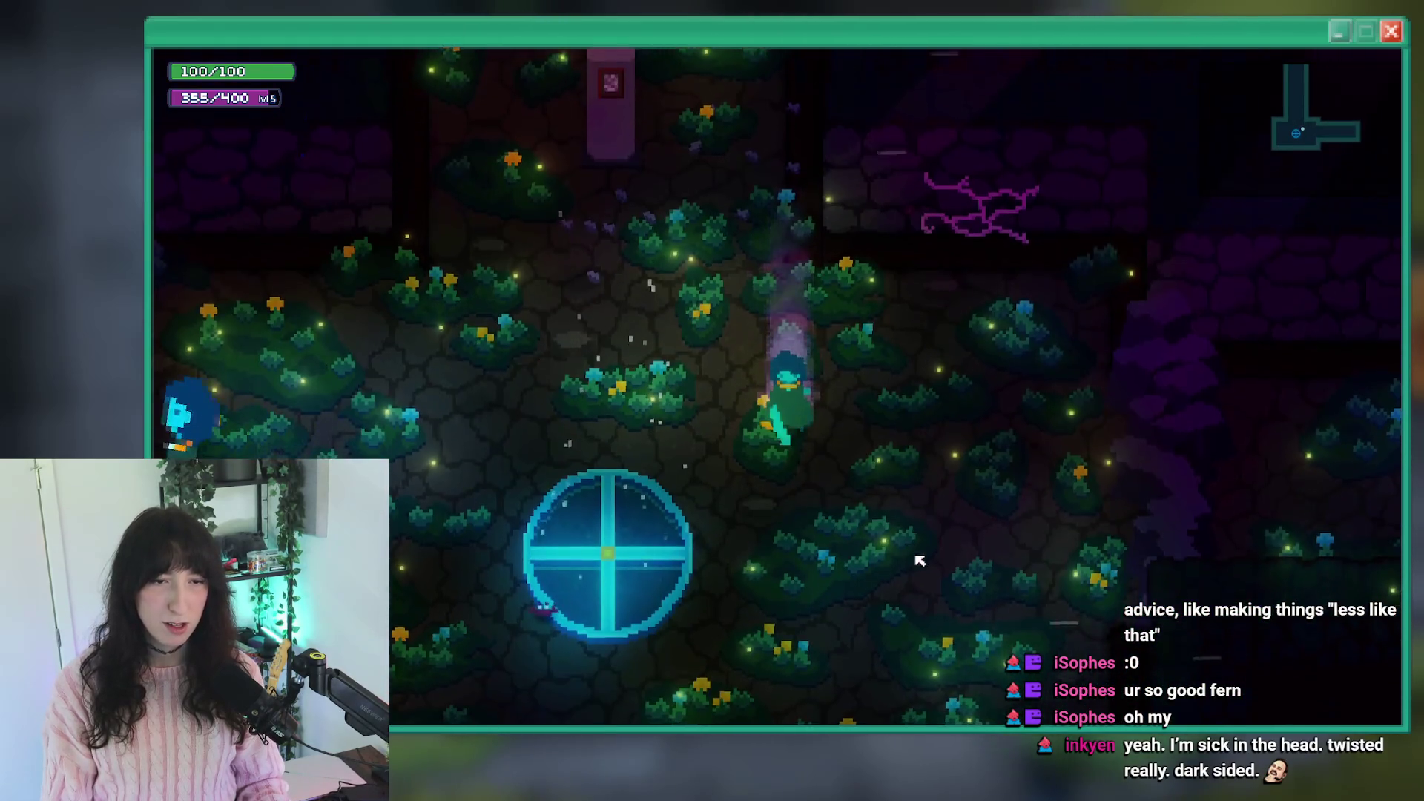
pyautogui.hotkey('alt', 'F4')
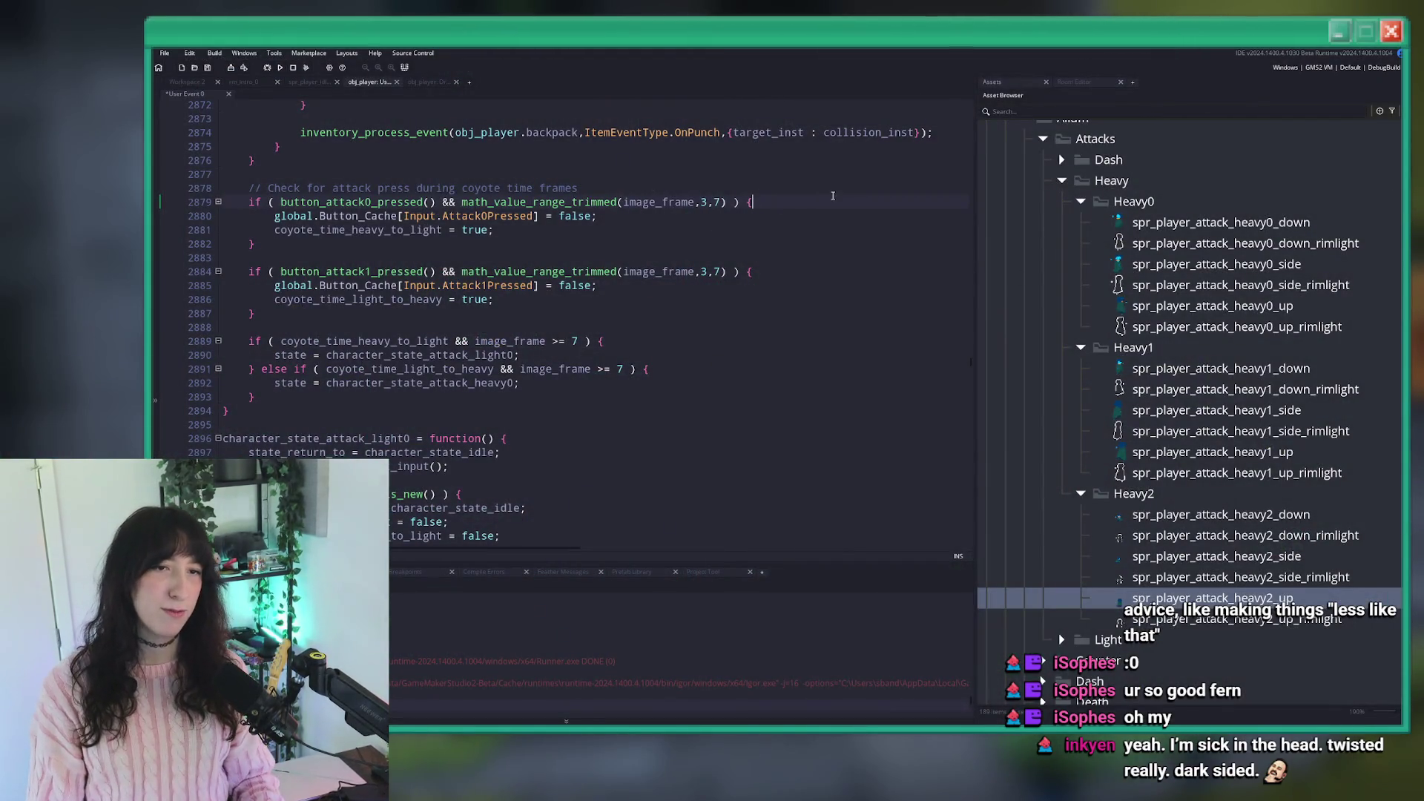
pyautogui.click(1212, 598)
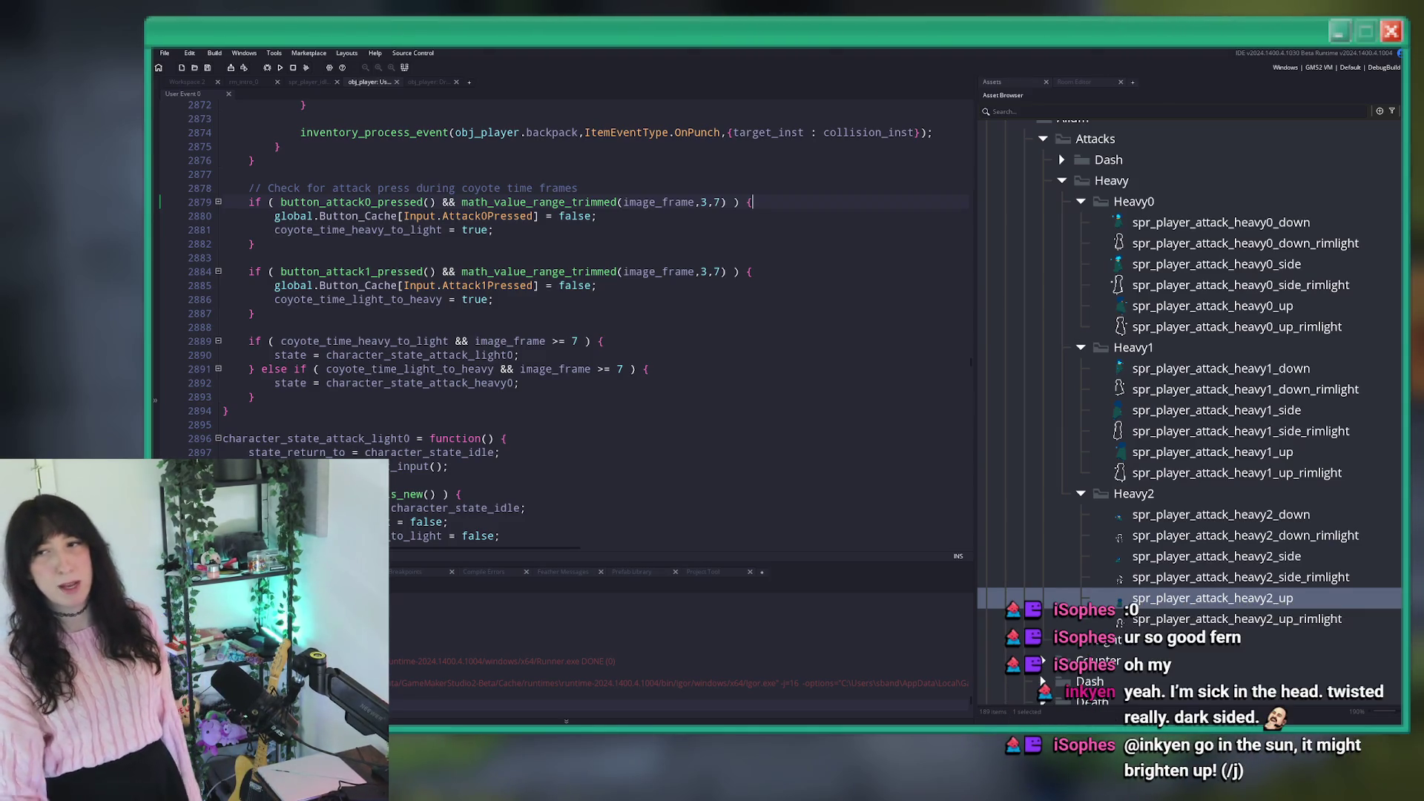
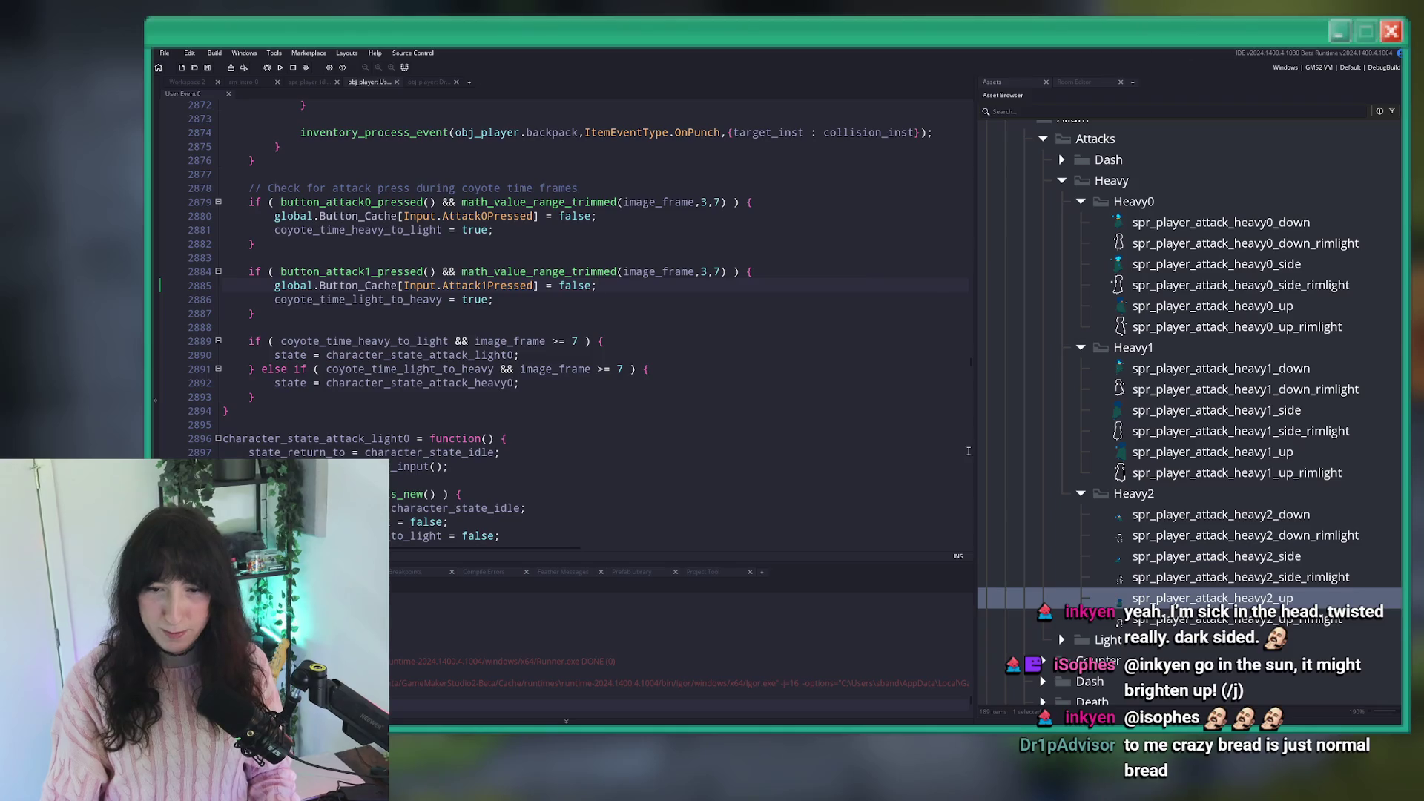
# Expand the Light attack folder and open spr_player_attack_light0_down.
pyautogui.click(1062, 638)
pyautogui.scroll(-2, 1057, 594)
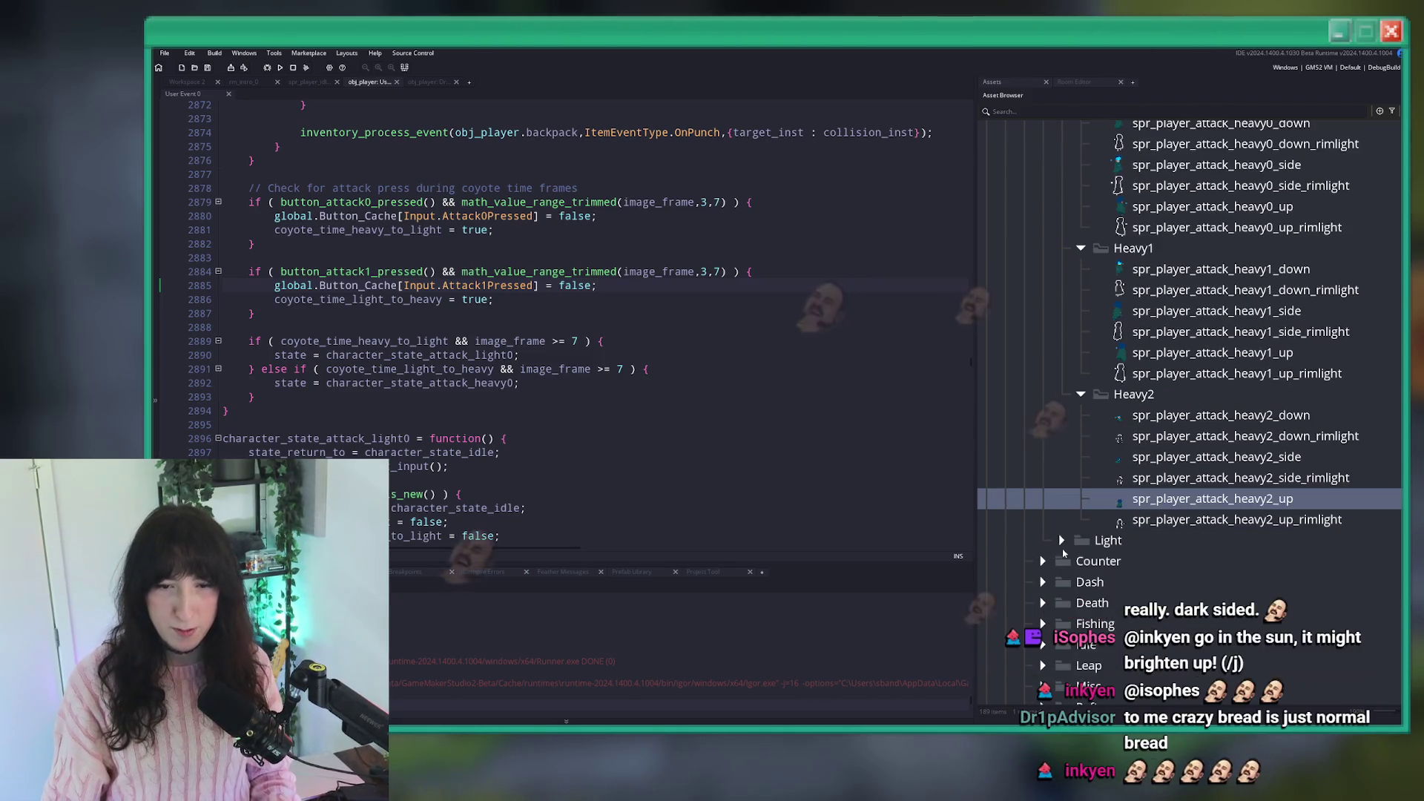
pyautogui.scroll(-3, 1070, 540)
pyautogui.doubleClick(1202, 443)
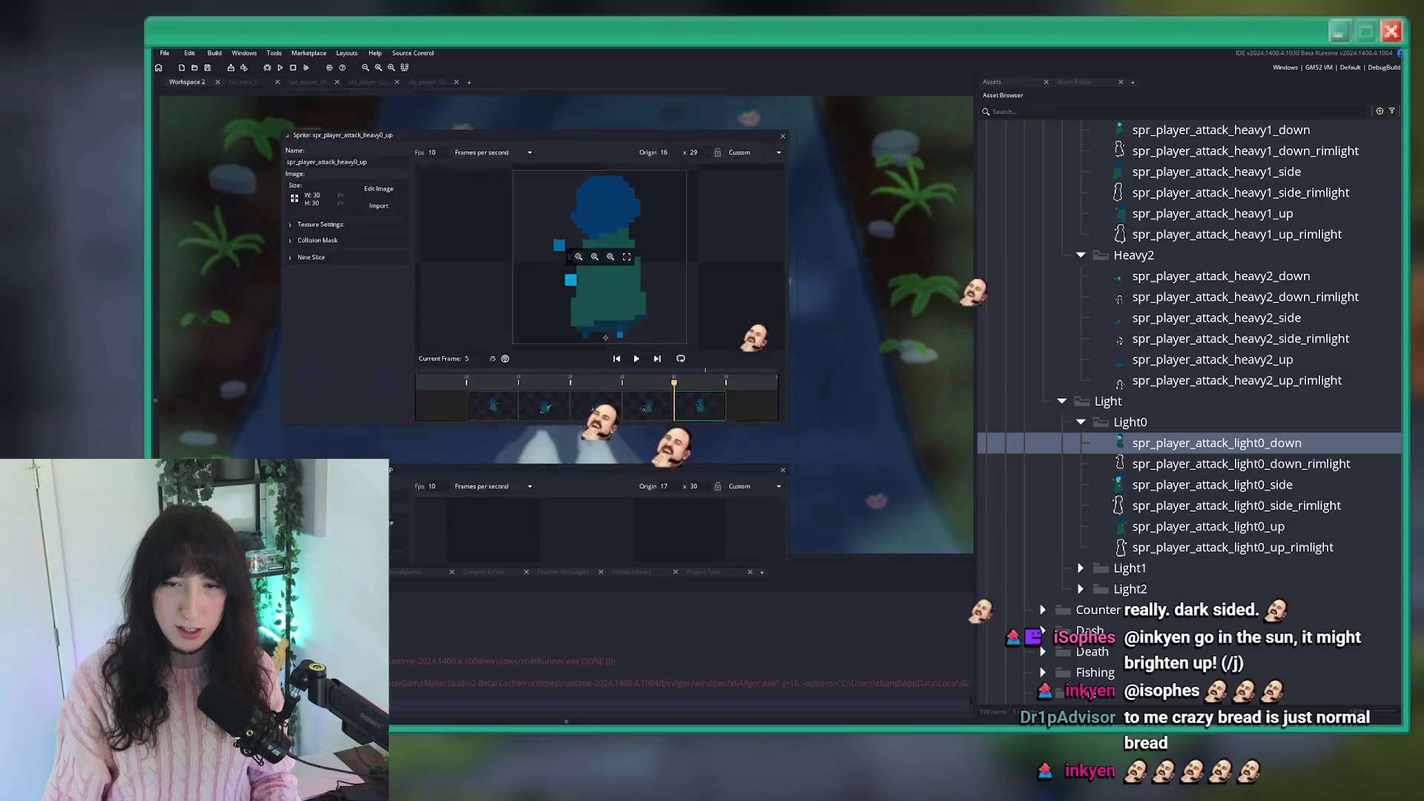
# Play the sprite's animation preview and pause it on the sword-swing frame.
pyautogui.click(636, 400)
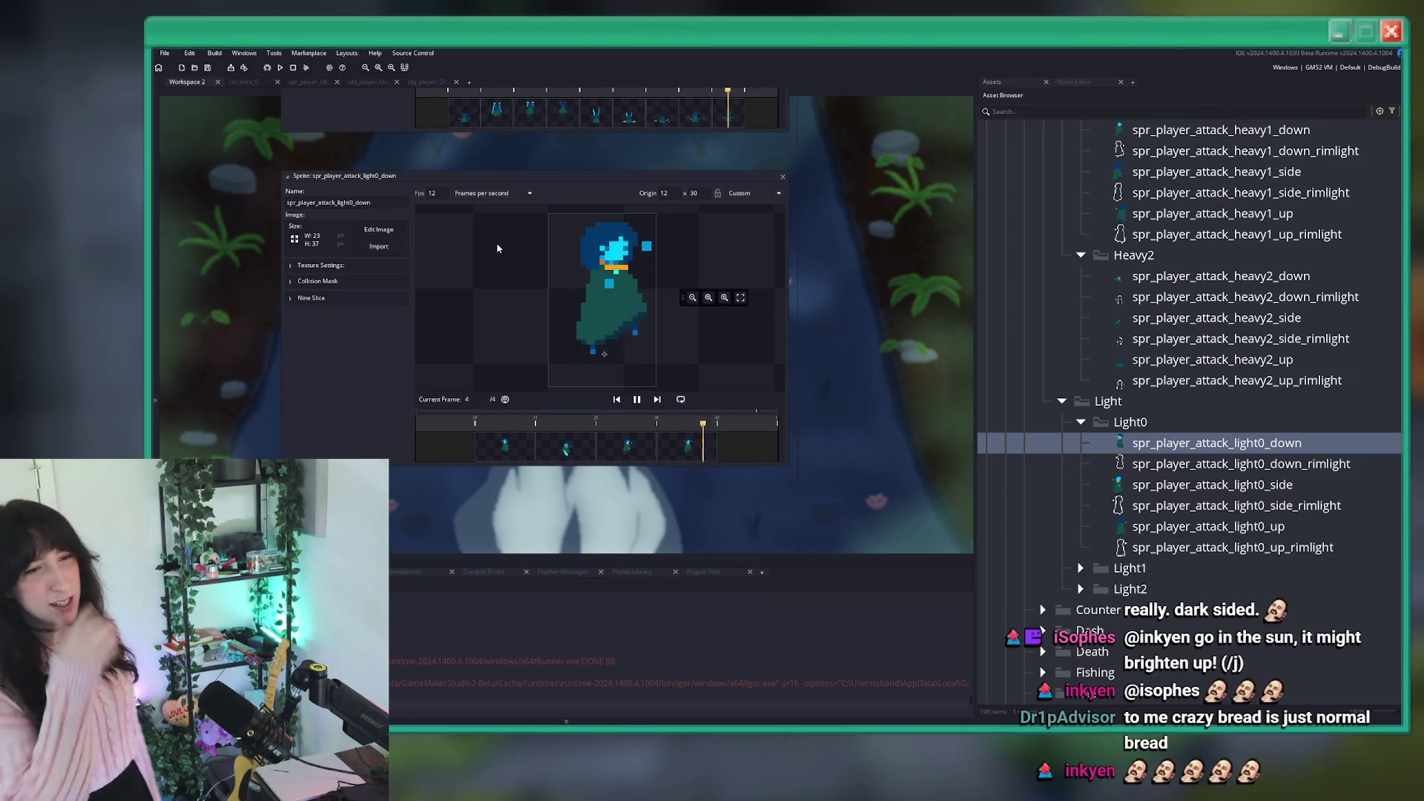
pyautogui.click(636, 401)
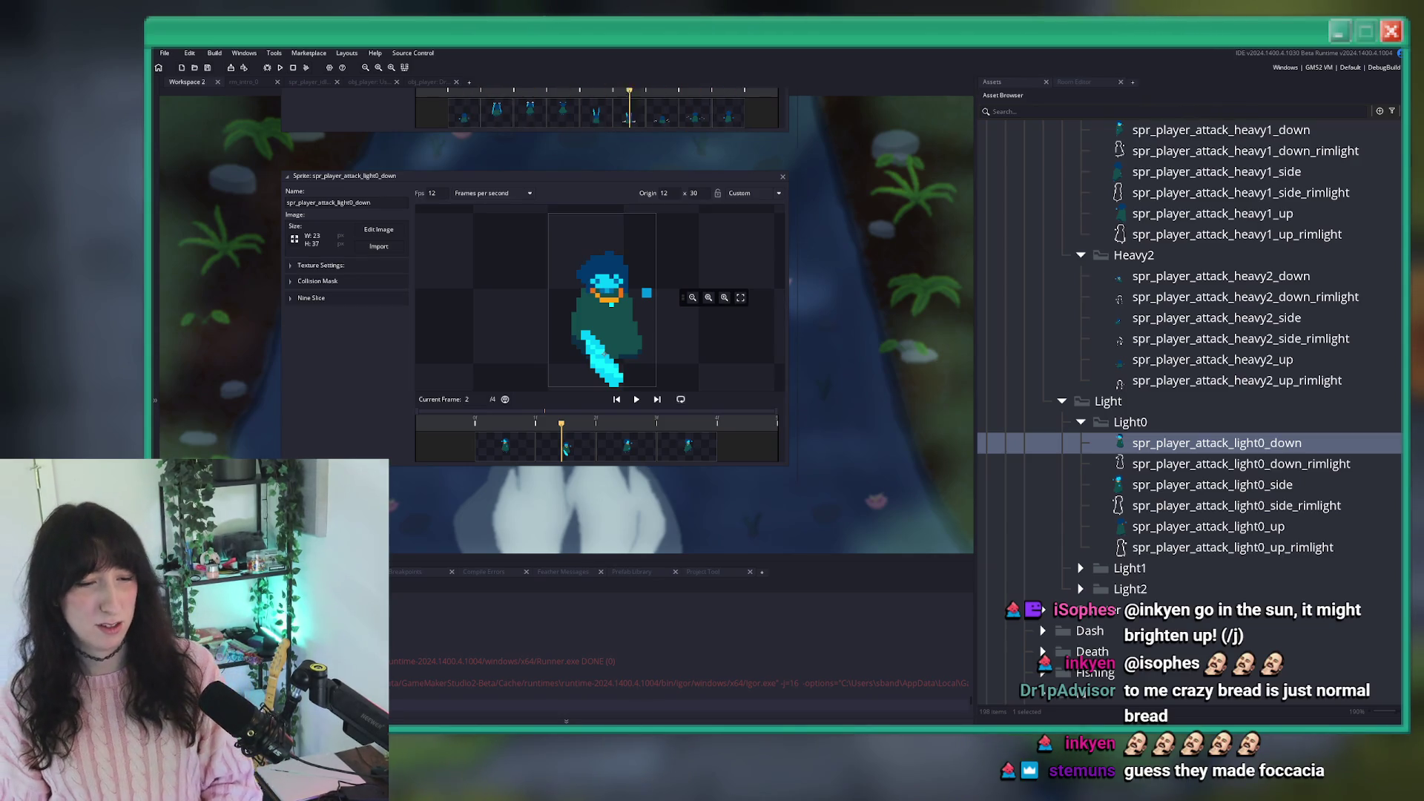
pyautogui.press('super+e')
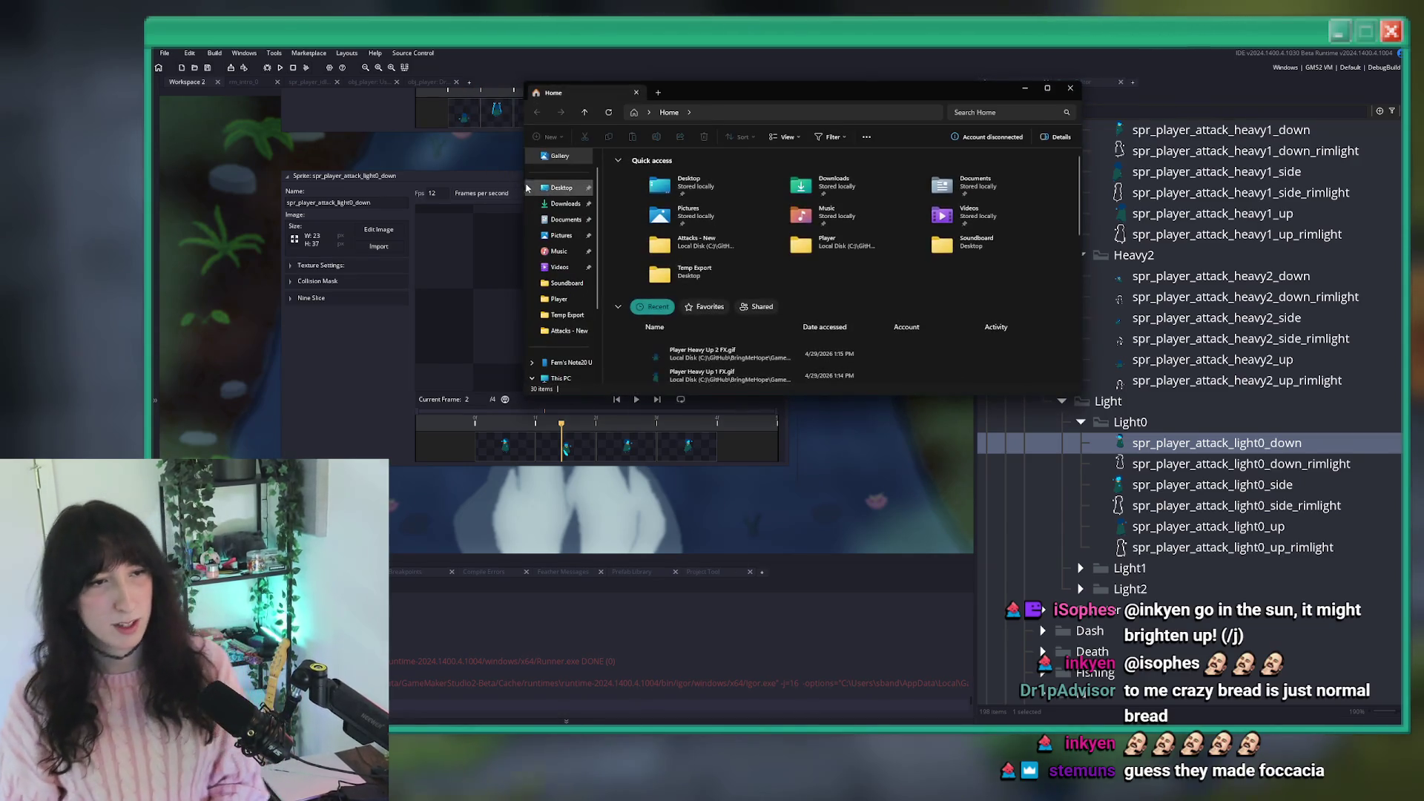
# Go to the Desktop's Temp Export folder and select its full address-bar path.
pyautogui.click(549, 191)
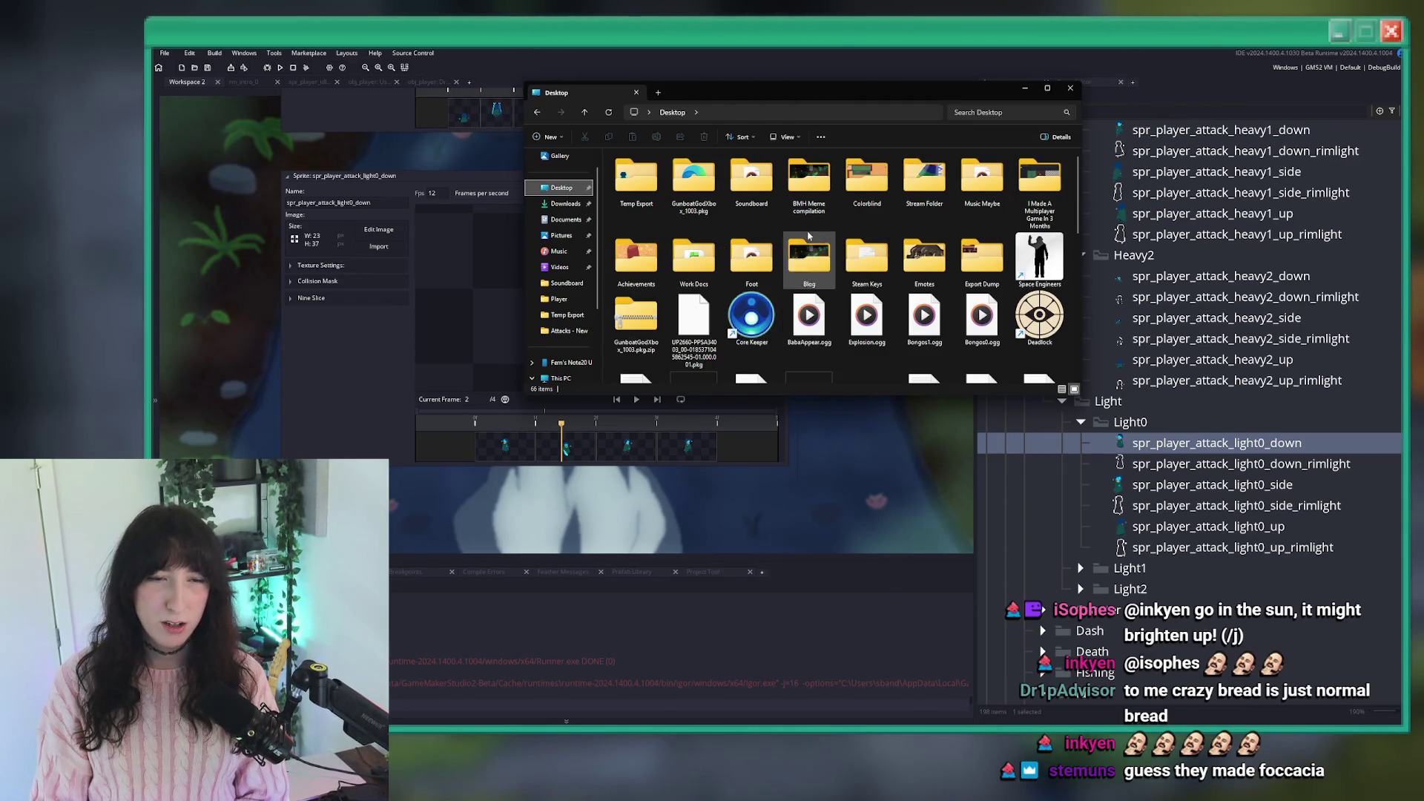
pyautogui.doubleClick(636, 179)
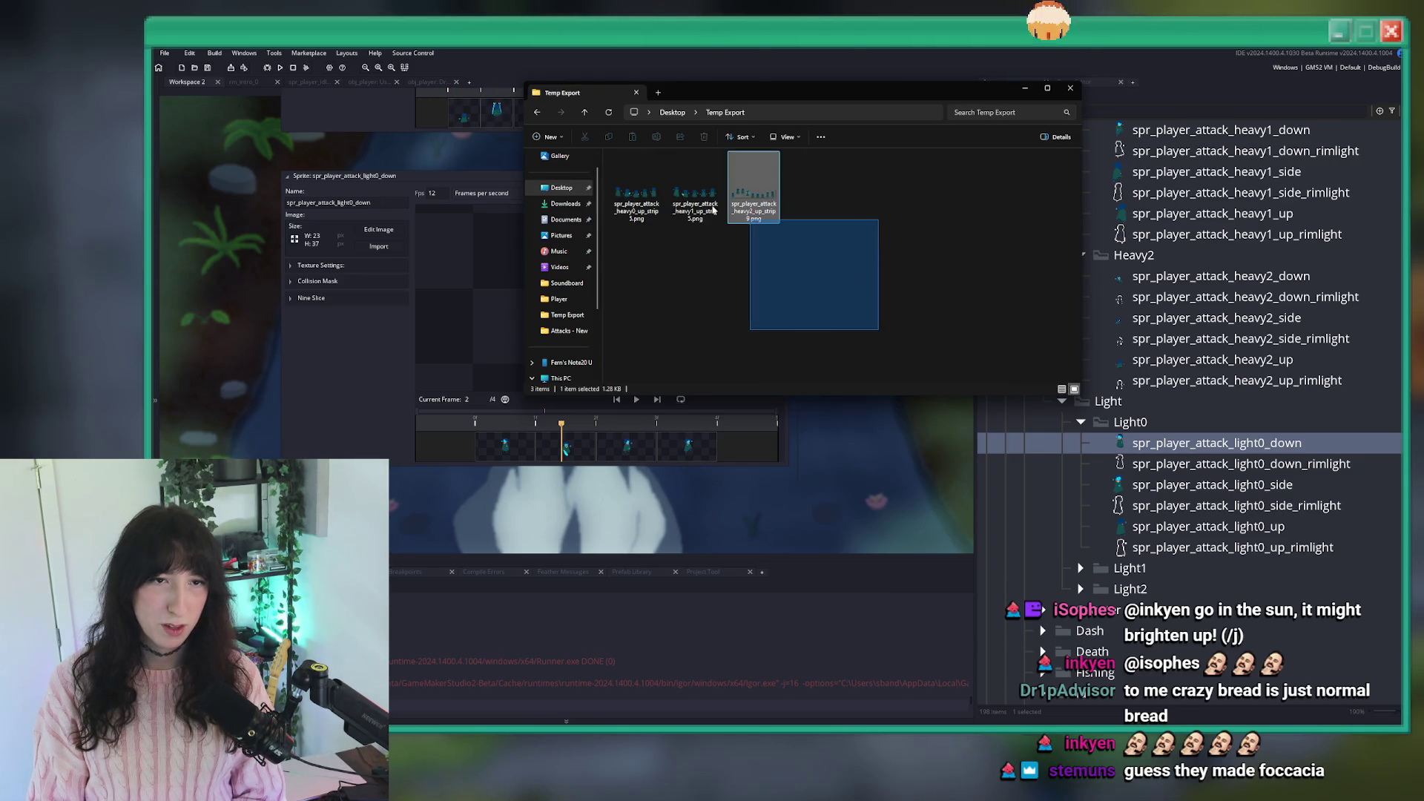
pyautogui.hotkey('ctrl', 'l')
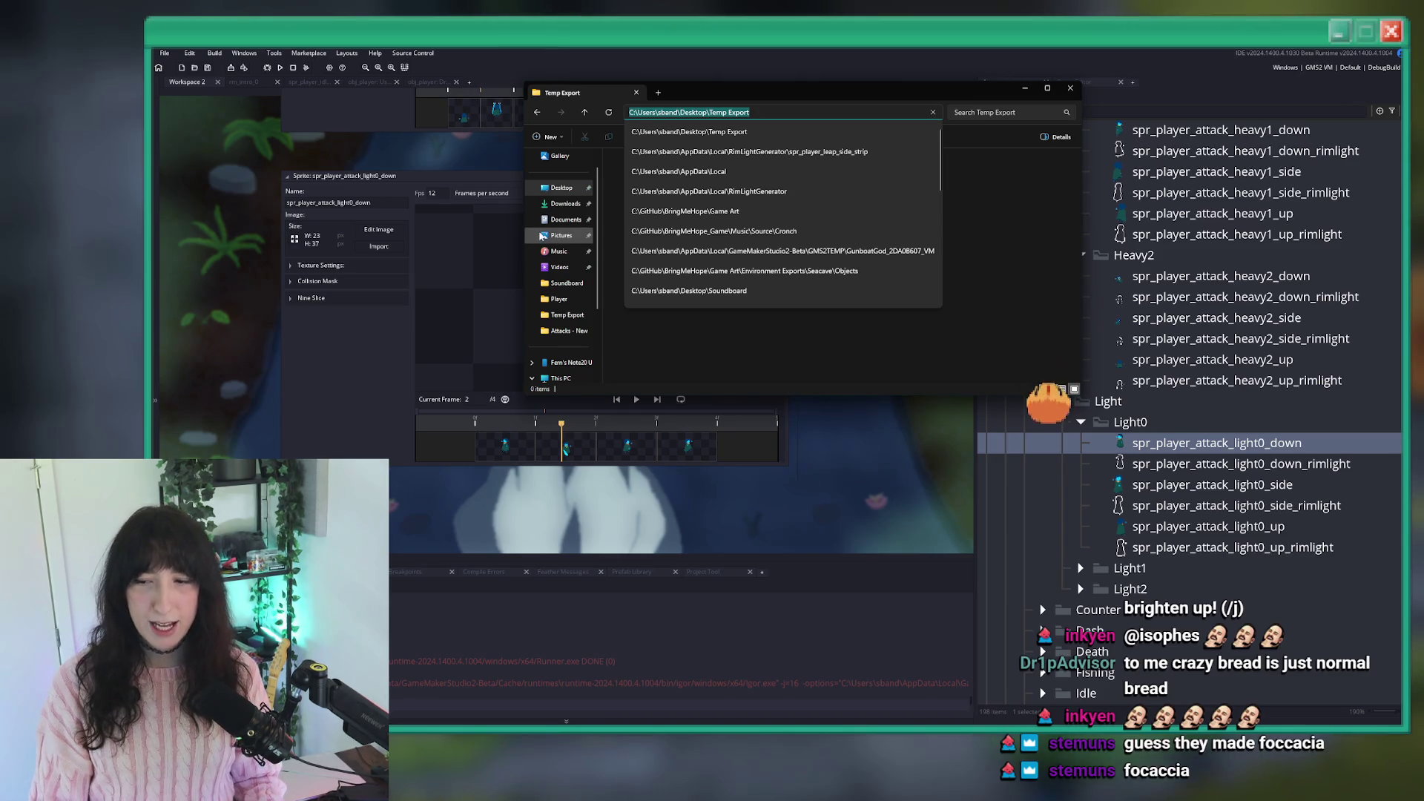
pyautogui.click(379, 230)
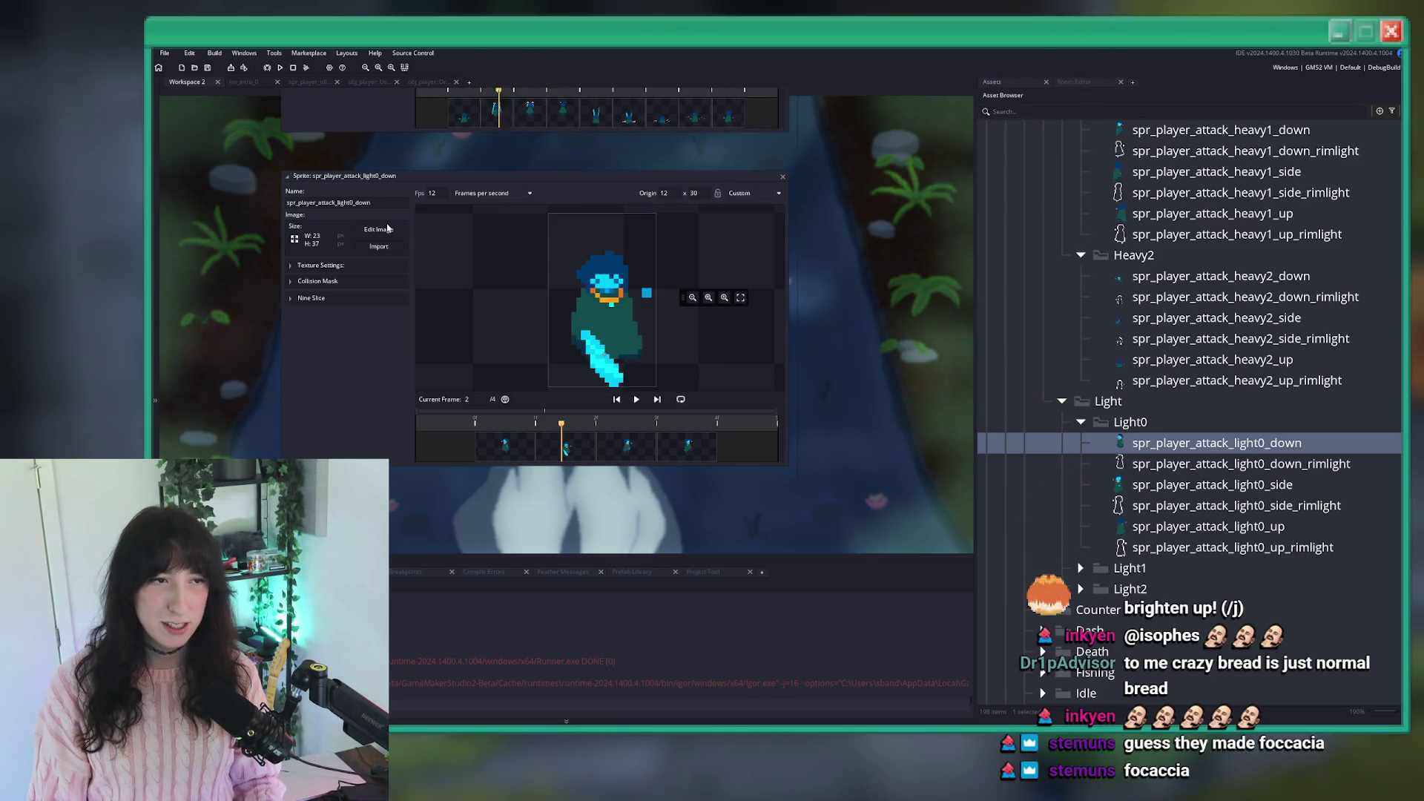
# Export the light0_down and light0_side sprites as PNG strips into Temp Export.
pyautogui.click(452, 53)
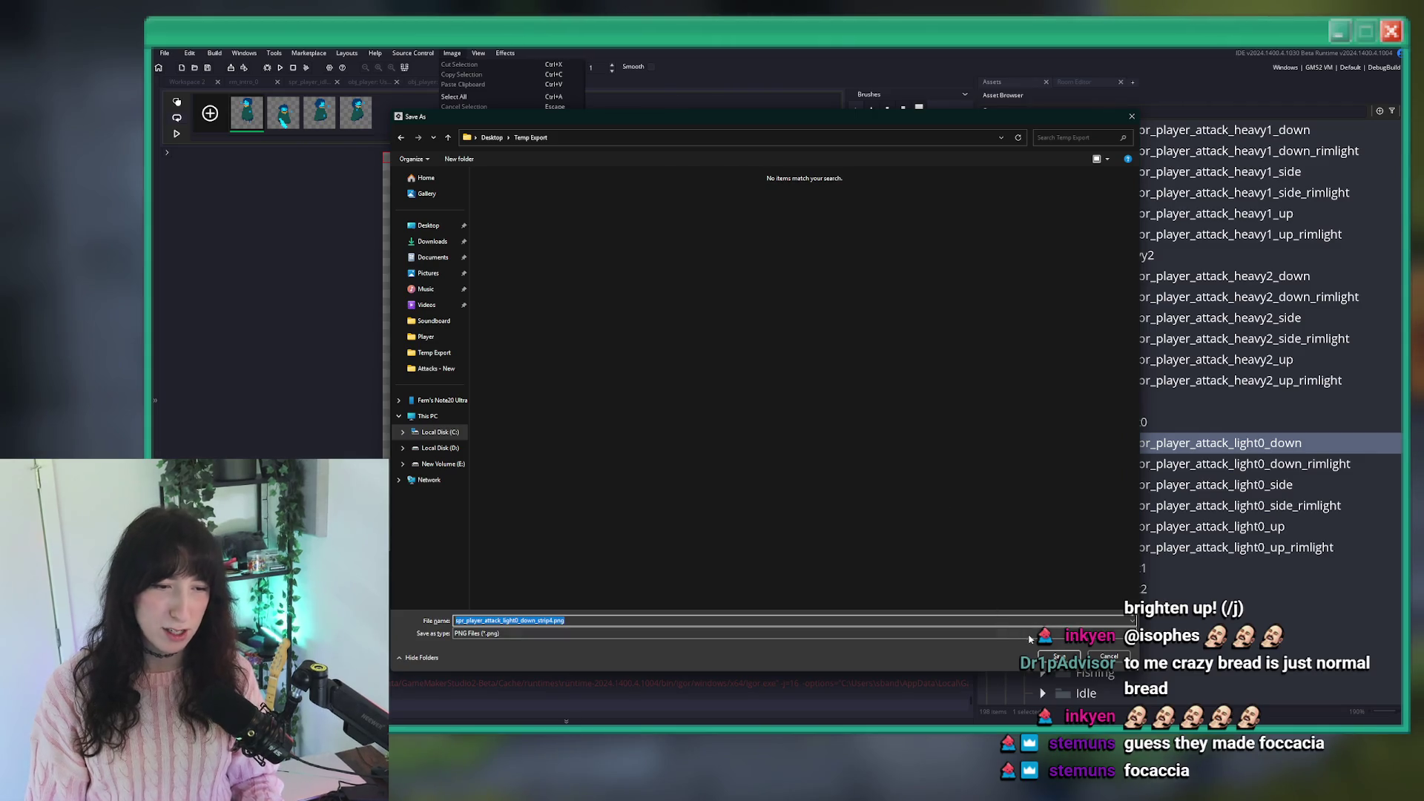
pyautogui.press('Return')
pyautogui.doubleClick(1203, 486)
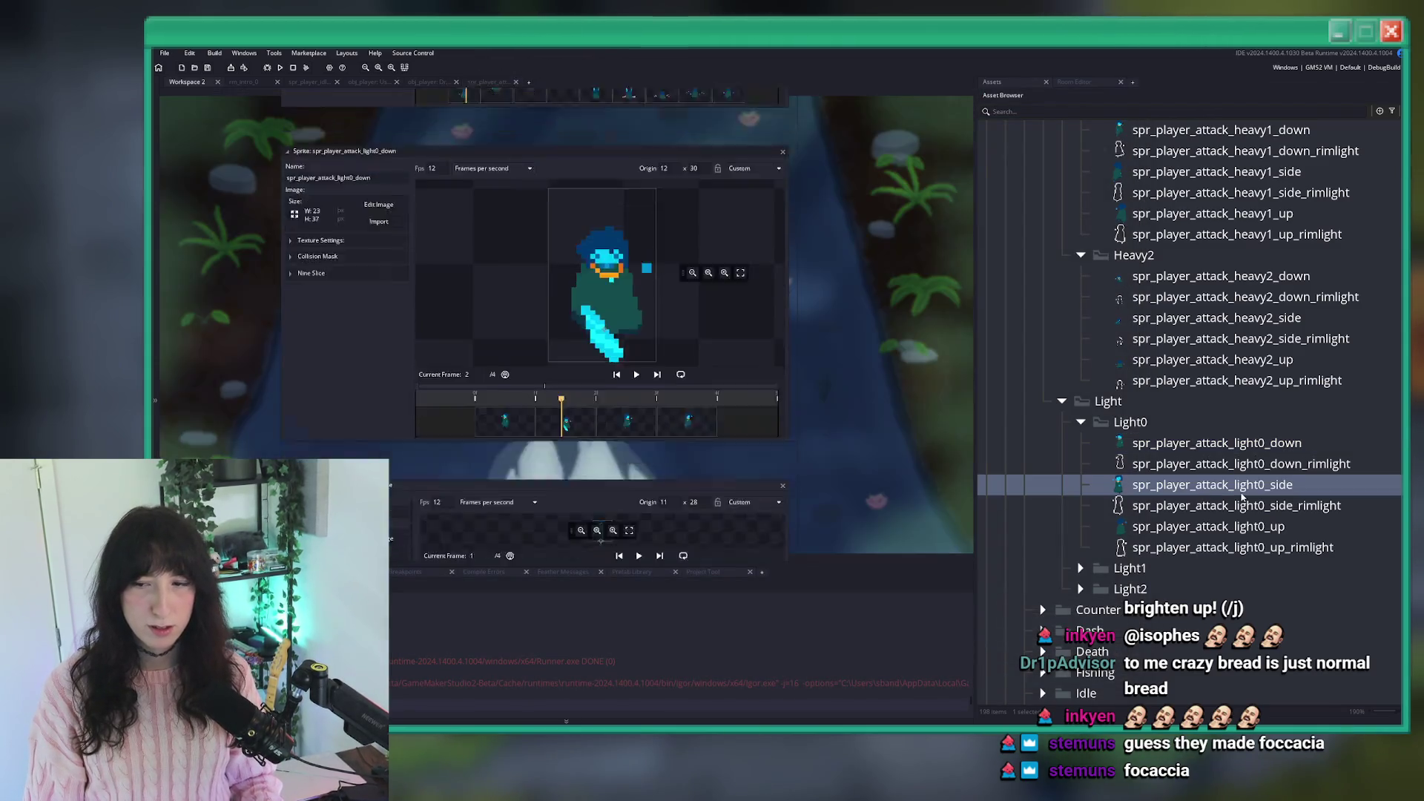
pyautogui.click(392, 227)
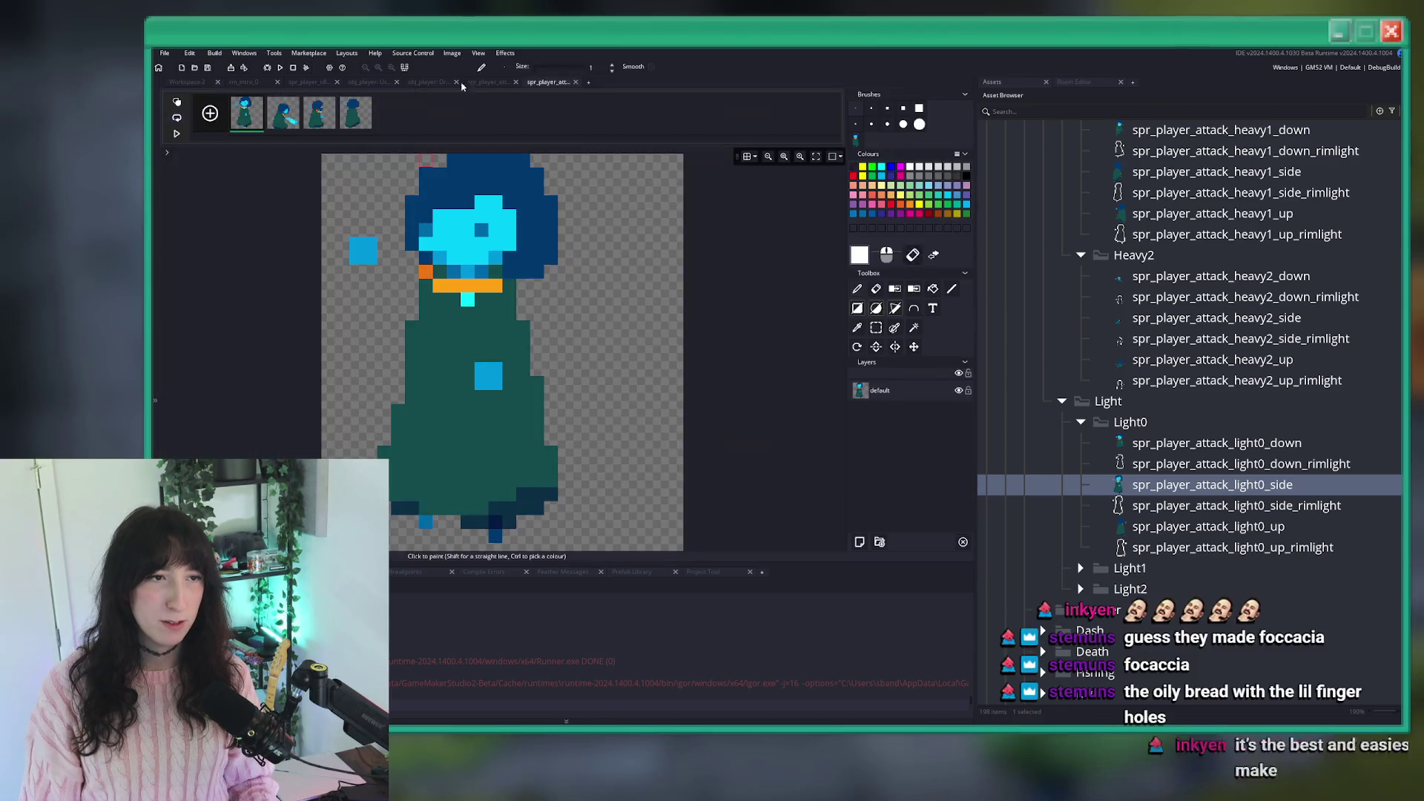
pyautogui.click(452, 52)
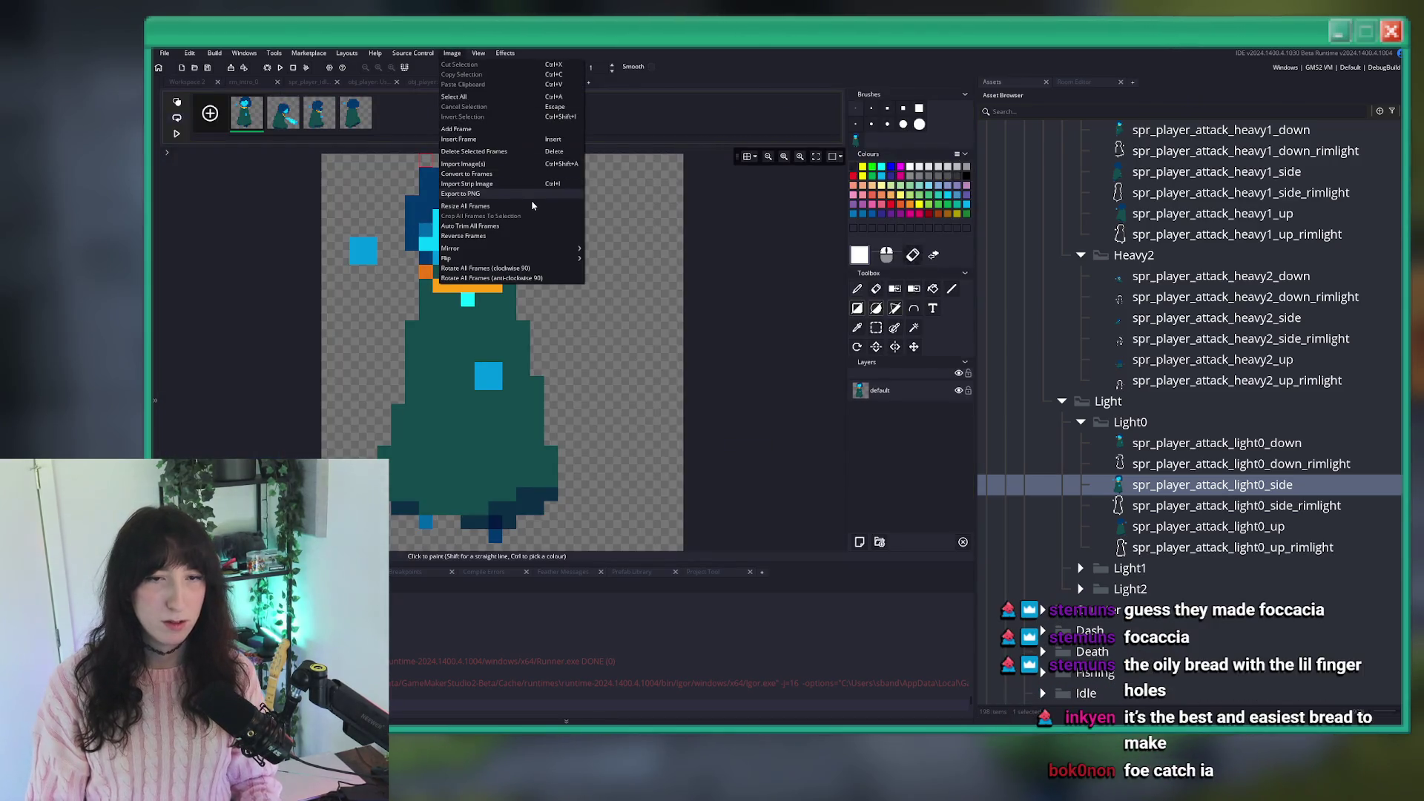
pyautogui.click(520, 194)
pyautogui.click(1041, 687)
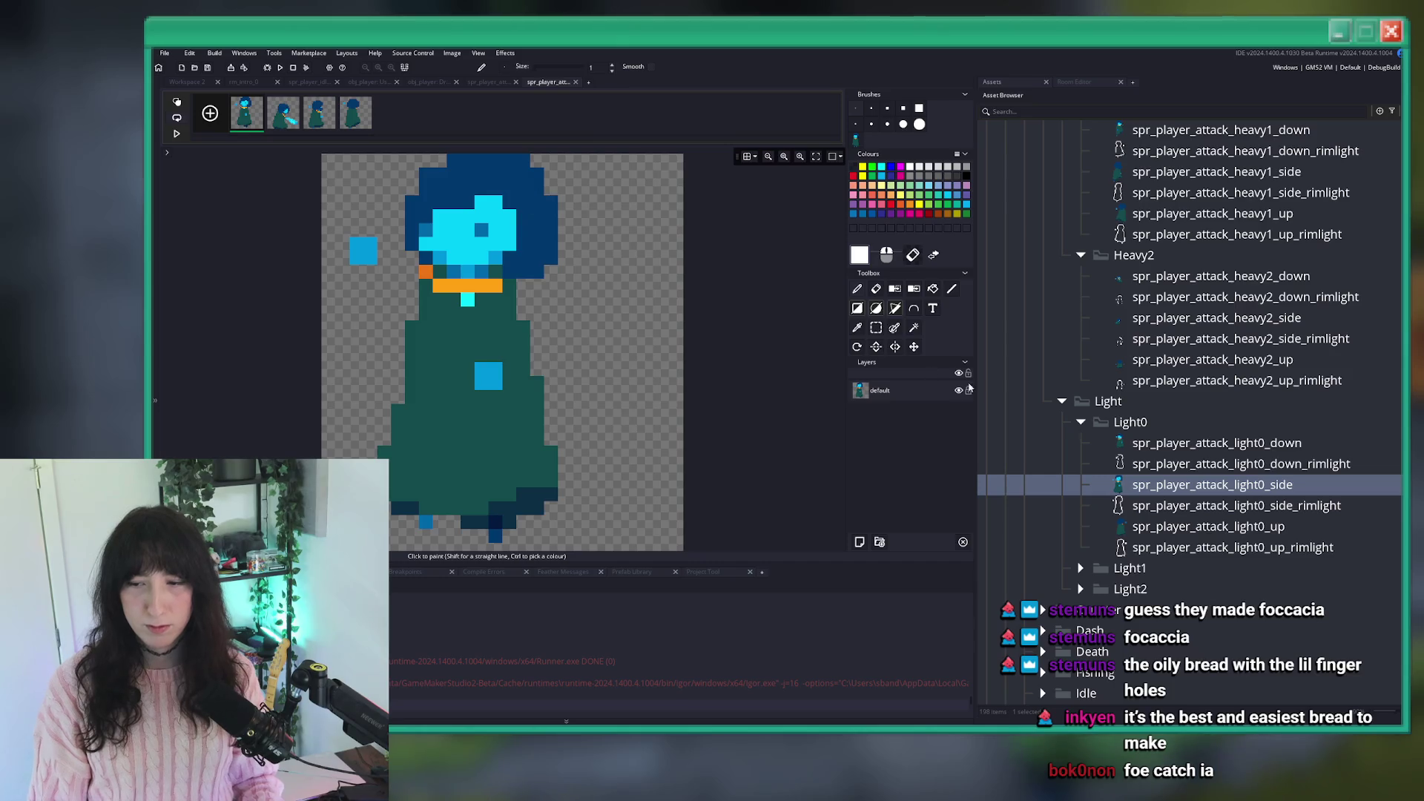
# Export light0_up as spr_player_attack_light0_up_strip4.png.
pyautogui.doubleClick(1209, 526)
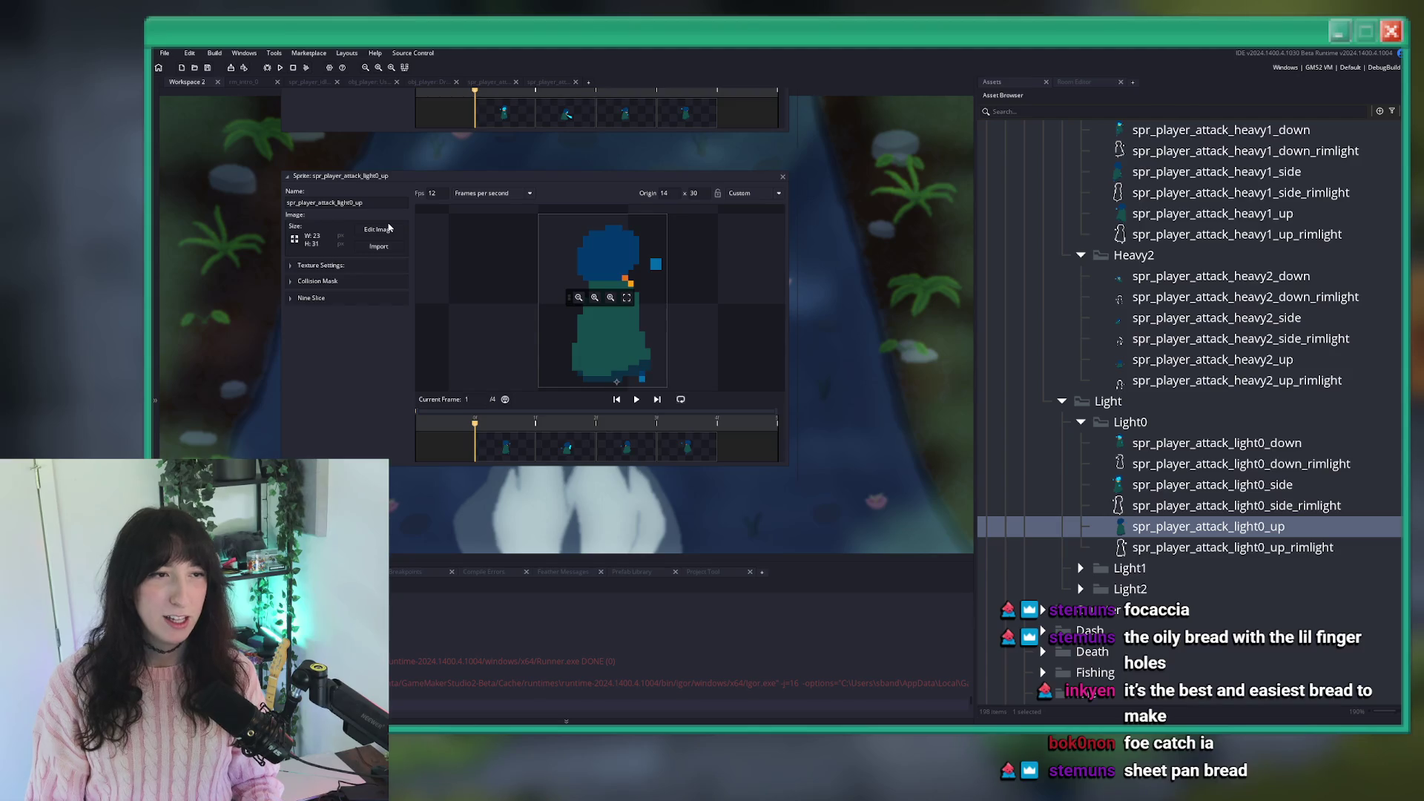
pyautogui.click(379, 230)
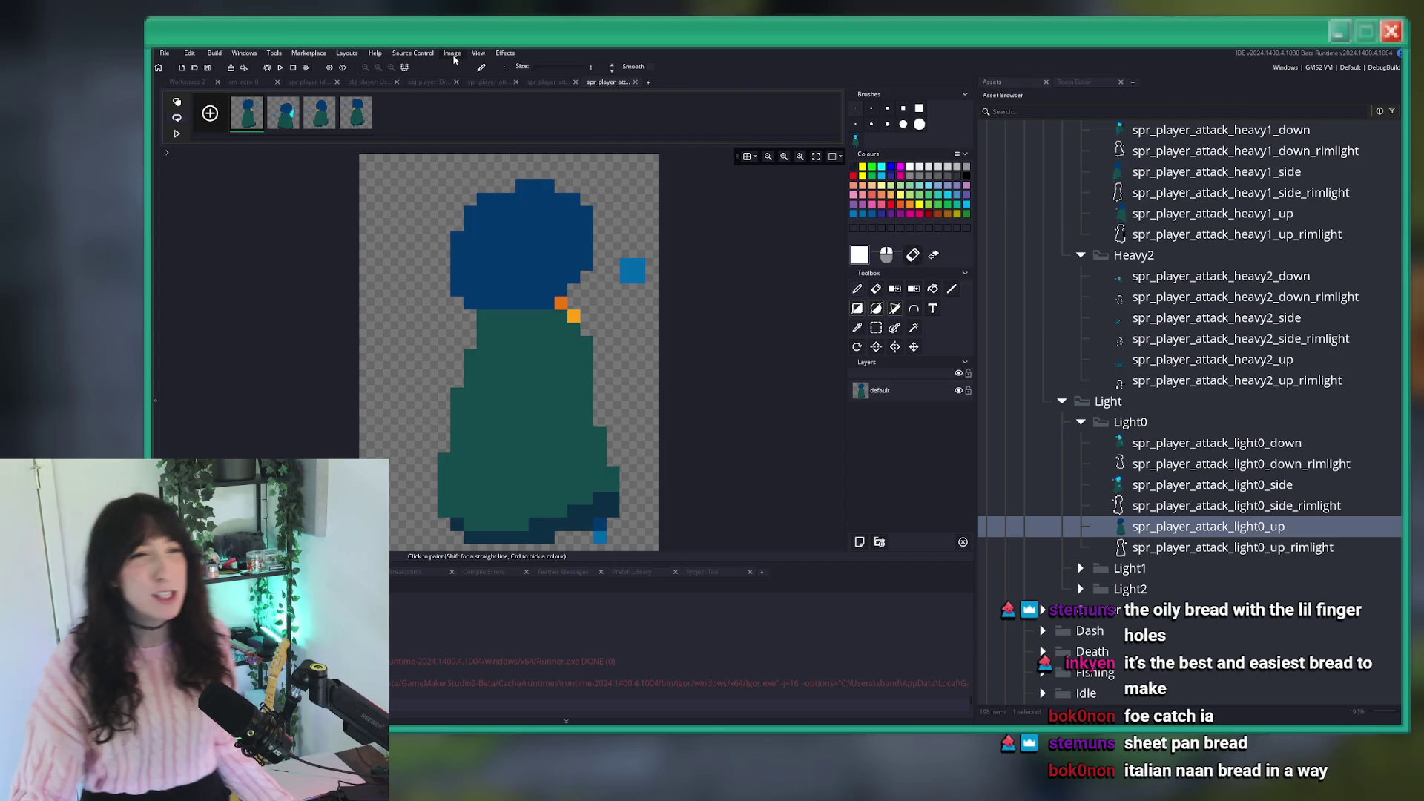
pyautogui.click(452, 54)
pyautogui.click(461, 195)
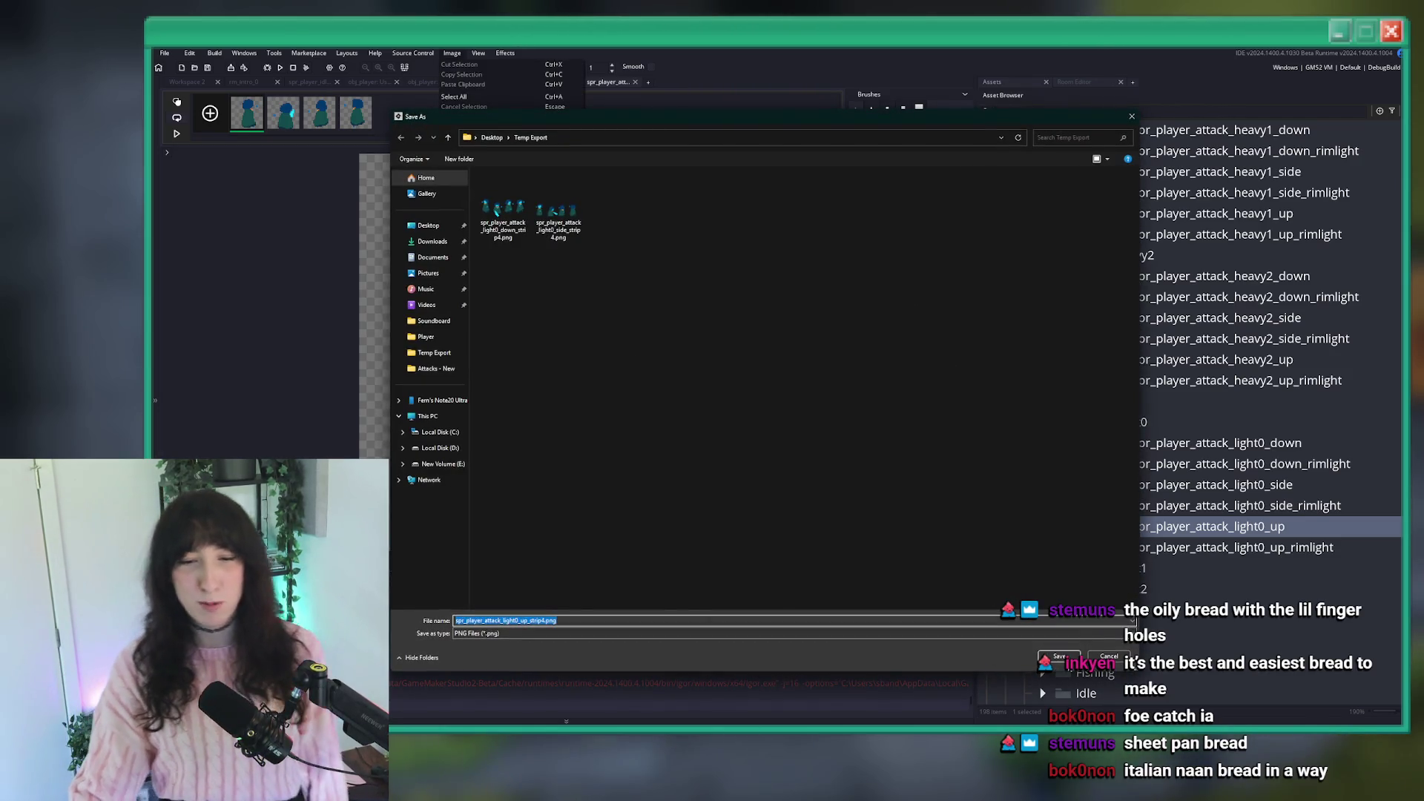
pyautogui.press('Return')
pyautogui.click(1082, 548)
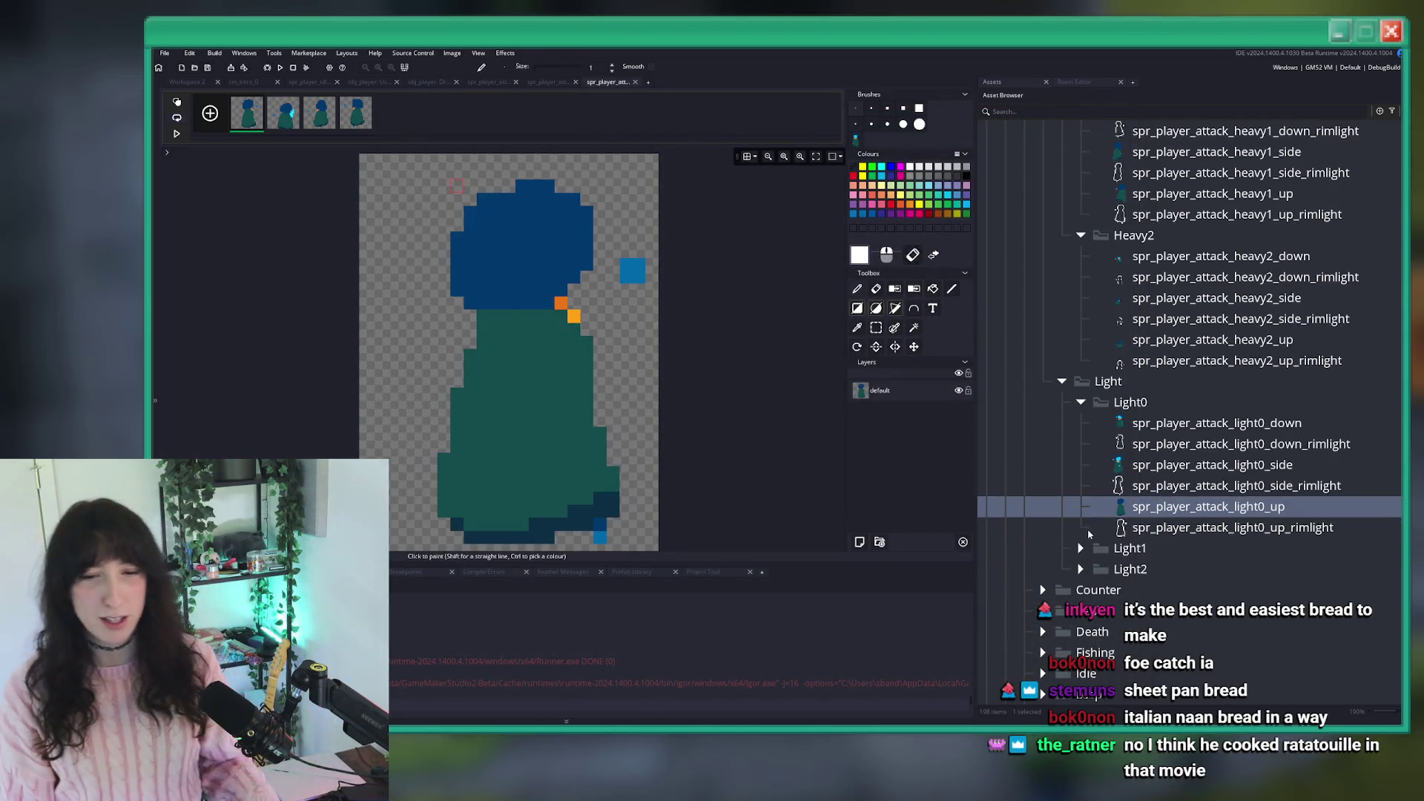
pyautogui.scroll(-3, 1085, 549)
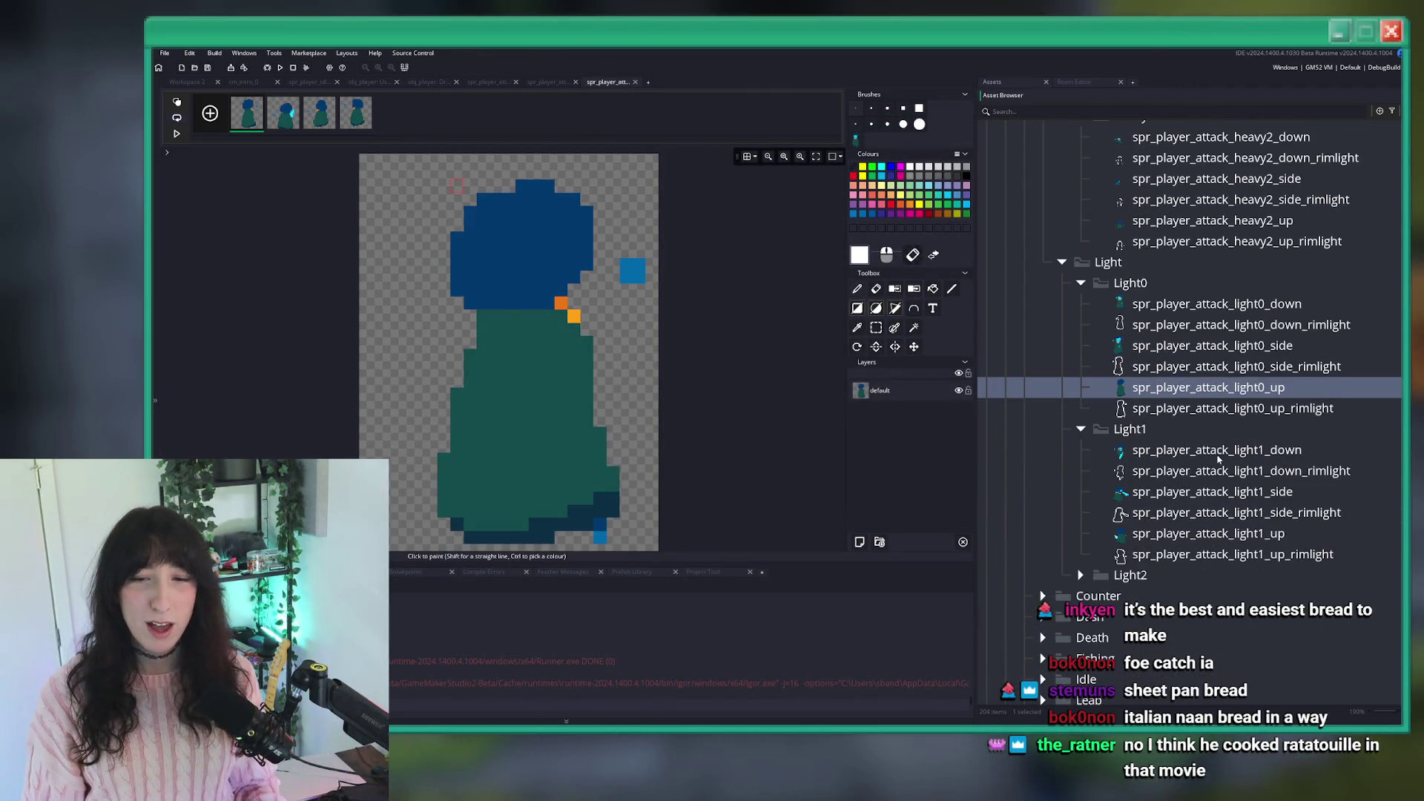
# Export the light1_down and light1_side sprite frames as PNG strips.
pyautogui.doubleClick(1218, 452)
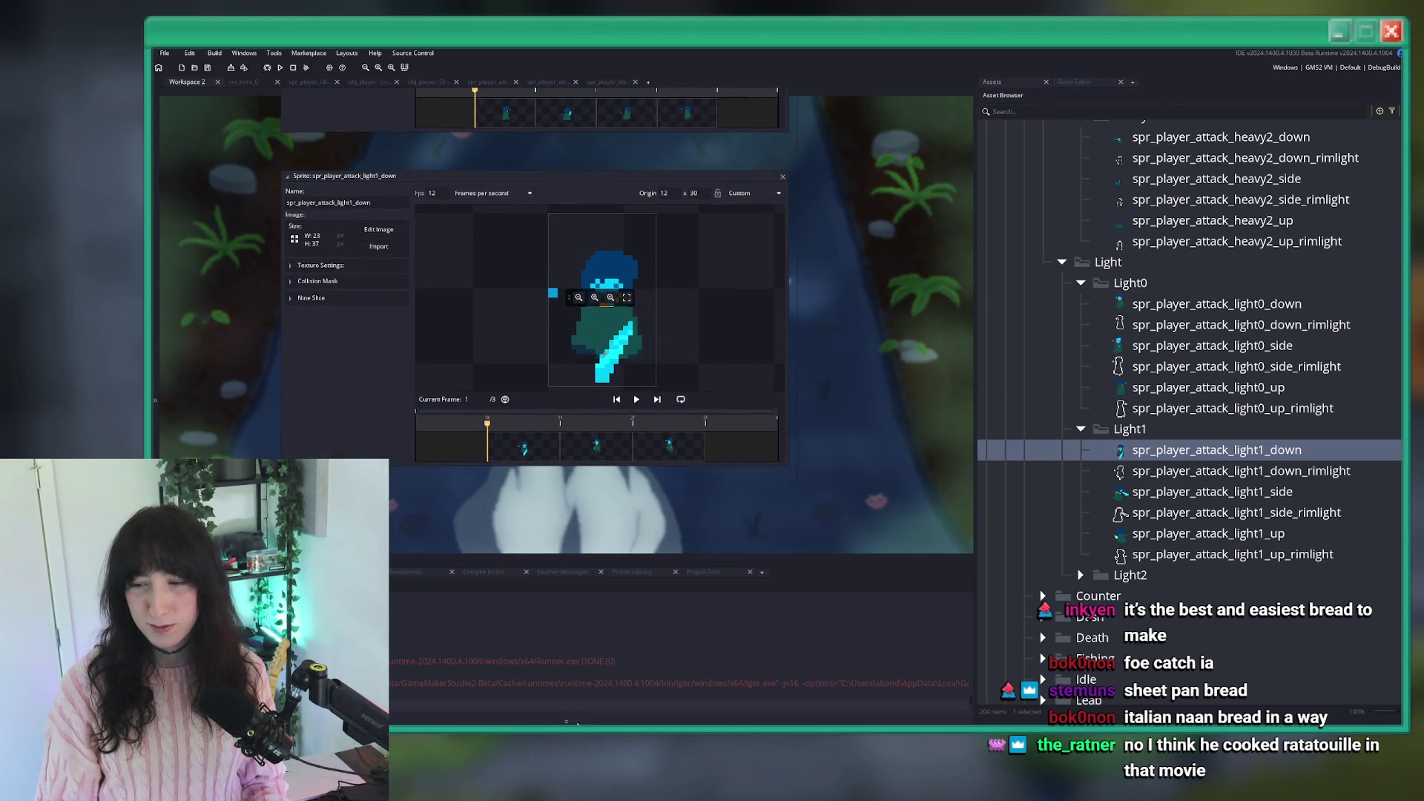
pyautogui.click(378, 229)
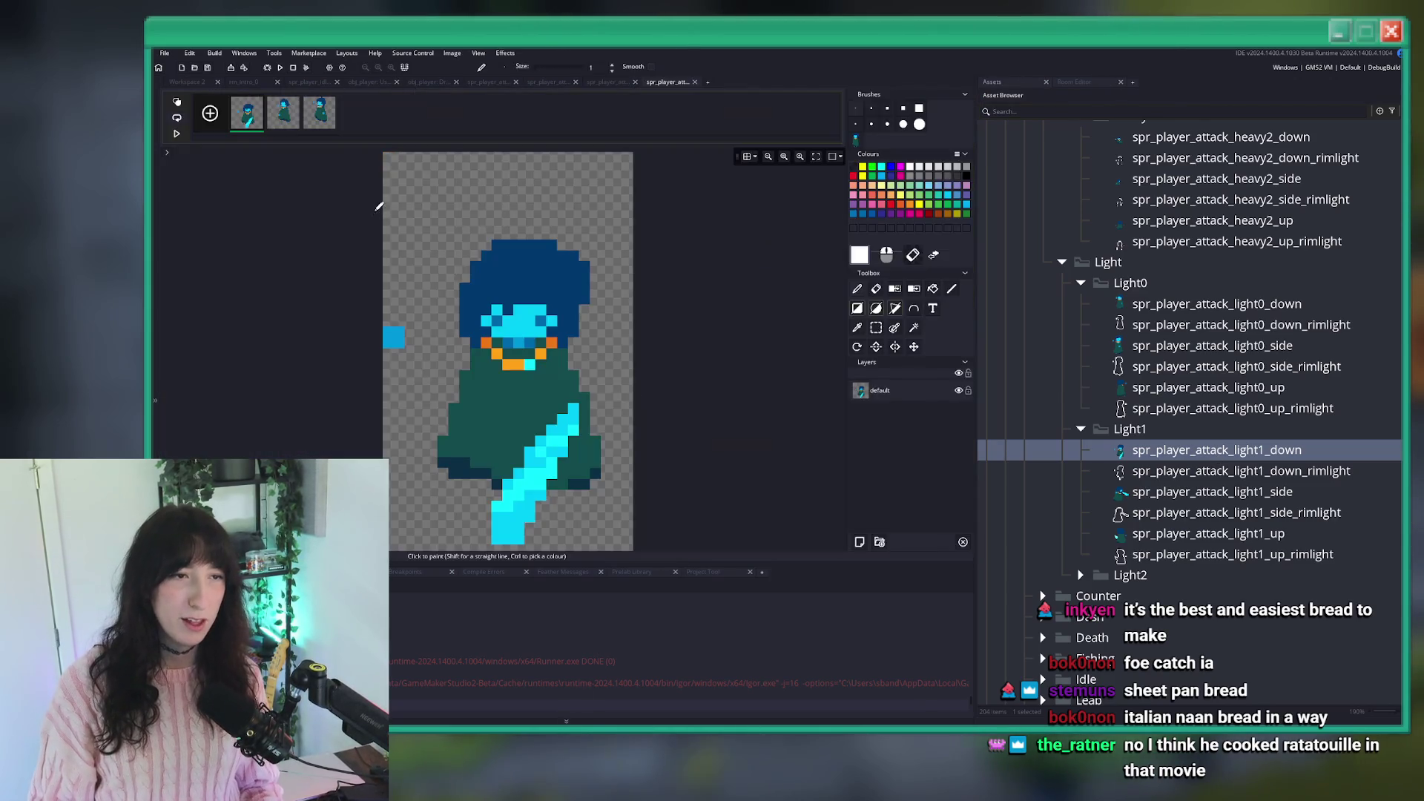
pyautogui.click(452, 52)
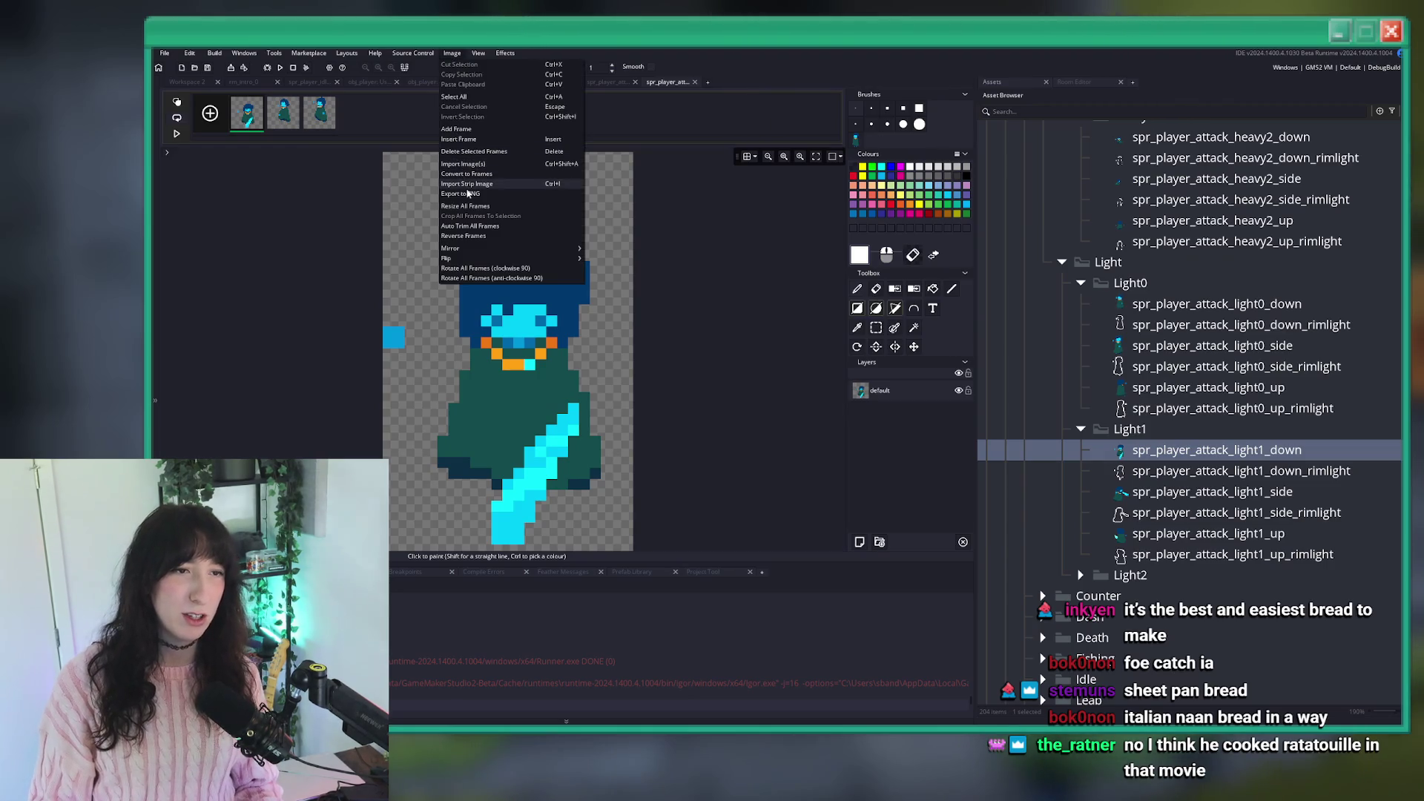
pyautogui.click(460, 194)
pyautogui.press('Escape')
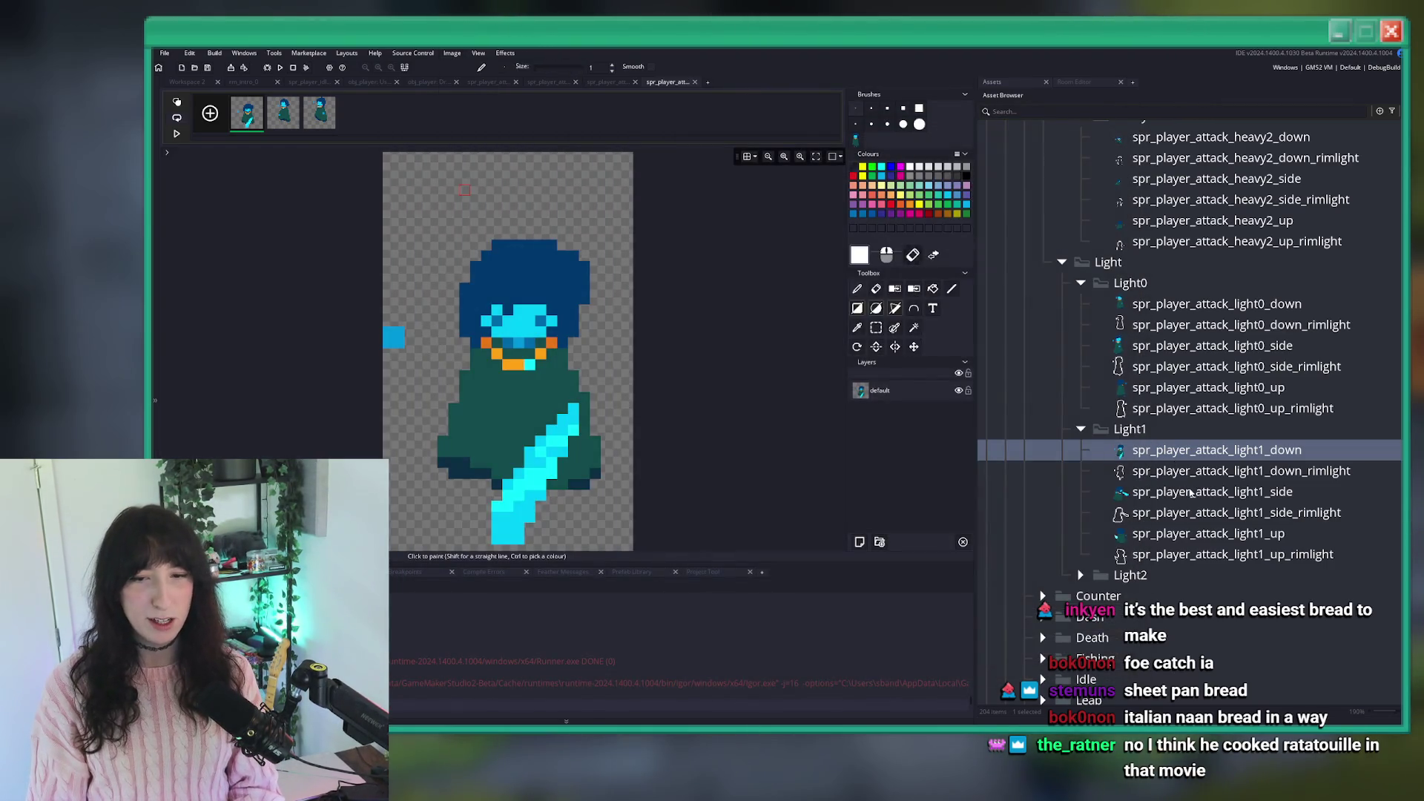
pyautogui.doubleClick(1190, 492)
pyautogui.click(378, 229)
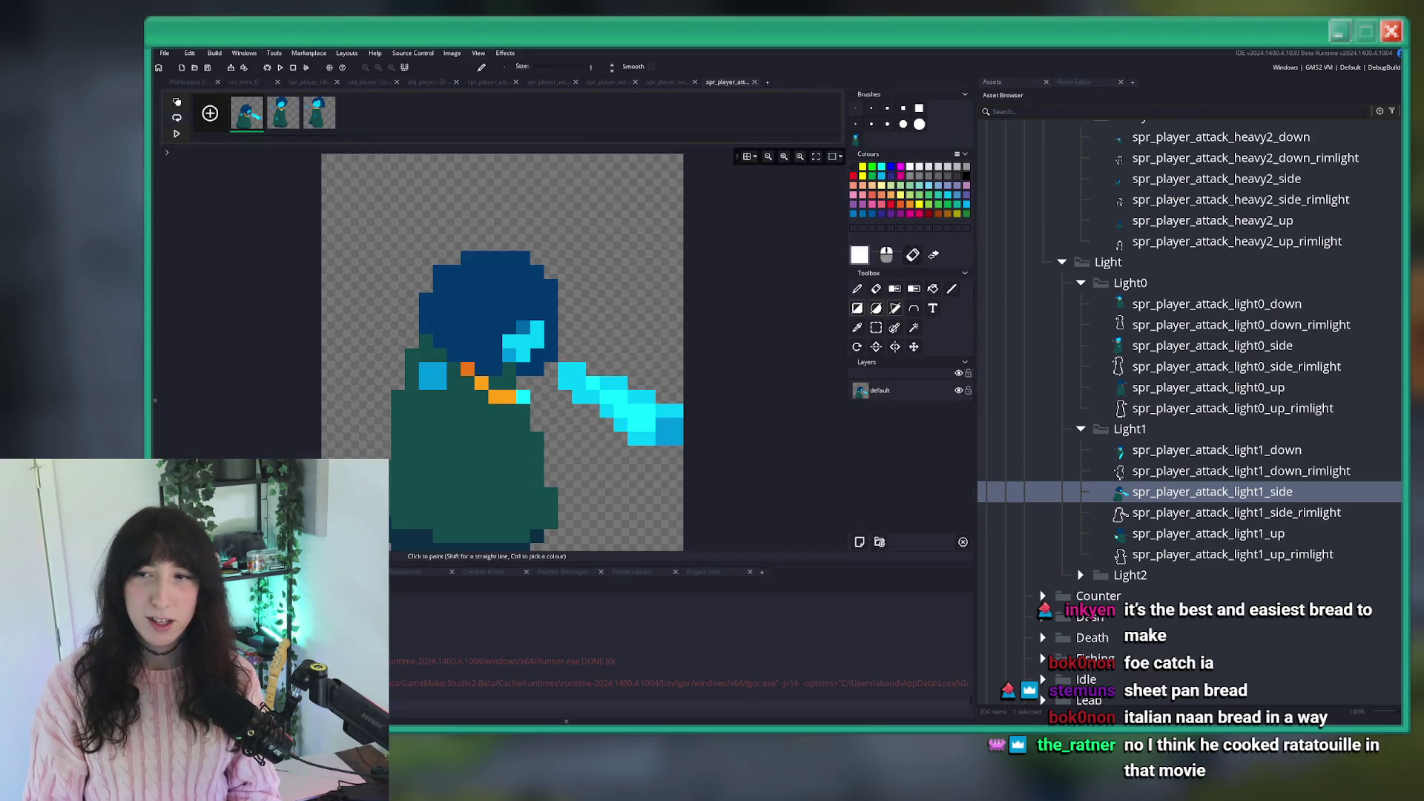
pyautogui.click(452, 53)
pyautogui.click(503, 191)
pyautogui.press('Return')
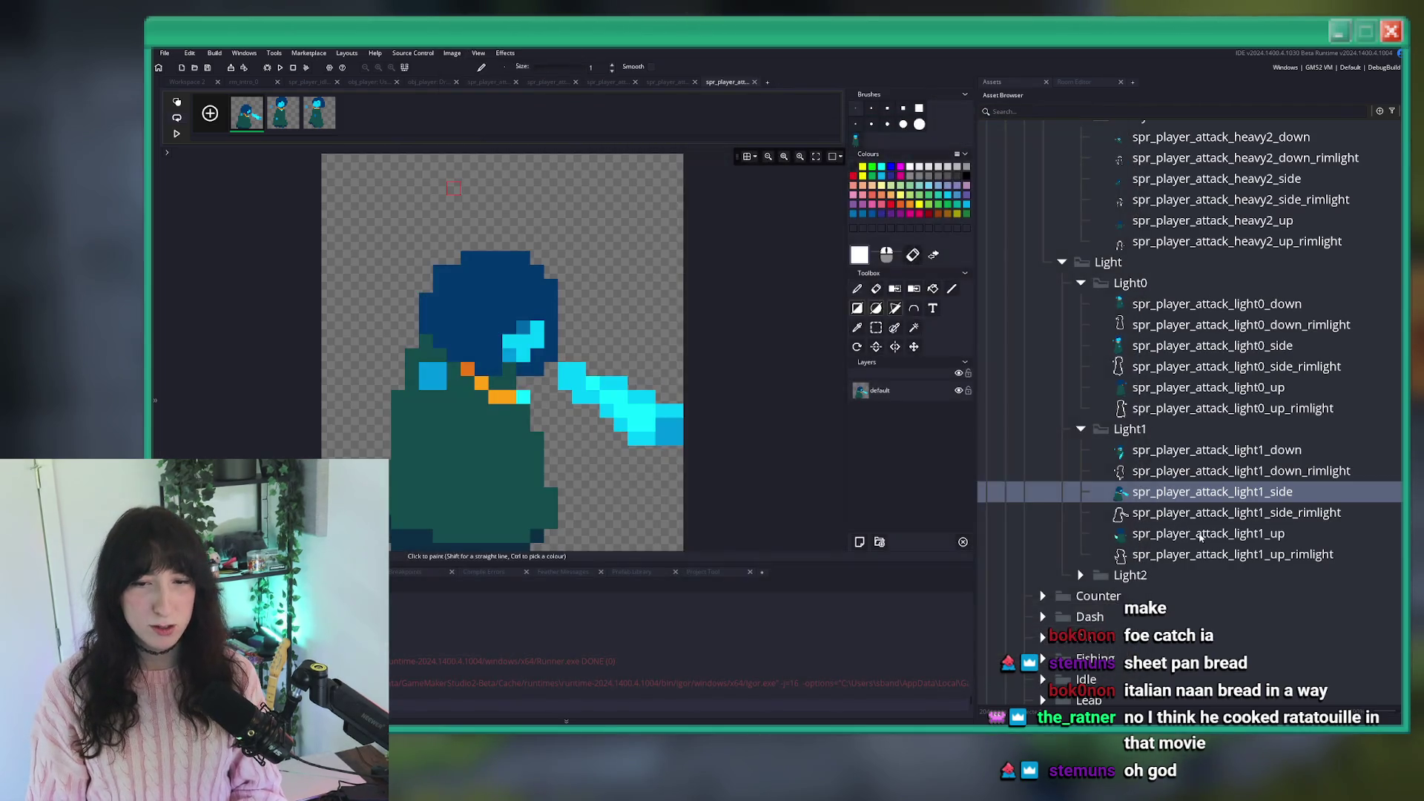
# Export light1_up as spr_player_attack_light1_up_strip3.png and reveal the Light2 sprites.
pyautogui.doubleClick(1208, 533)
pyautogui.click(375, 232)
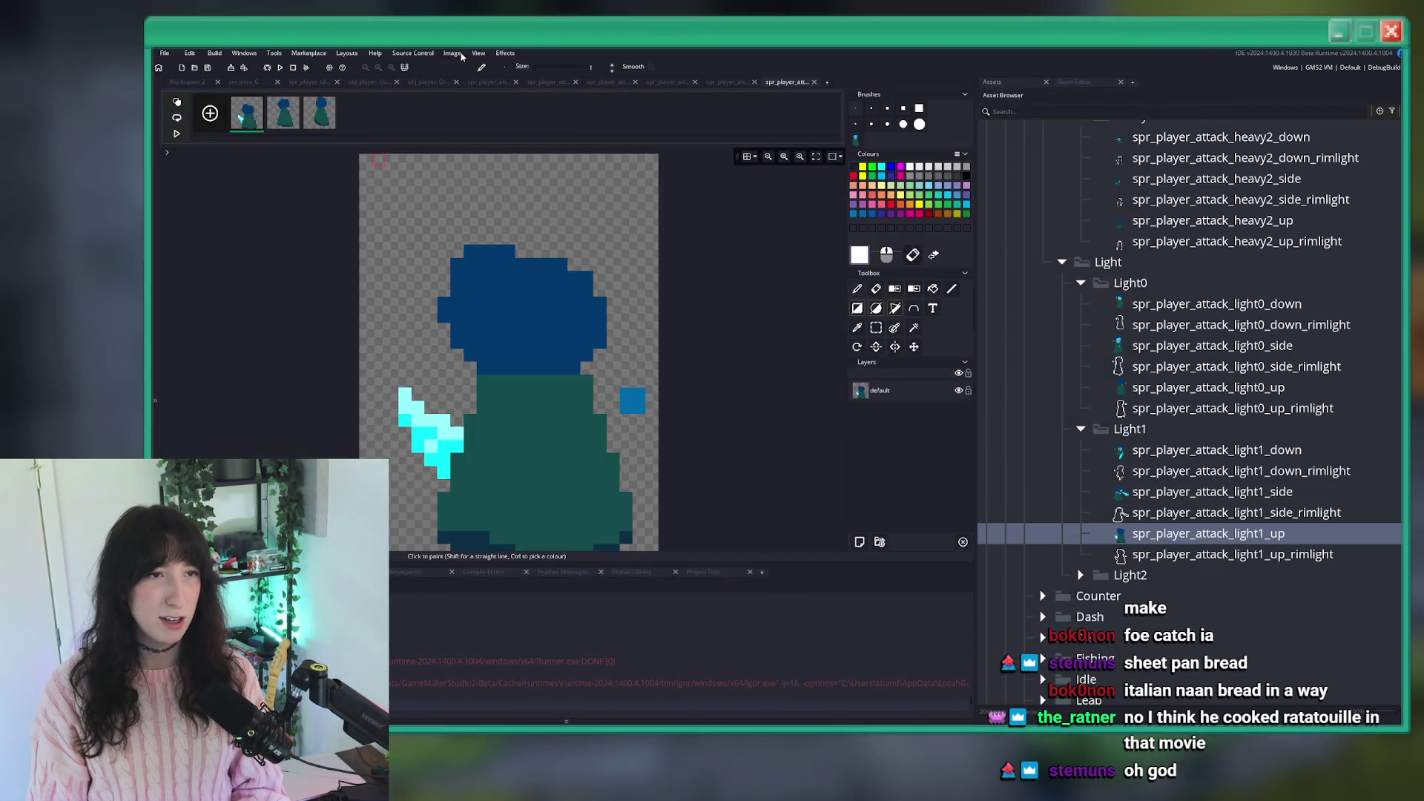
pyautogui.click(452, 54)
pyautogui.click(486, 196)
pyautogui.press('Return')
pyautogui.click(1081, 576)
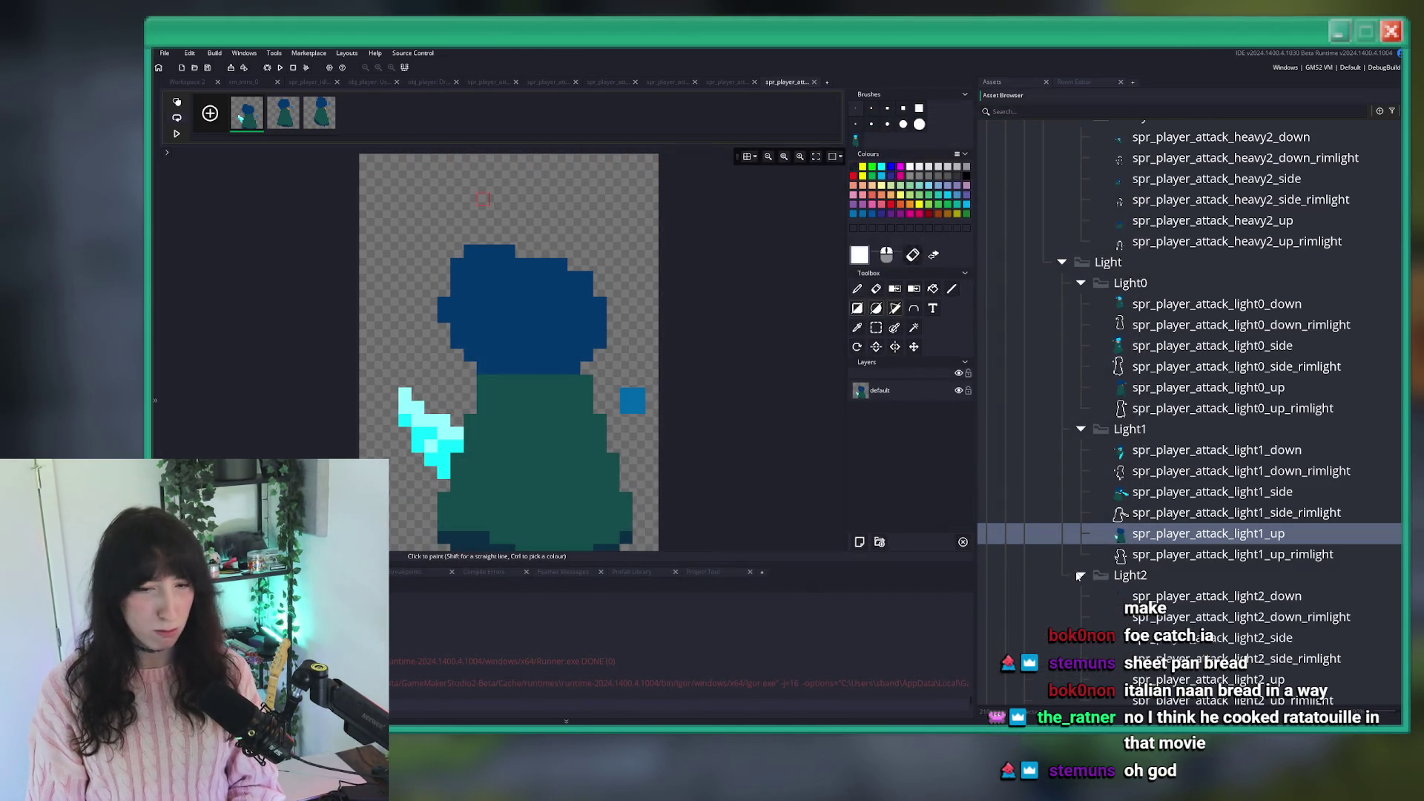
# Export the light2_down and light2_side sprite frames as PNG strips.
pyautogui.doubleClick(1157, 597)
pyautogui.click(374, 232)
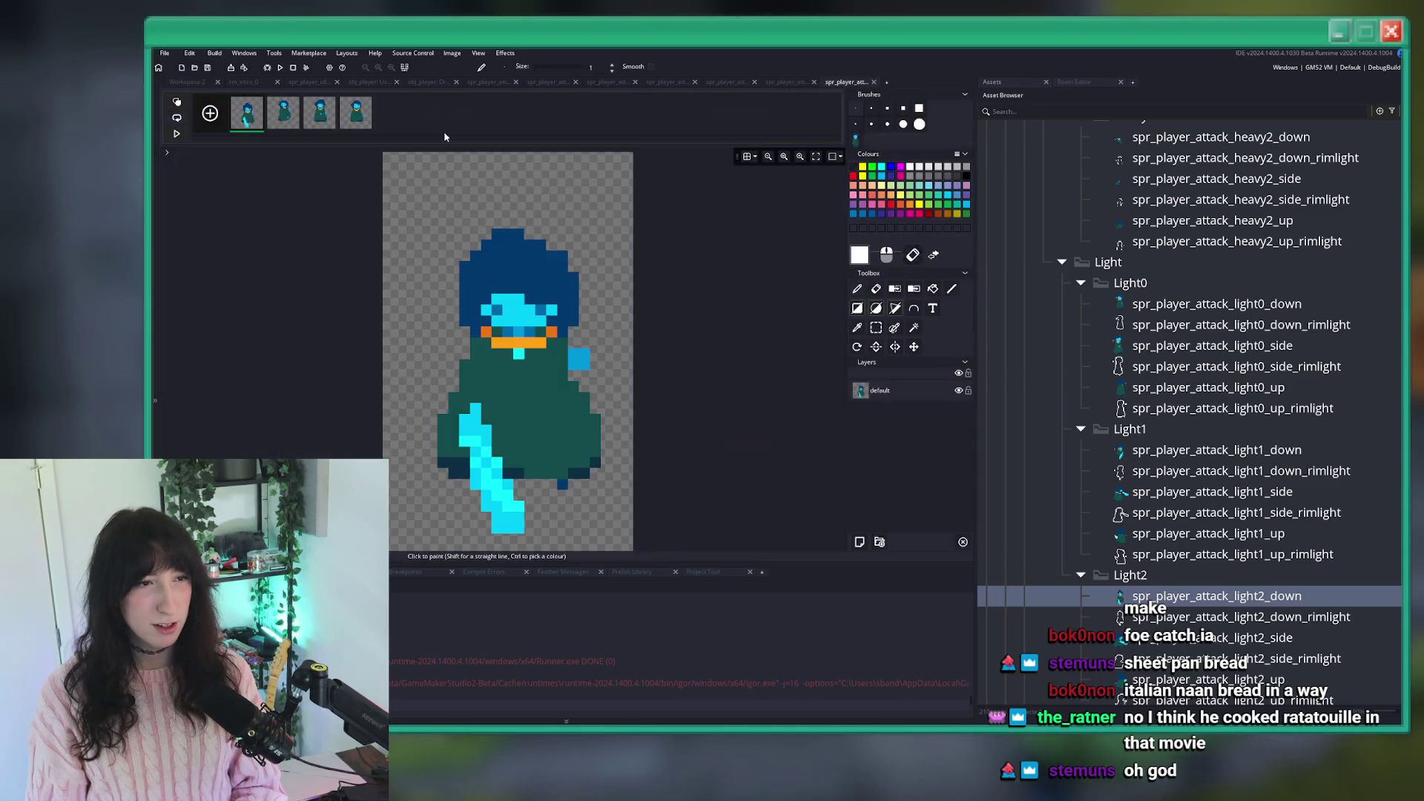
pyautogui.click(453, 53)
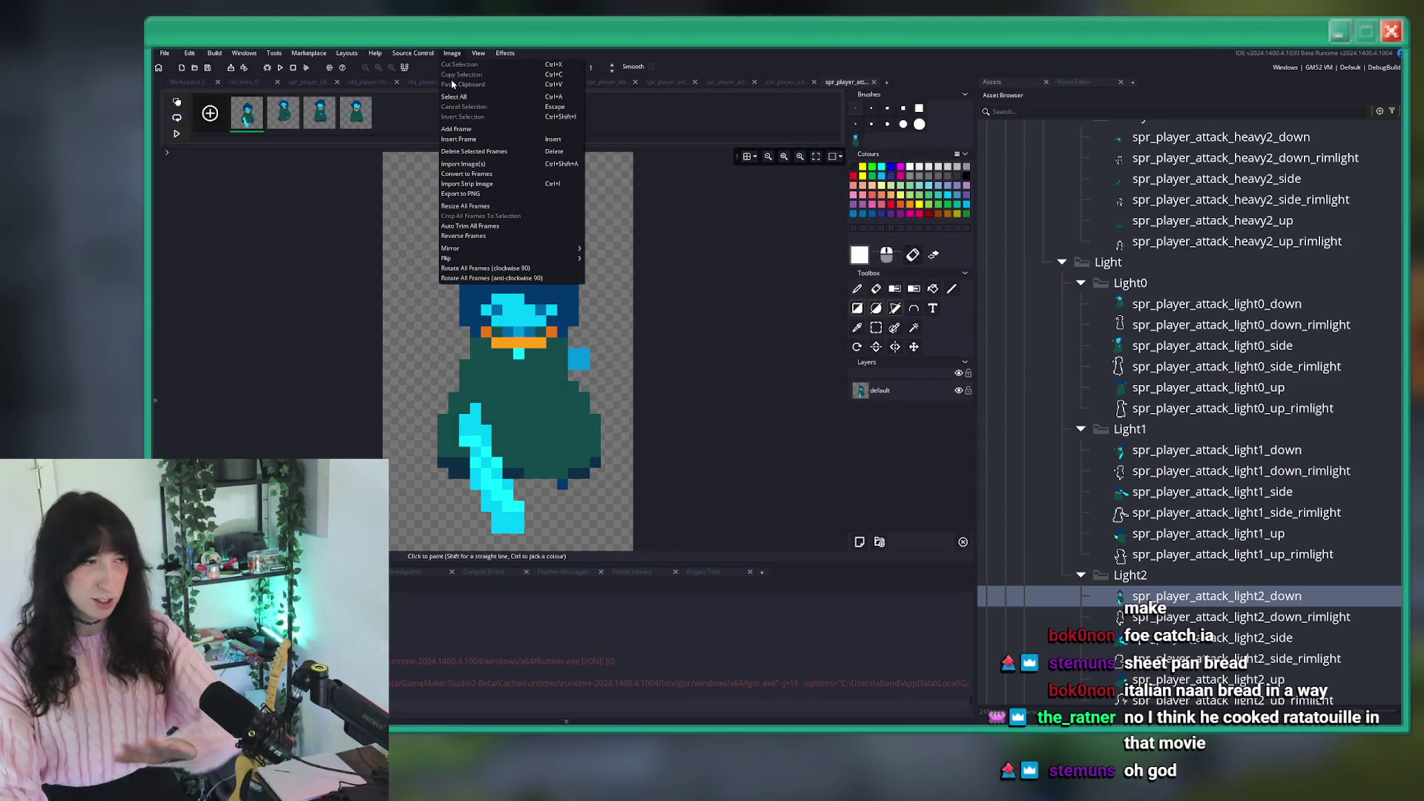
pyautogui.click(460, 193)
pyautogui.press('Return')
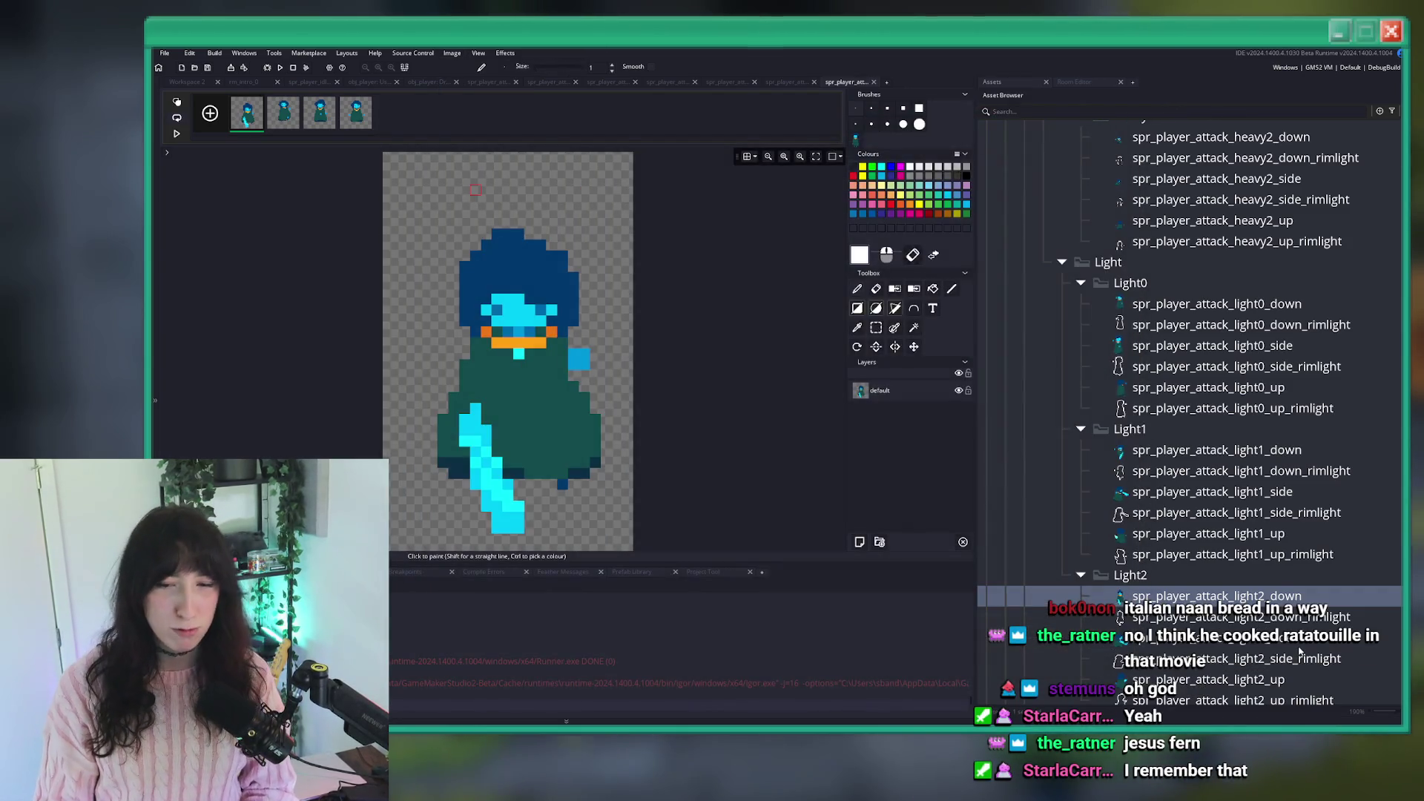
pyautogui.doubleClick(1225, 638)
pyautogui.click(396, 231)
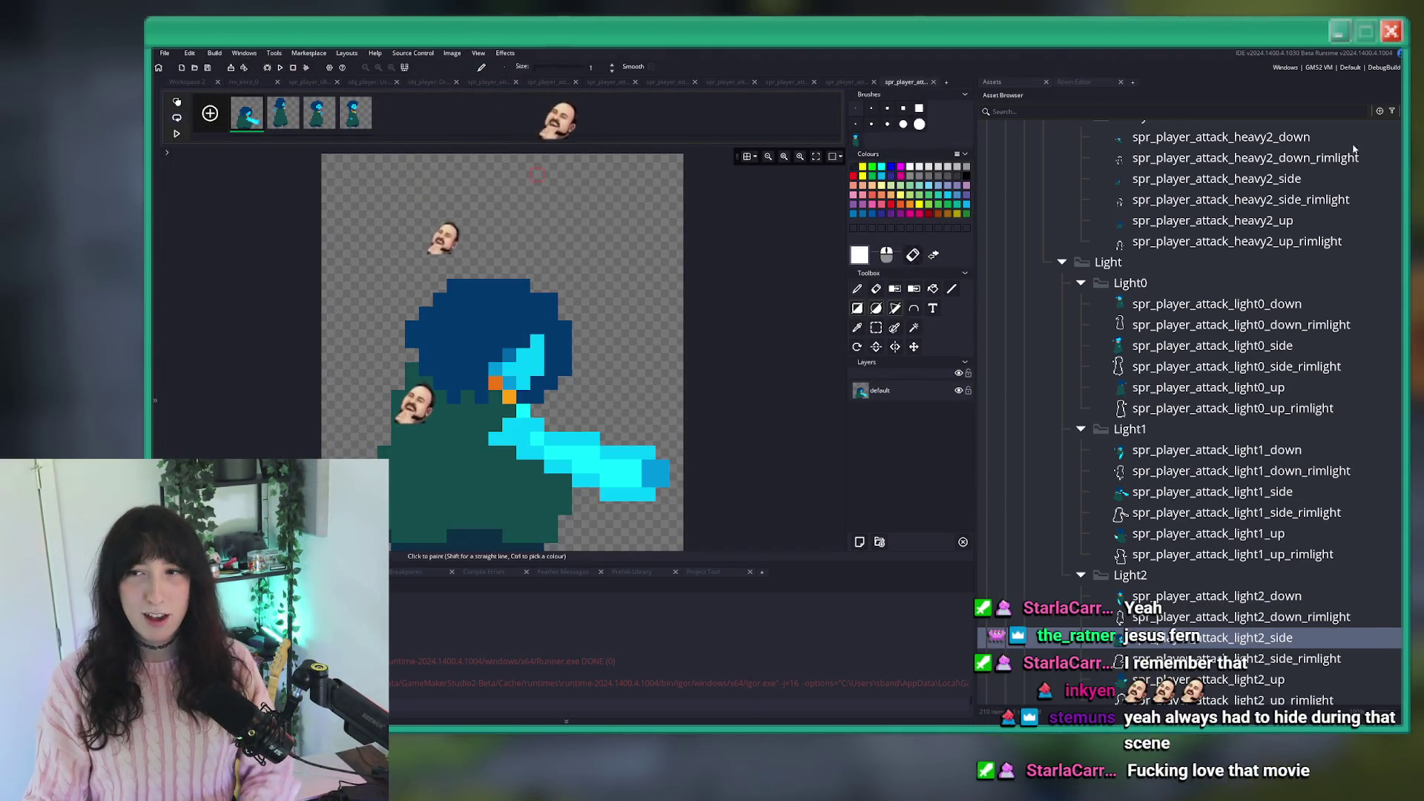
pyautogui.click(452, 52)
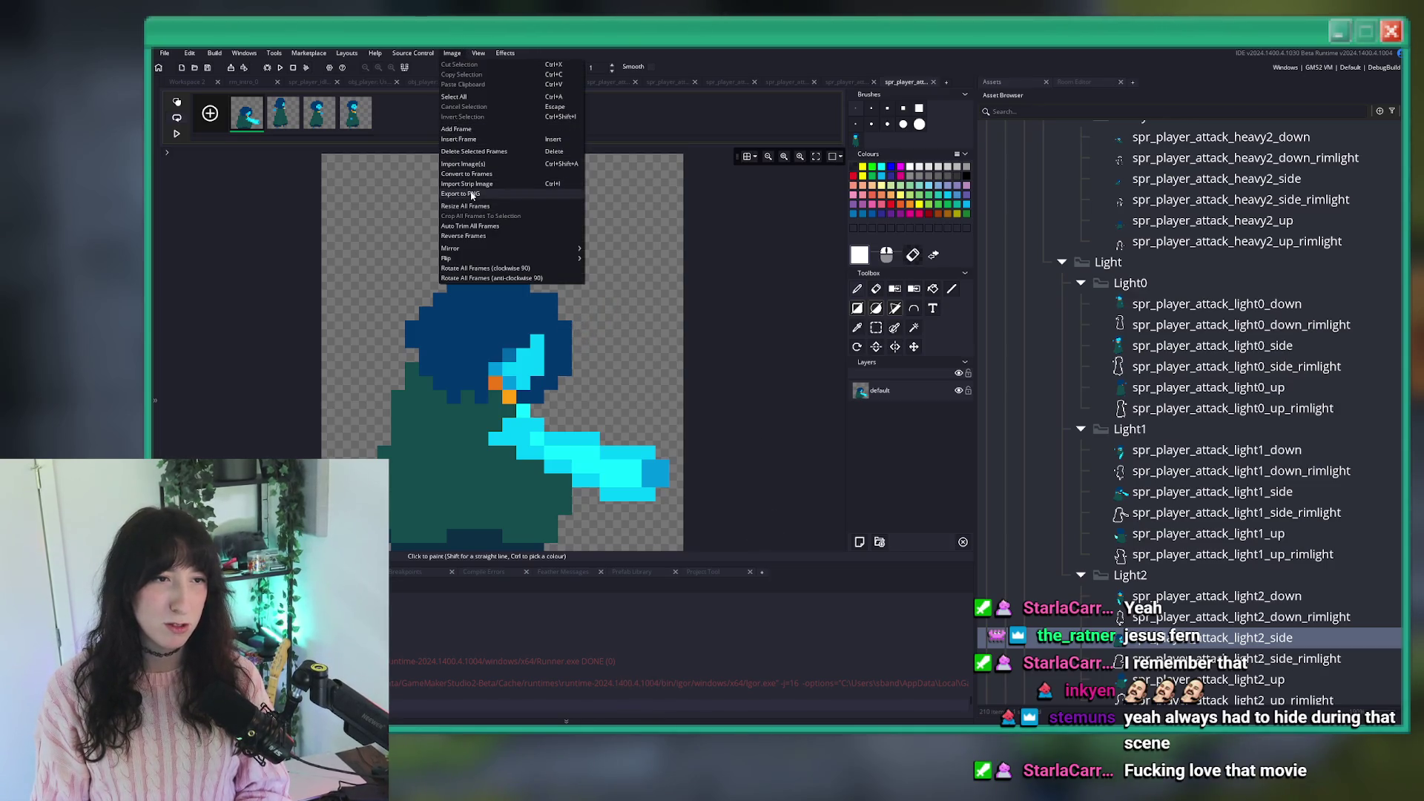
pyautogui.click(467, 193)
pyautogui.press('Escape')
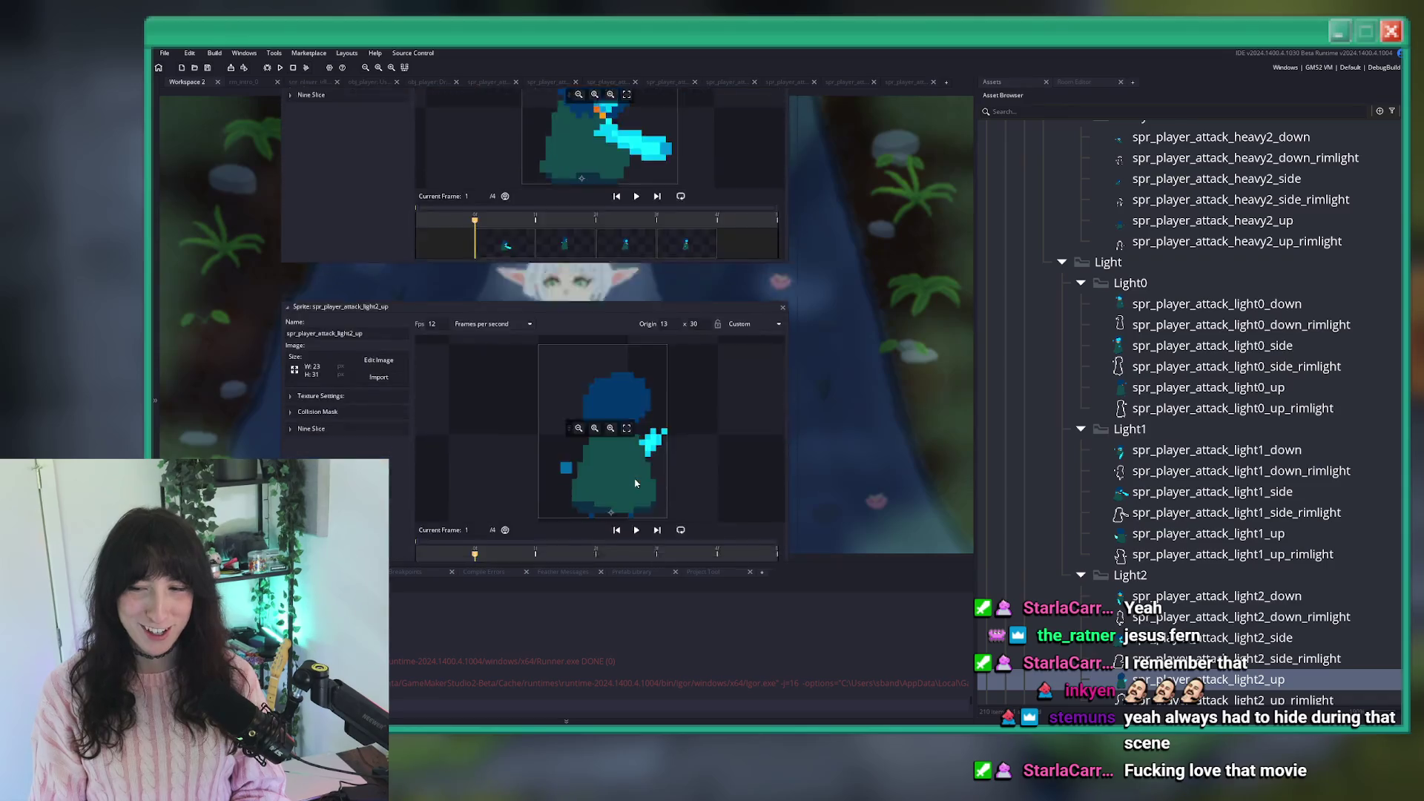
# Export the light2_up sprite frames as a PNG strip.
pyautogui.click(380, 230)
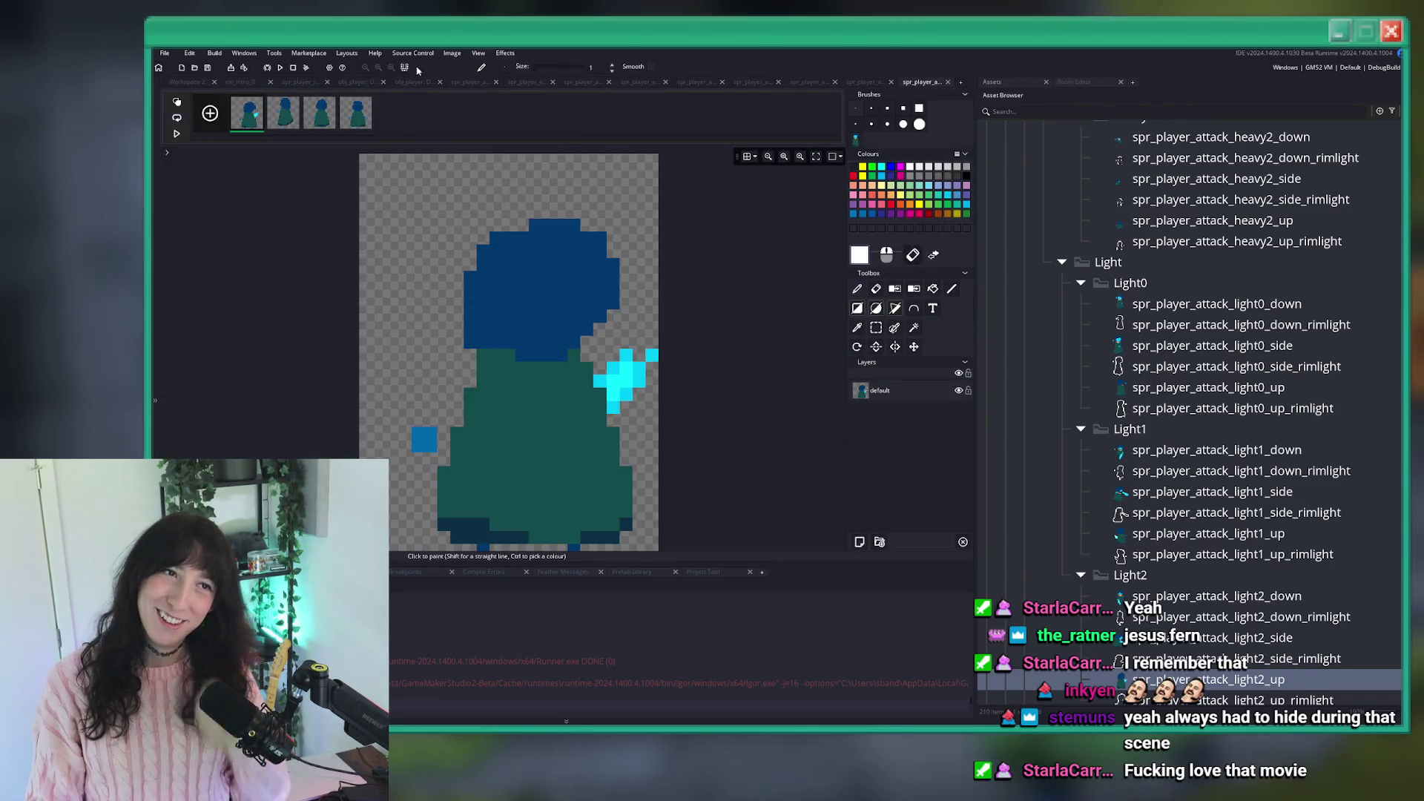
pyautogui.click(452, 53)
pyautogui.click(460, 193)
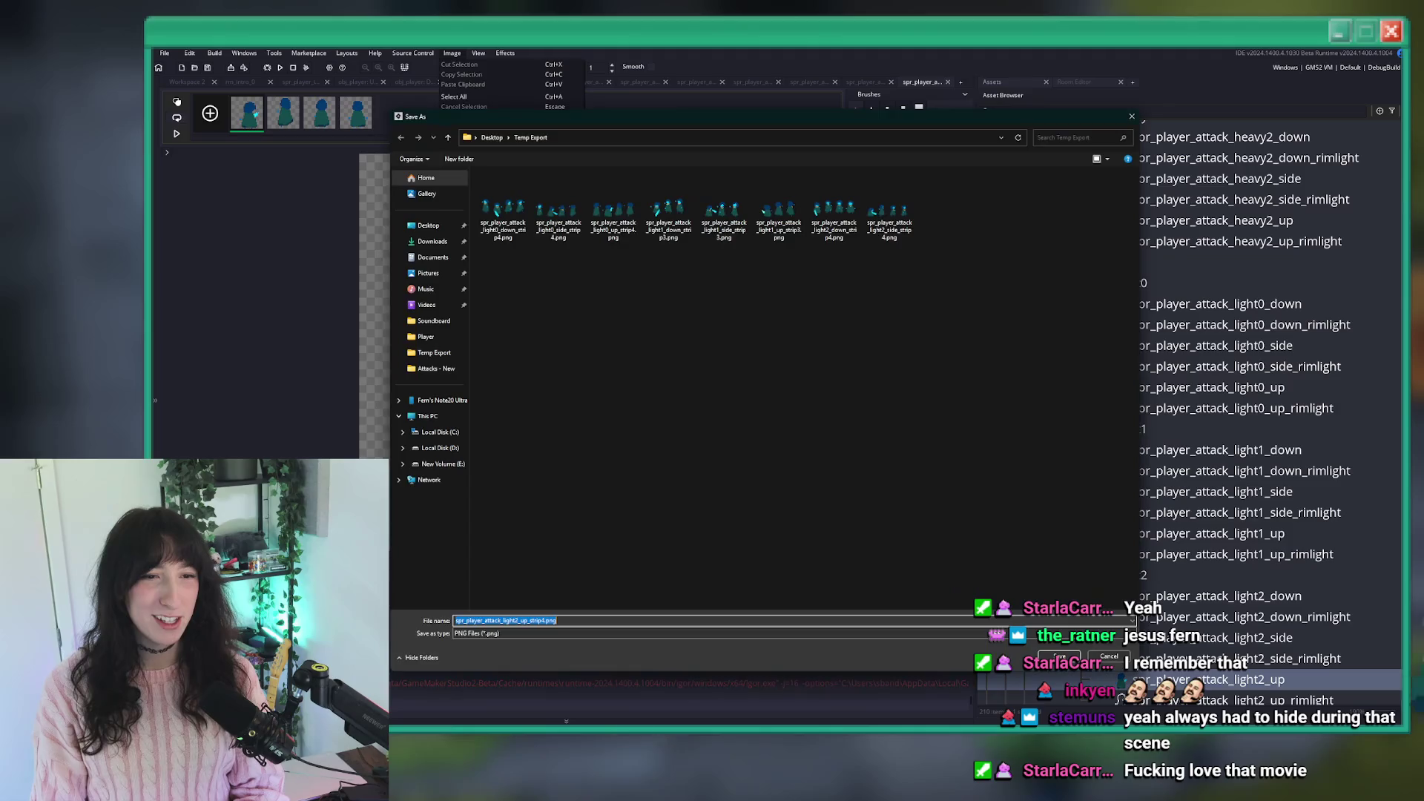
pyautogui.press('Escape')
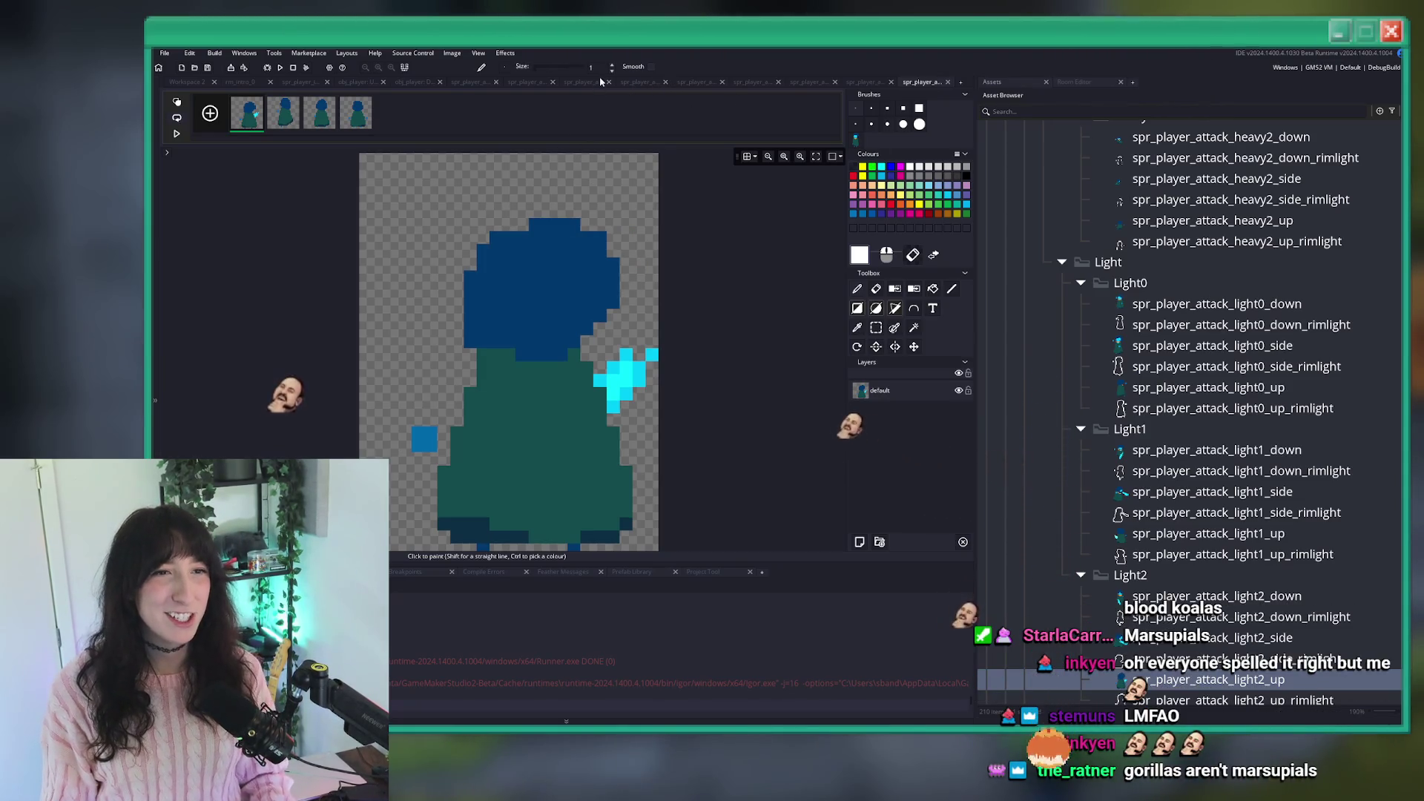
# Close all the open sprite editor tabs.
pyautogui.click(552, 82)
pyautogui.click(553, 82)
pyautogui.click(512, 82)
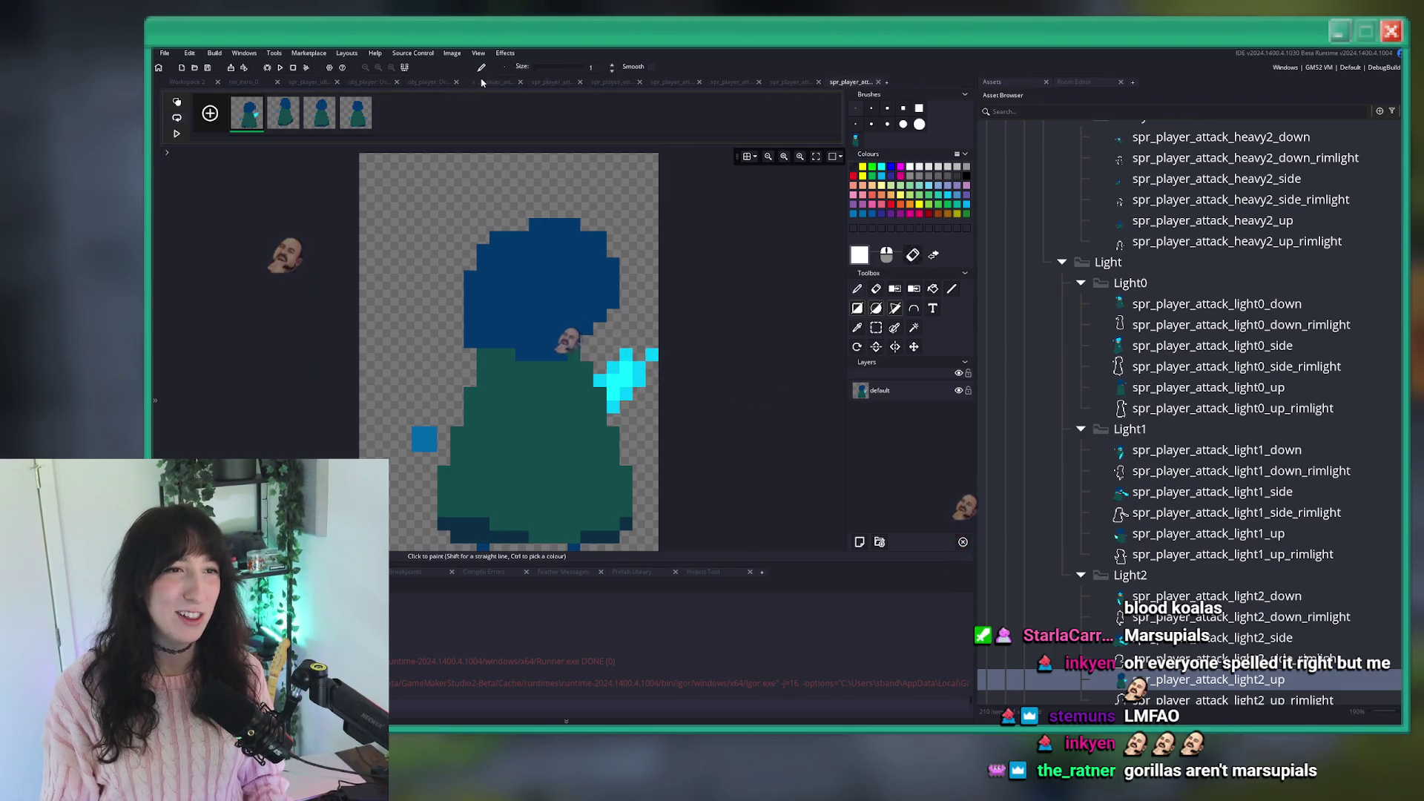
pyautogui.middleClick(500, 83)
pyautogui.middleClick(500, 83)
pyautogui.middleClick(500, 83)
pyautogui.middleClick(500, 83)
pyautogui.middleClick(500, 83)
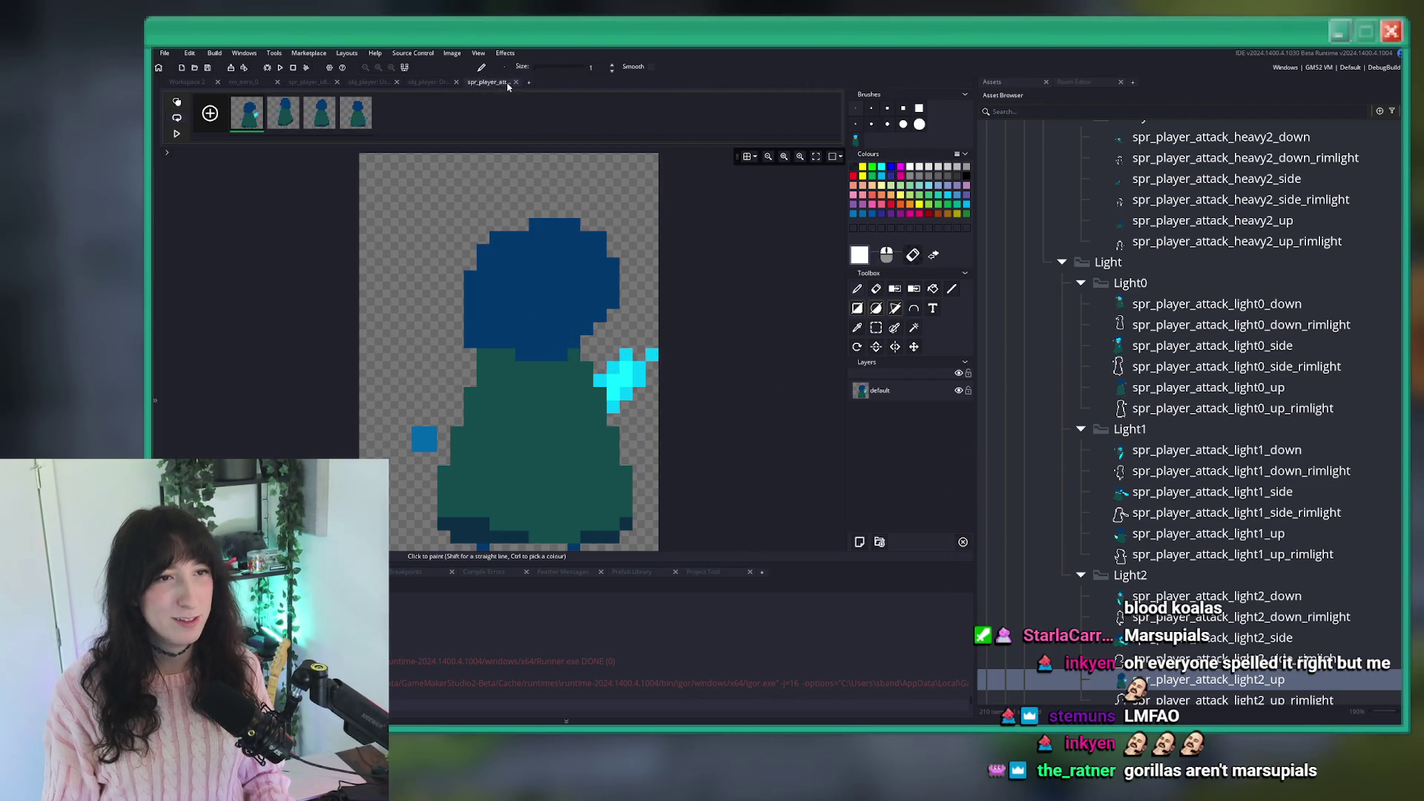
pyautogui.middleClick(500, 83)
pyautogui.scroll(3, 835, 218)
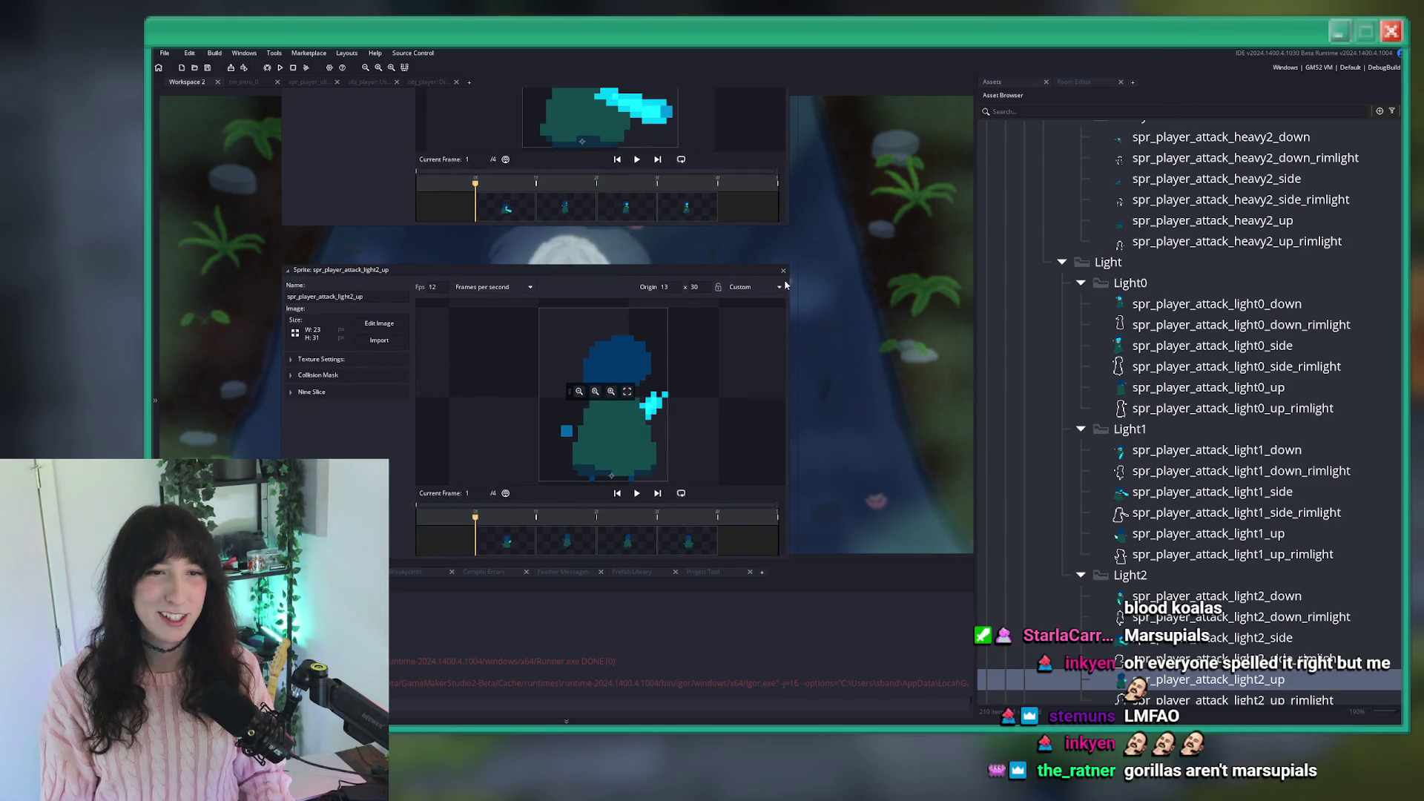
pyautogui.scroll(-2, 819, 304)
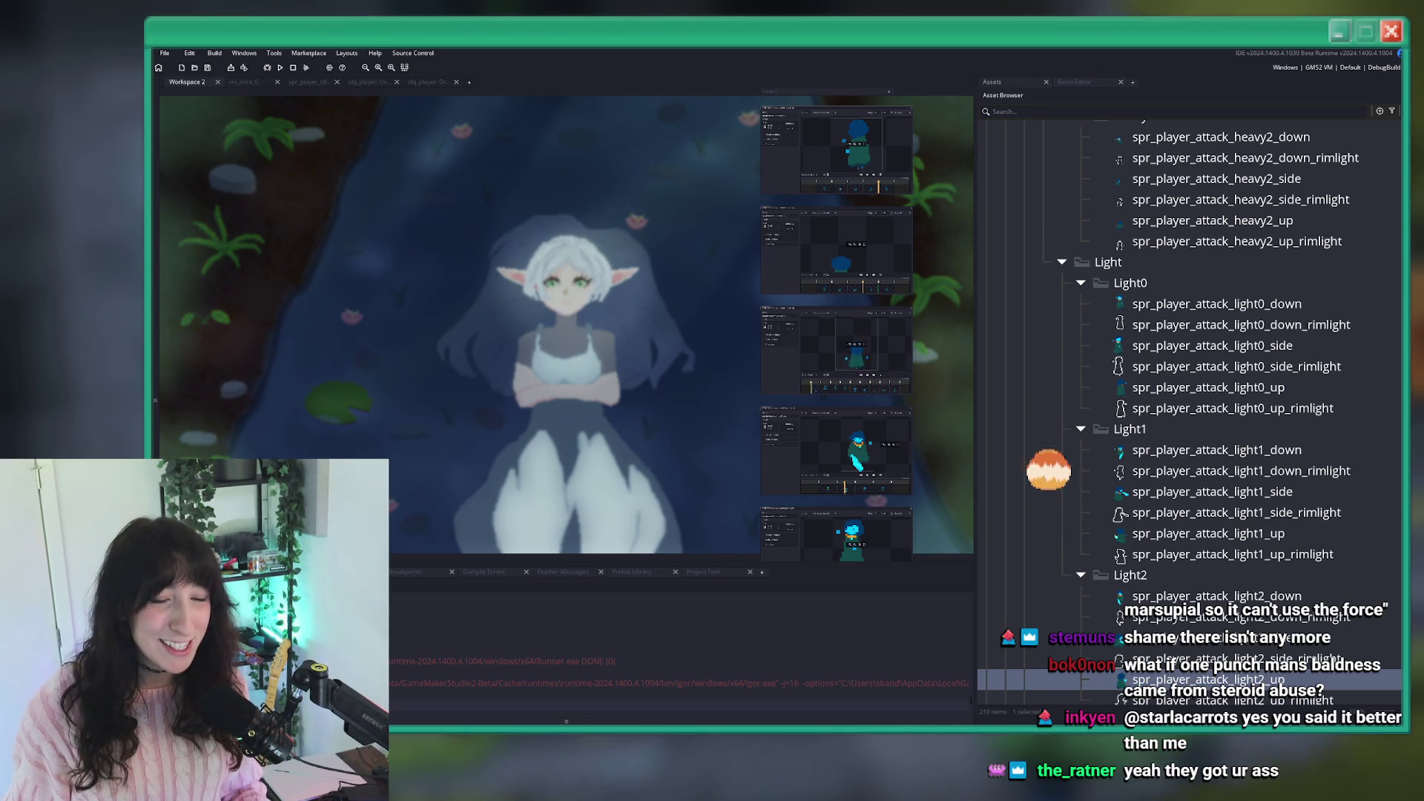
pyautogui.hotkey('alt', 'Tab')
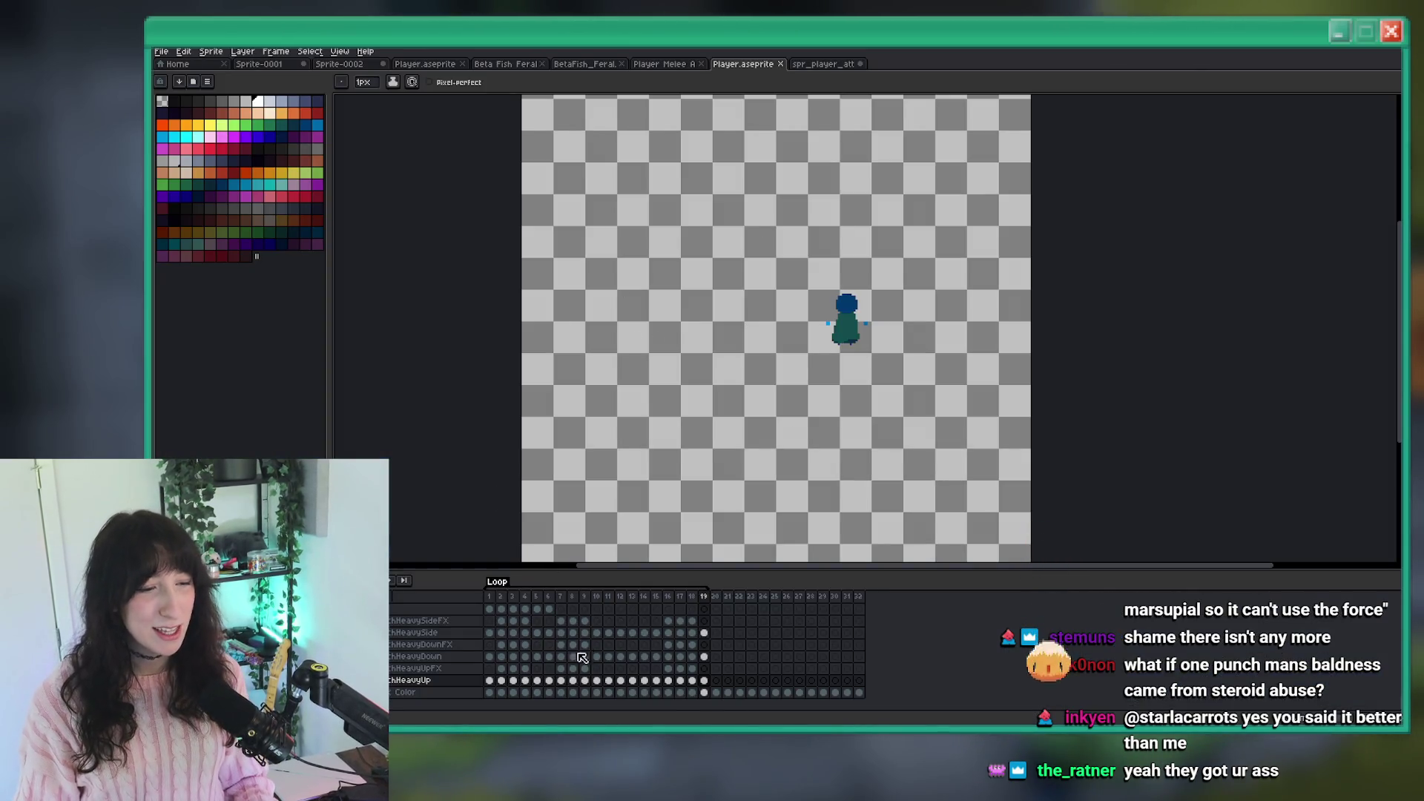
# Add a layer named PunchLightDown above Color in Player.aseprite and save the file.
pyautogui.click(424, 692)
pyautogui.hotkey('shift', 'n')
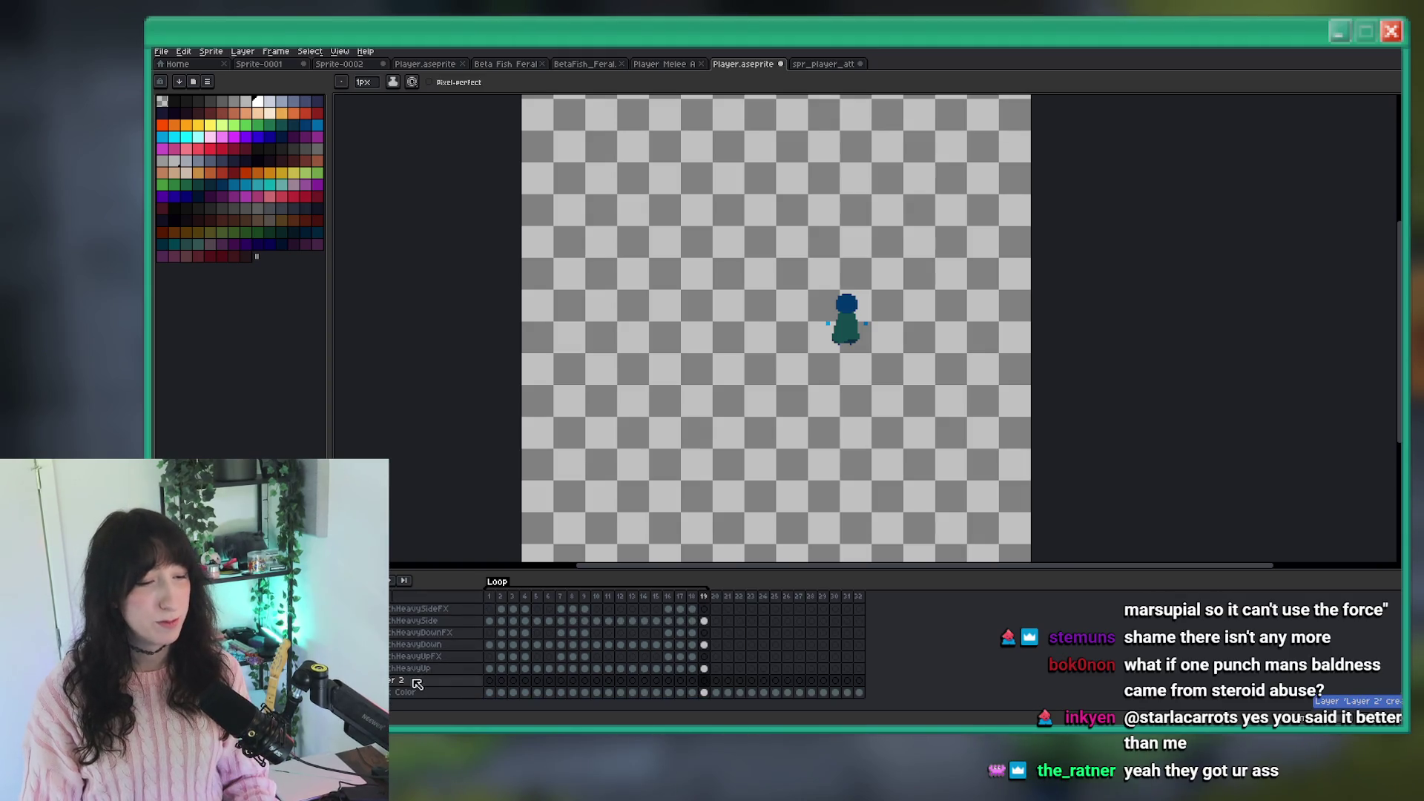
pyautogui.doubleClick(417, 682)
pyautogui.write('ightDown')
pyautogui.press('Return')
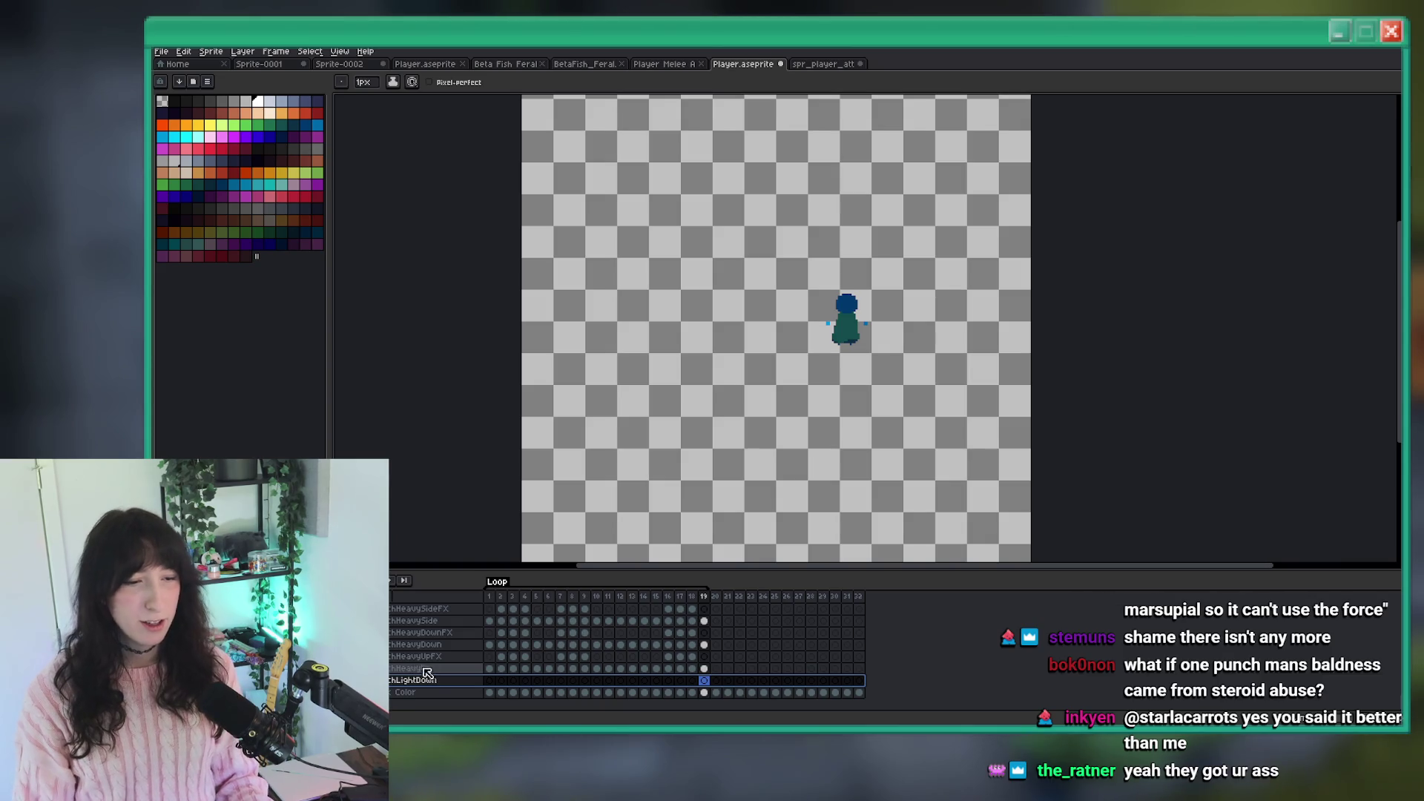
pyautogui.click(489, 680)
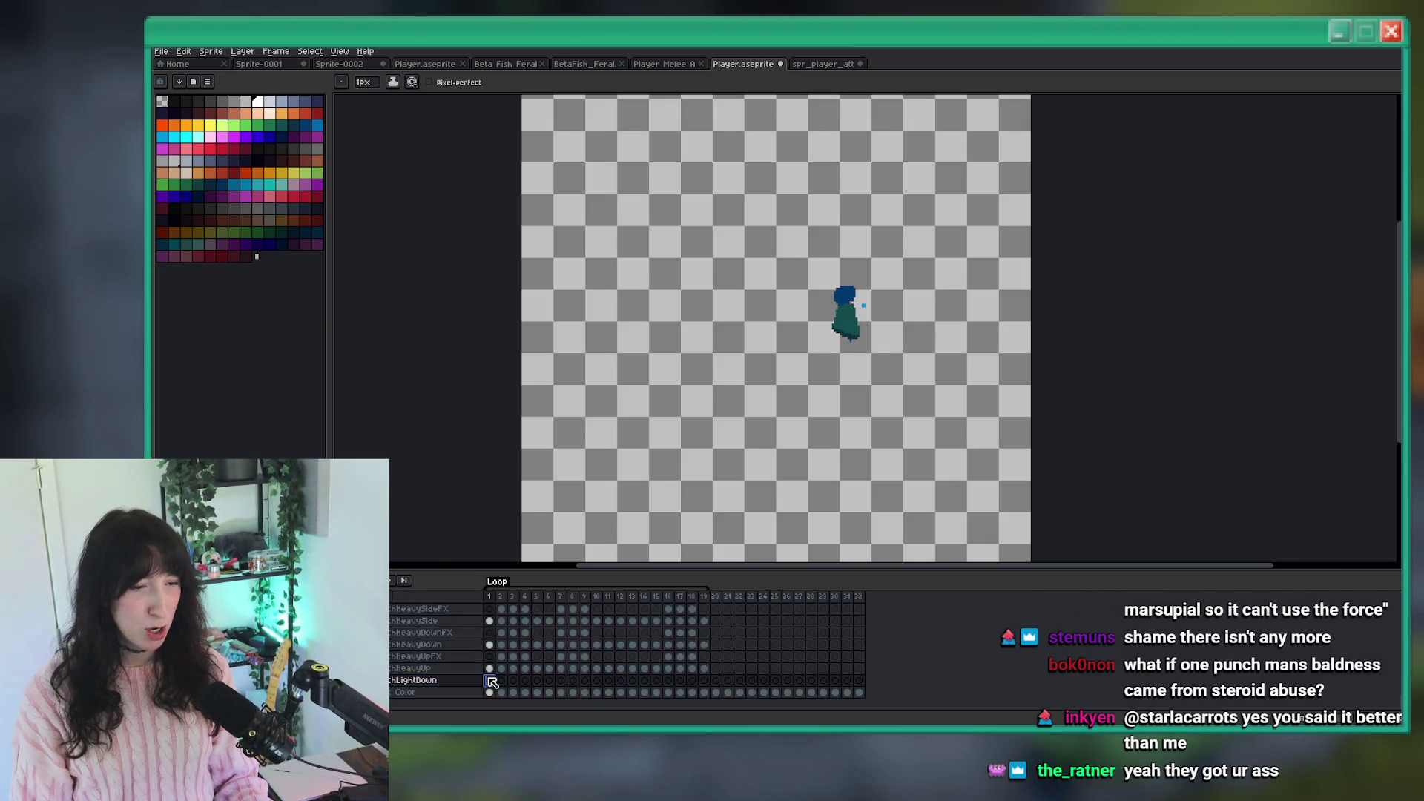
pyautogui.press('Delete')
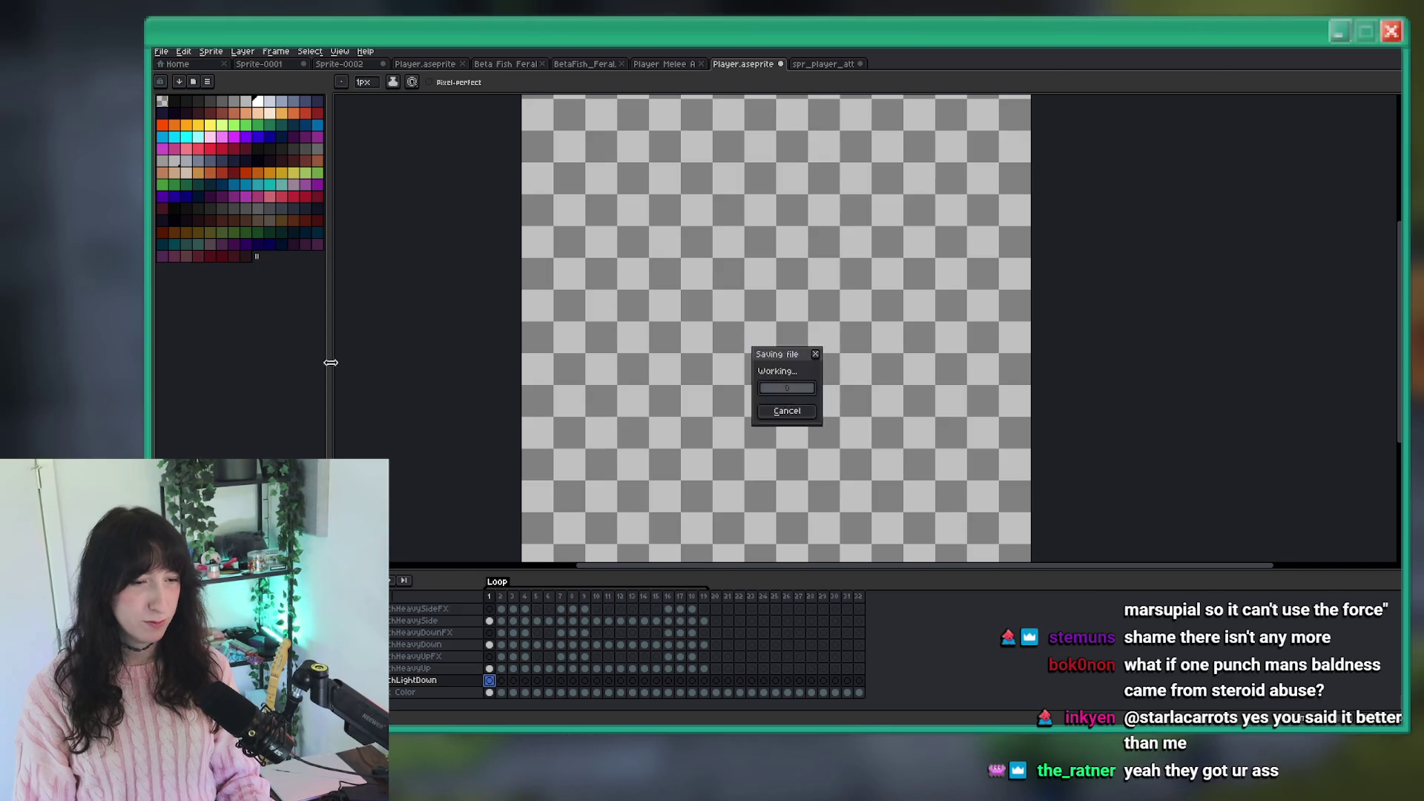
pyautogui.click(159, 52)
# Import spr_player_attack_light0_down_strip4.png as a sprite sheet of four 23×37 frames.
pyautogui.moveTo(178, 160)
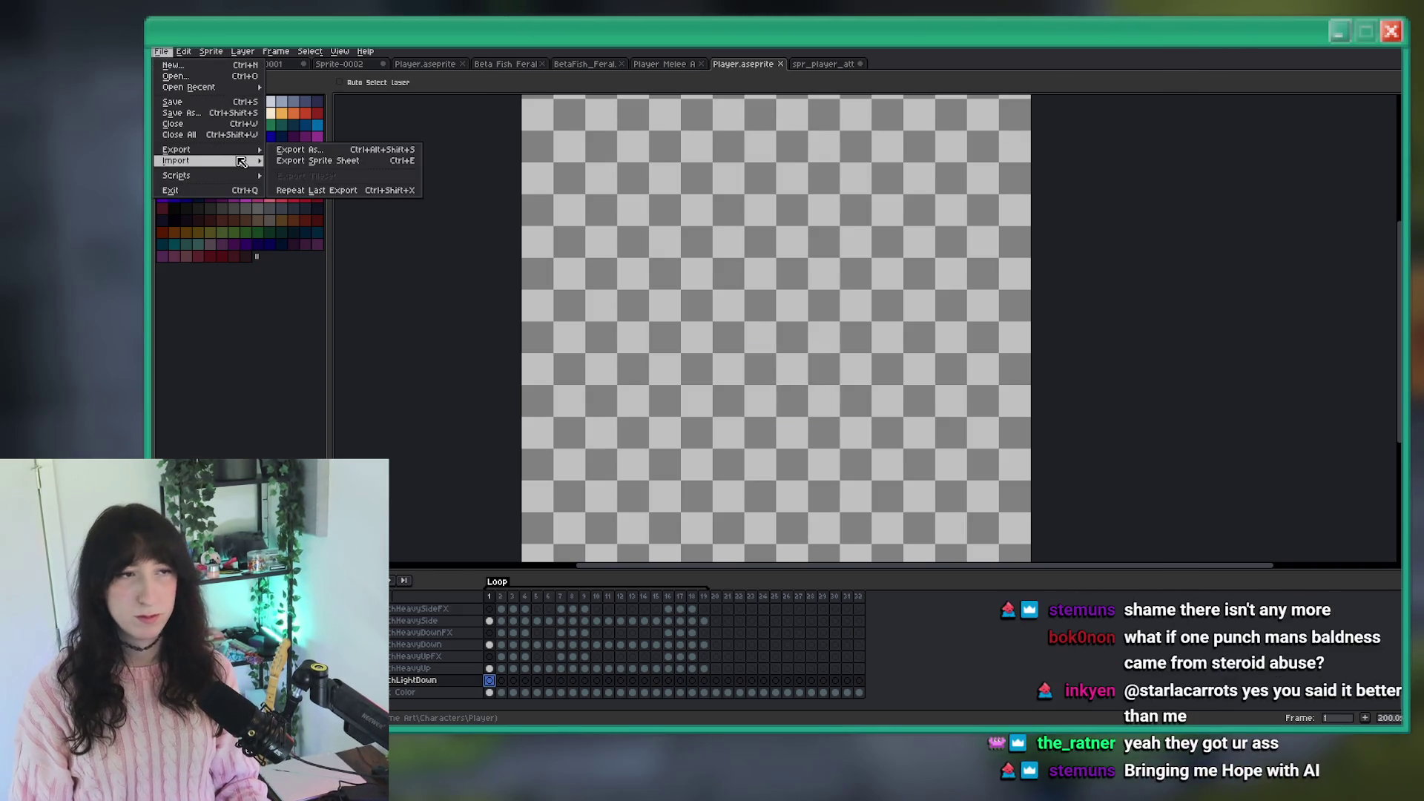
pyautogui.click(281, 162)
pyautogui.click(535, 254)
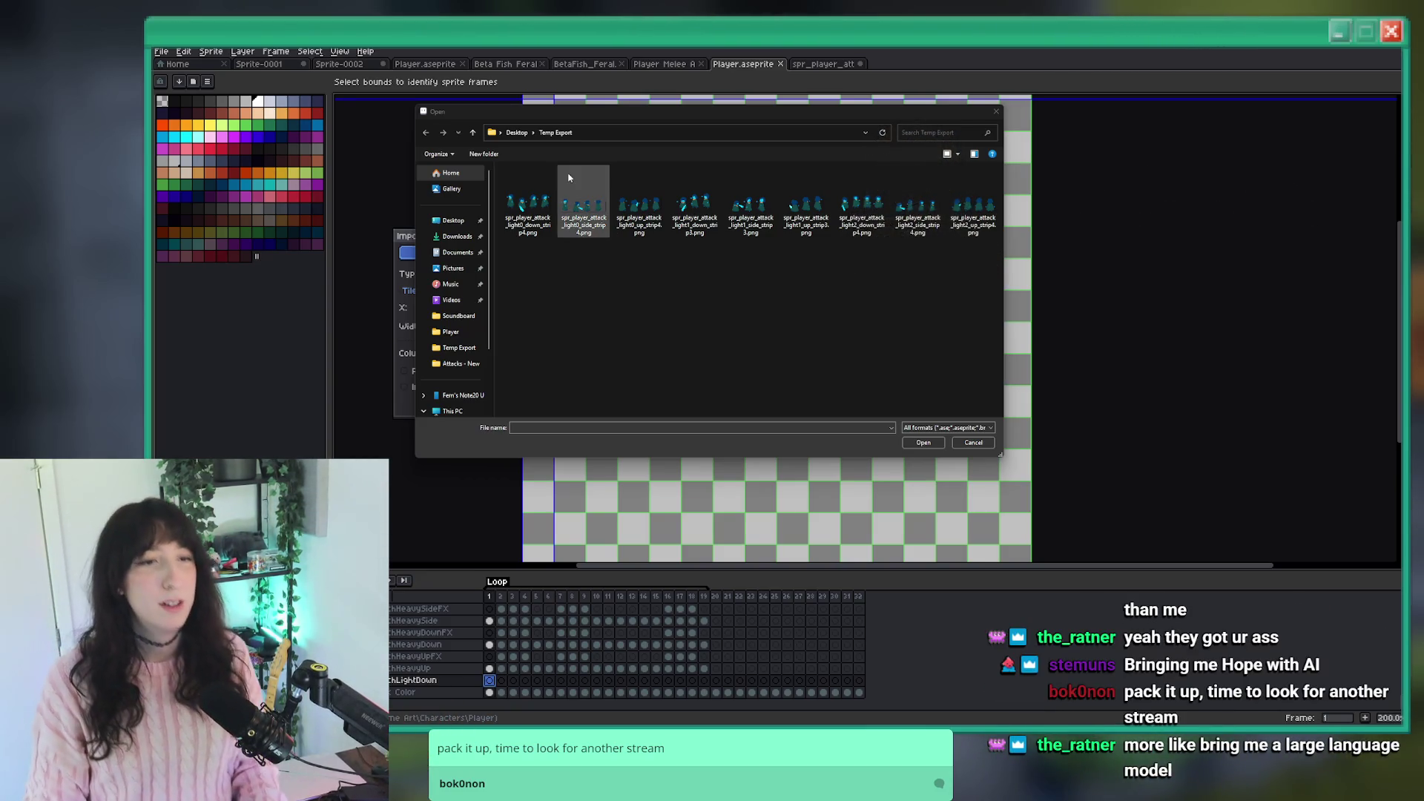
pyautogui.doubleClick(531, 208)
pyautogui.scroll(3, 791, 366)
pyautogui.moveTo(860, 326)
pyautogui.mouseDown()
pyautogui.moveTo(894, 386)
pyautogui.moveTo(889, 410)
pyautogui.mouseUp()
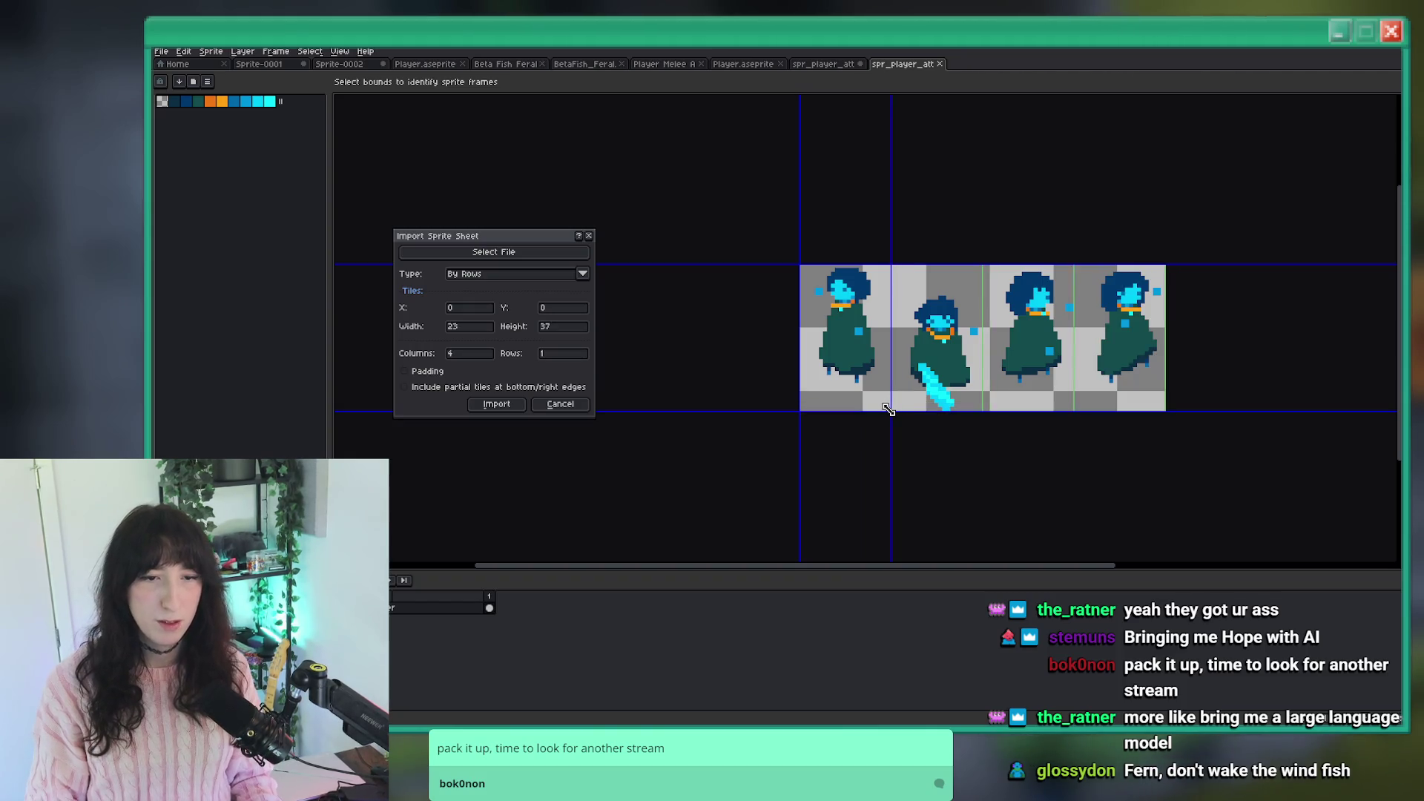
pyautogui.click(497, 403)
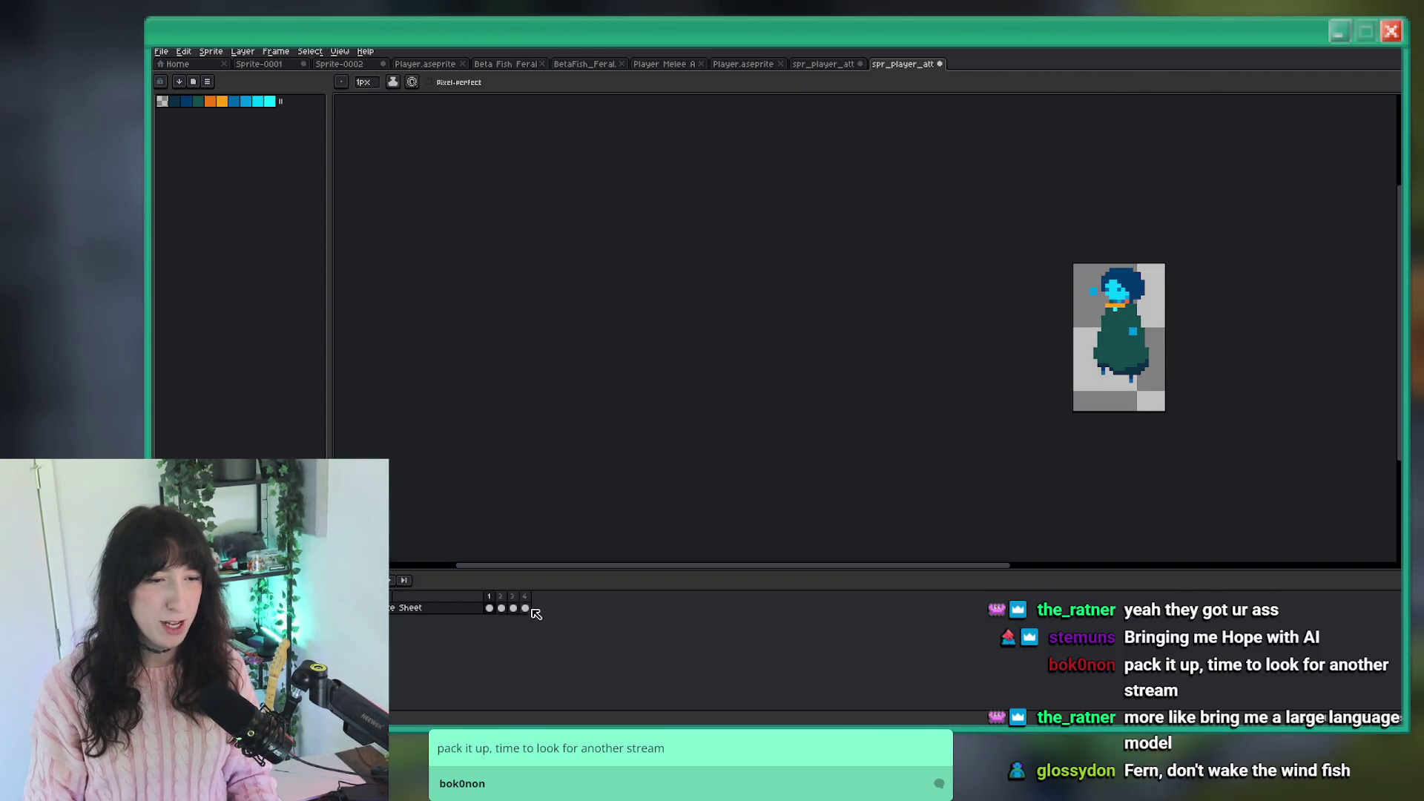
# Bring the four frames into the PunchLightDown layer and close the imported strips without saving.
pyautogui.moveTo(531, 615); pyautogui.dragTo(499, 612)
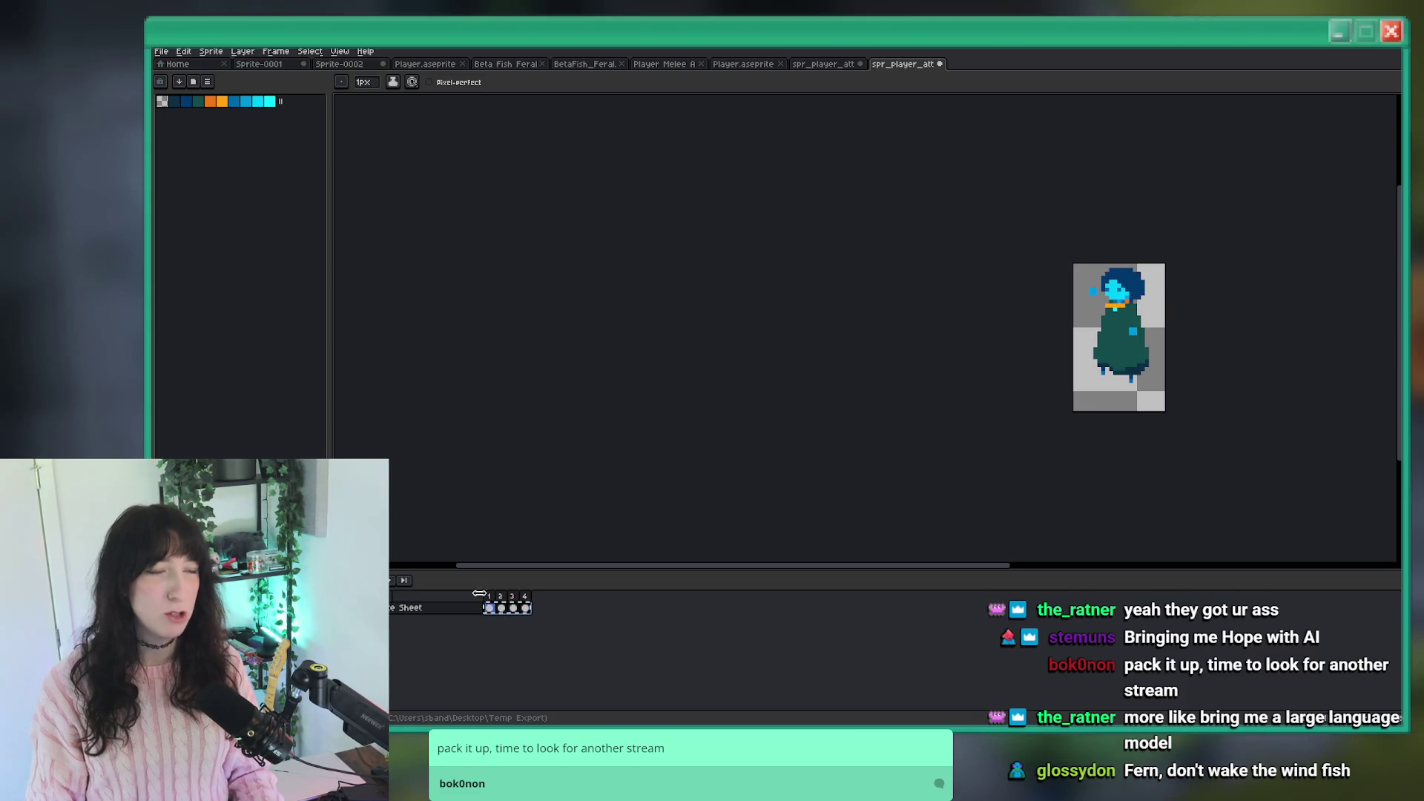
pyautogui.click(742, 66)
pyautogui.middleClick(807, 67)
pyautogui.click(785, 409)
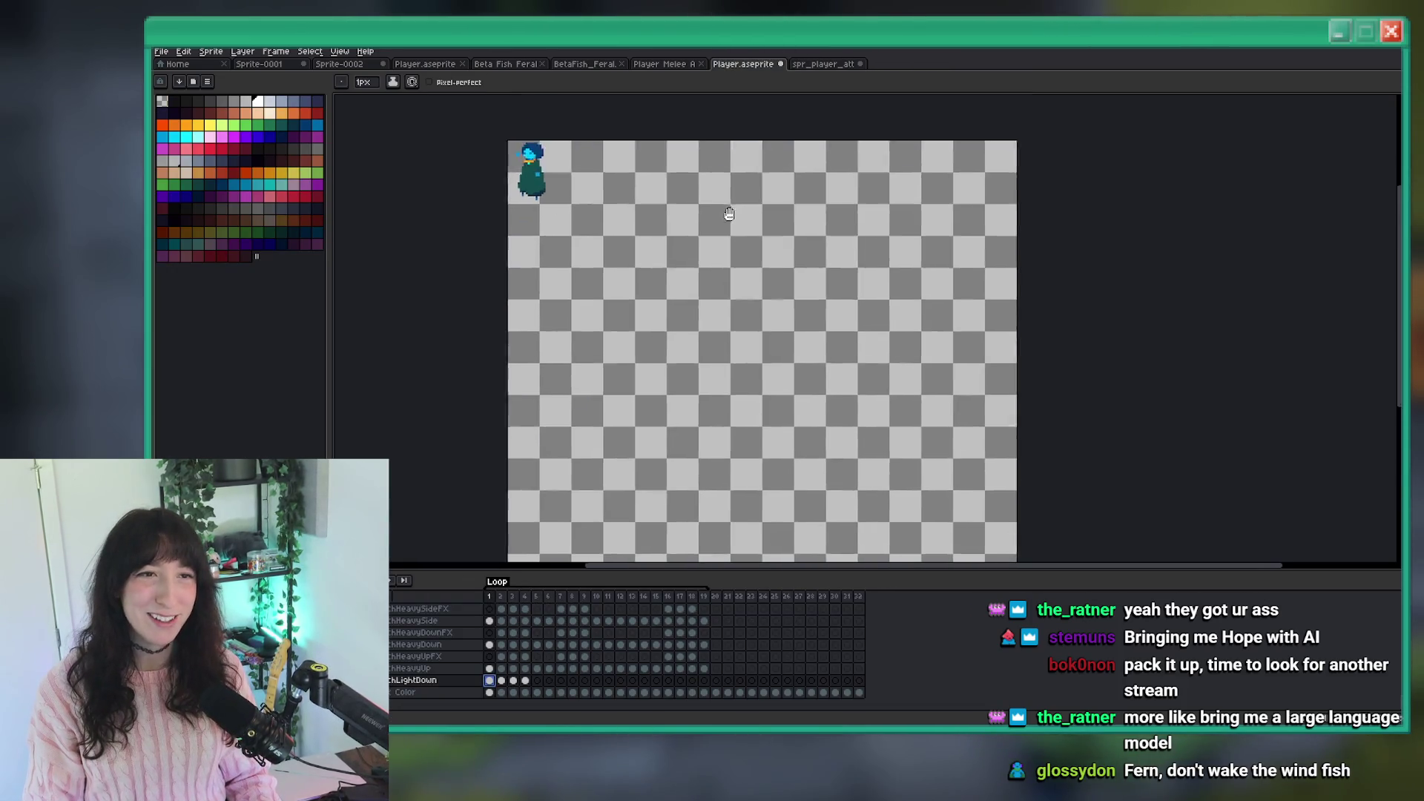
pyautogui.middleClick(816, 67)
pyautogui.click(786, 409)
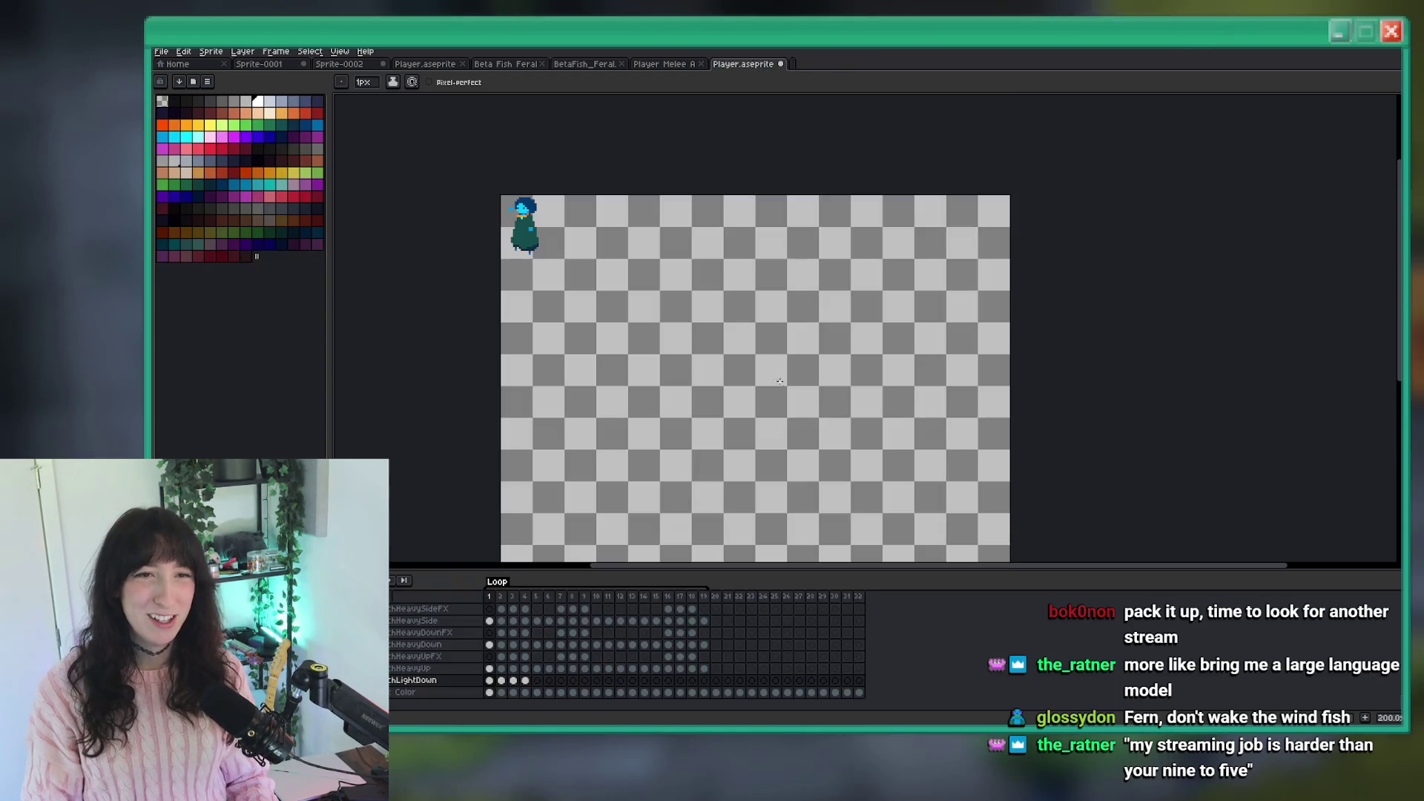
pyautogui.click(159, 52)
# Import light1_down_strip3.png as a sprite sheet of three 22×37 frames.
pyautogui.moveTo(216, 158)
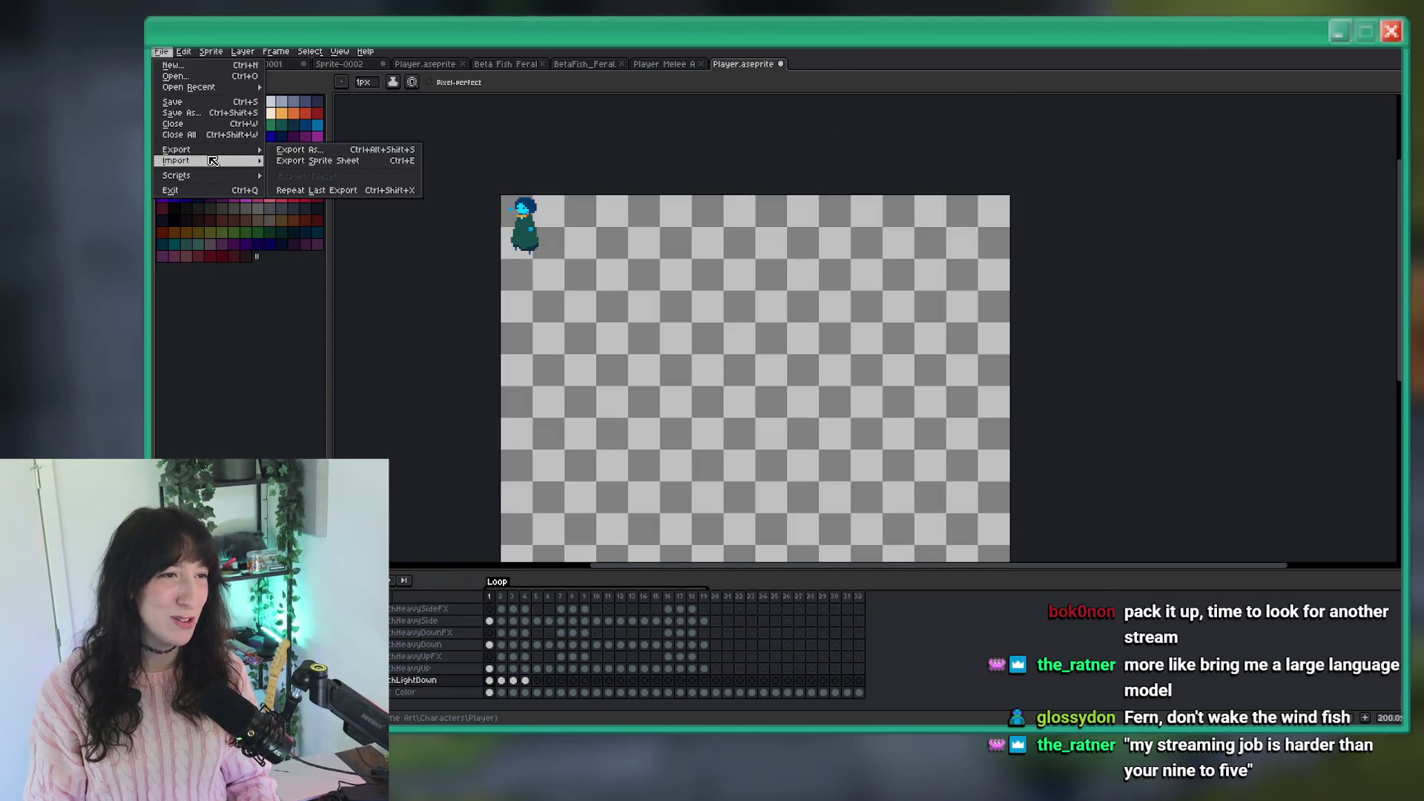
pyautogui.click(419, 170)
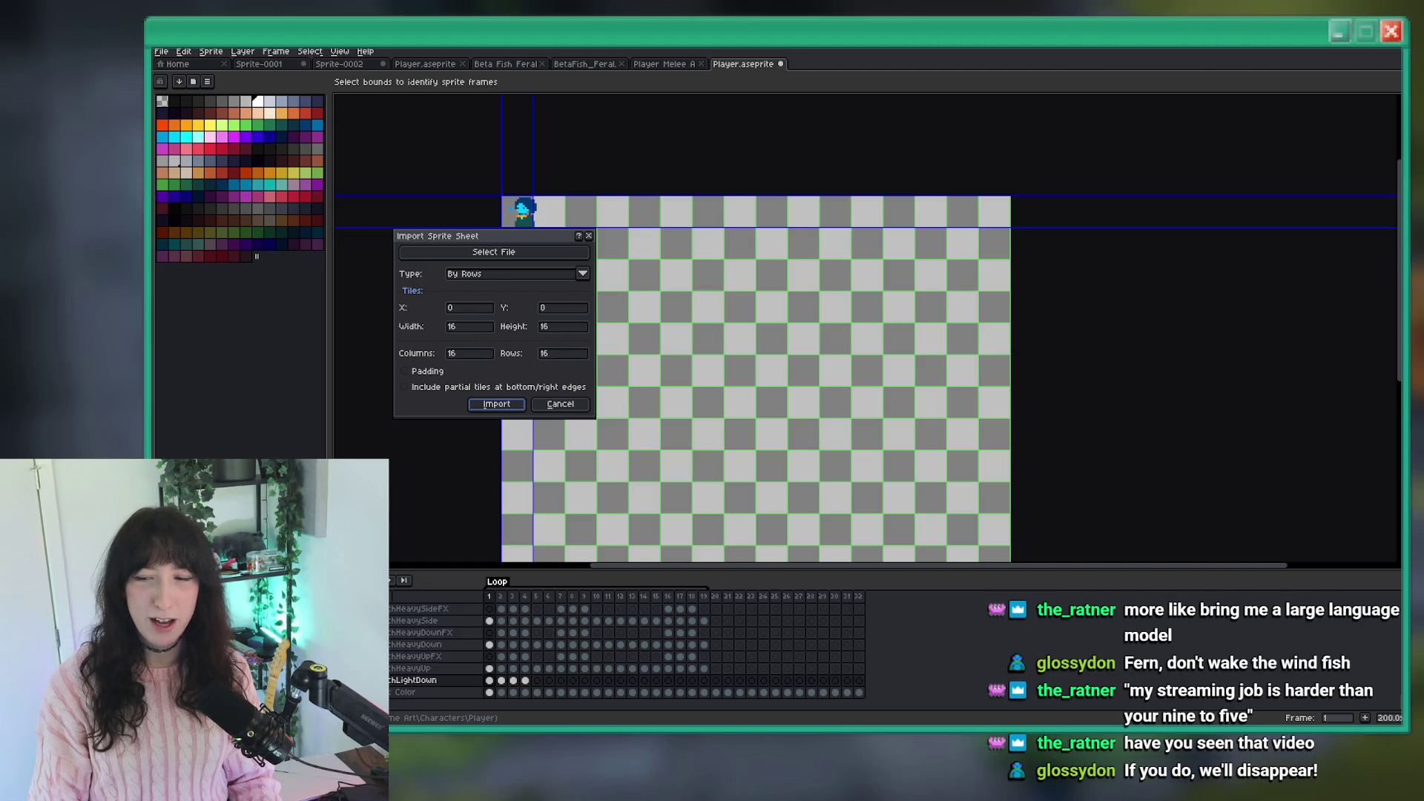
pyautogui.click(528, 252)
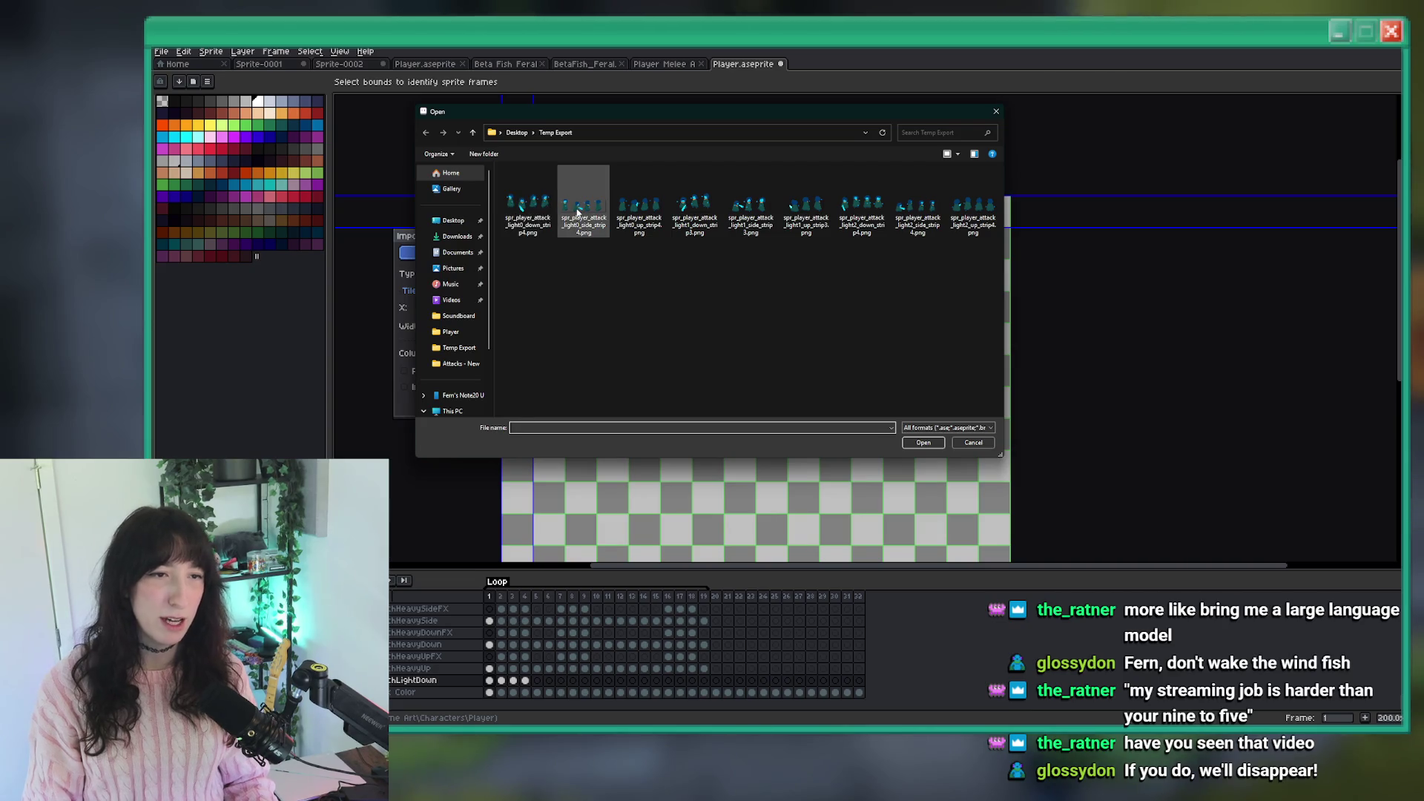
pyautogui.doubleClick(694, 211)
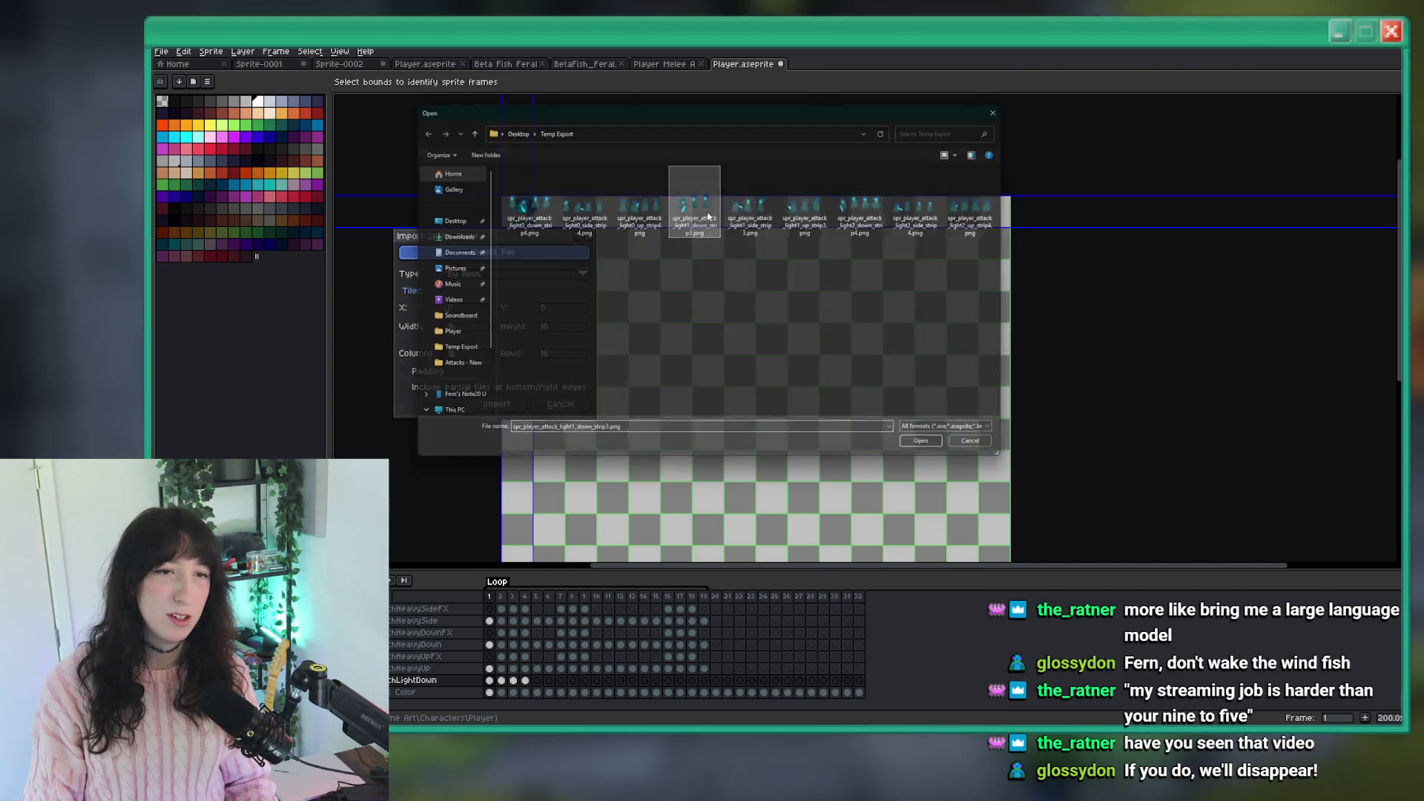
pyautogui.scroll(5, 837, 337)
pyautogui.moveTo(894, 286); pyautogui.dragTo(934, 392)
pyautogui.click(496, 404)
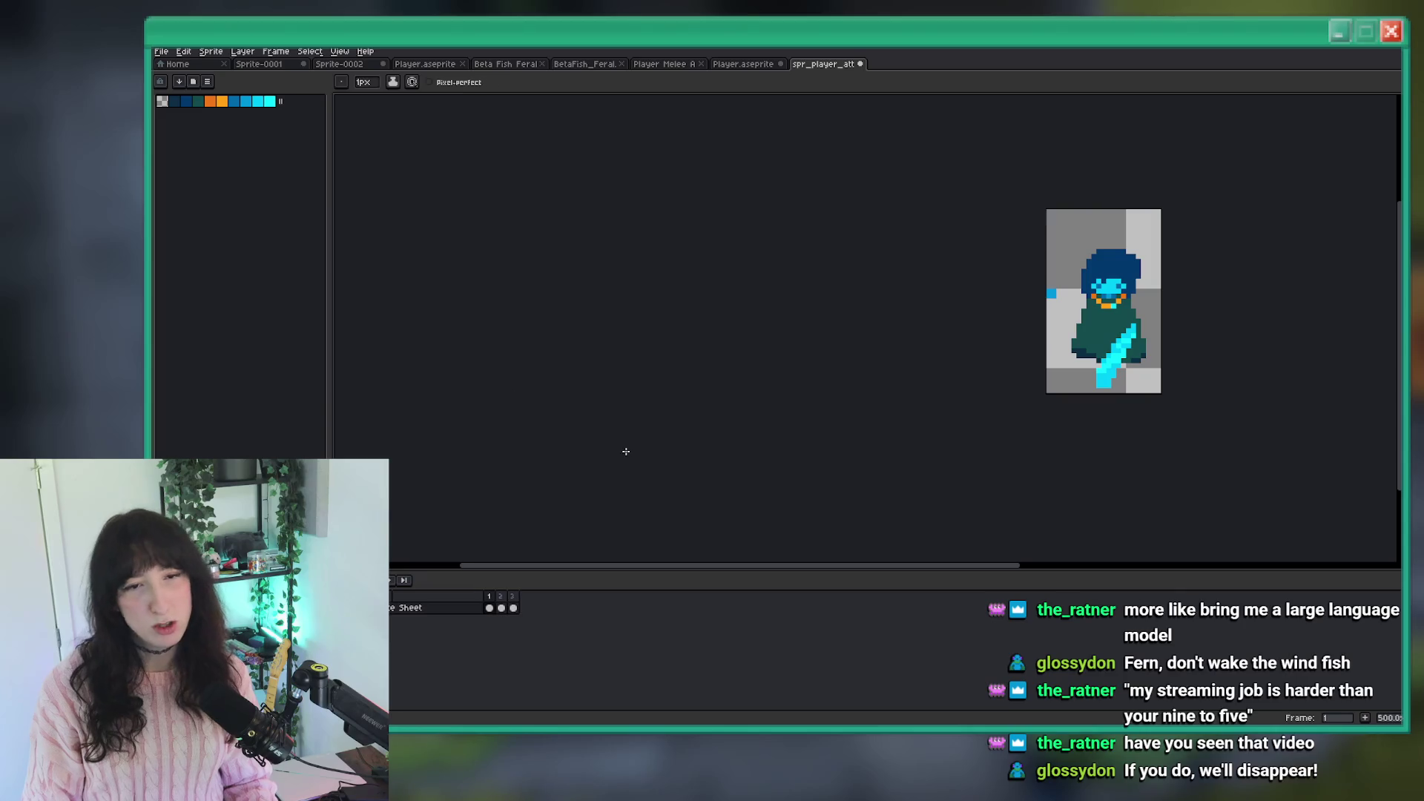
# Paste the three frames into PunchLightDown after the earlier ones and discard the strip document.
pyautogui.click(514, 608)
pyautogui.moveTo(514, 614); pyautogui.dragTo(499, 617)
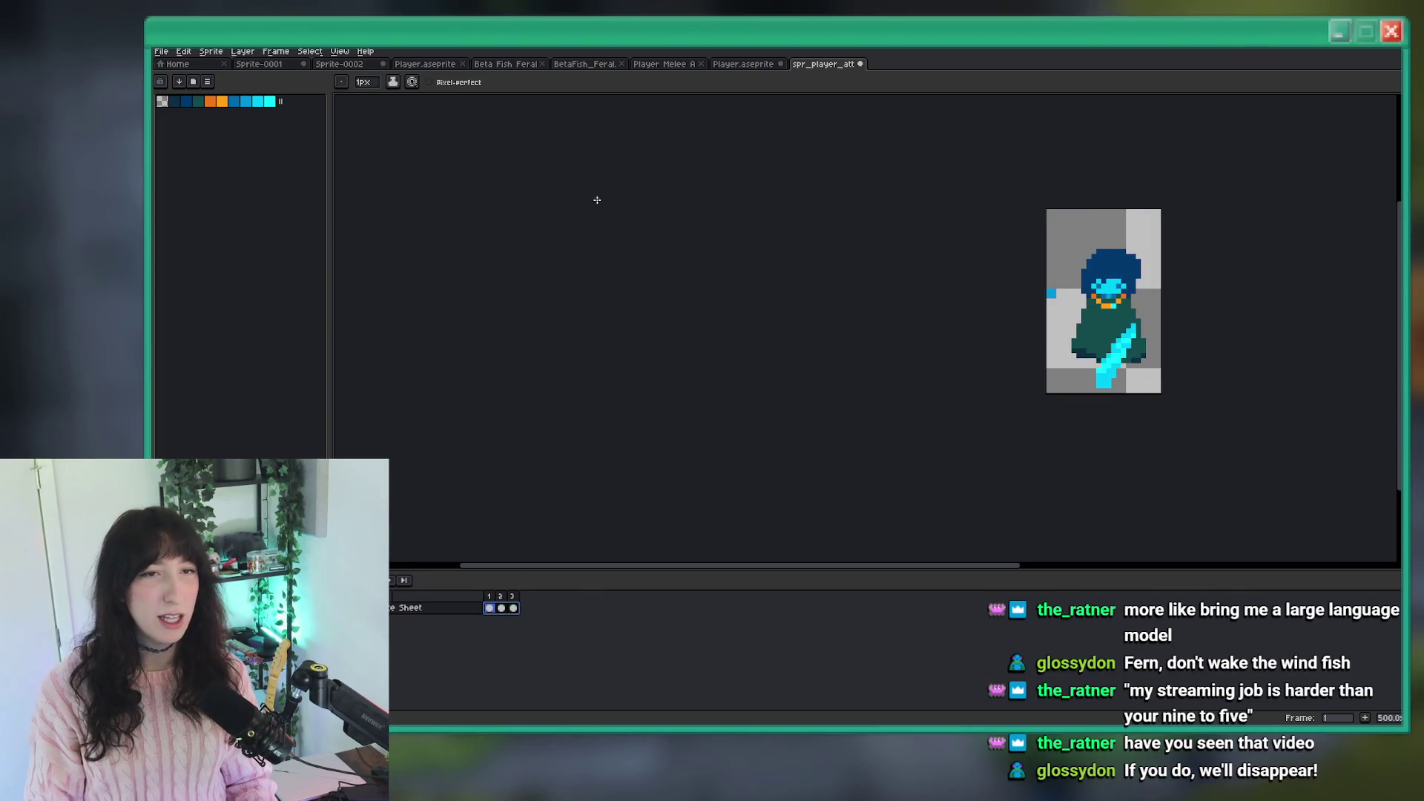
pyautogui.click(744, 63)
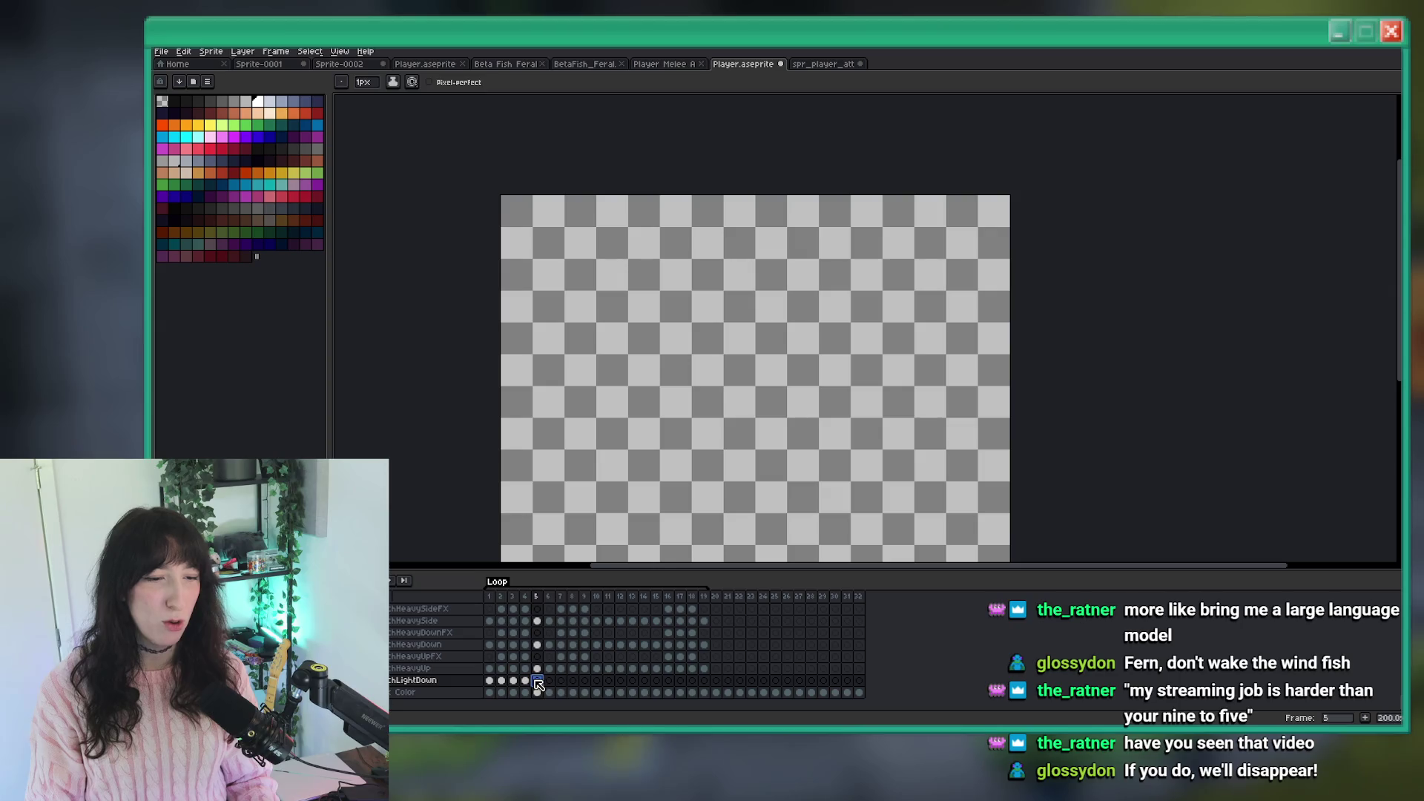
pyautogui.click(822, 65)
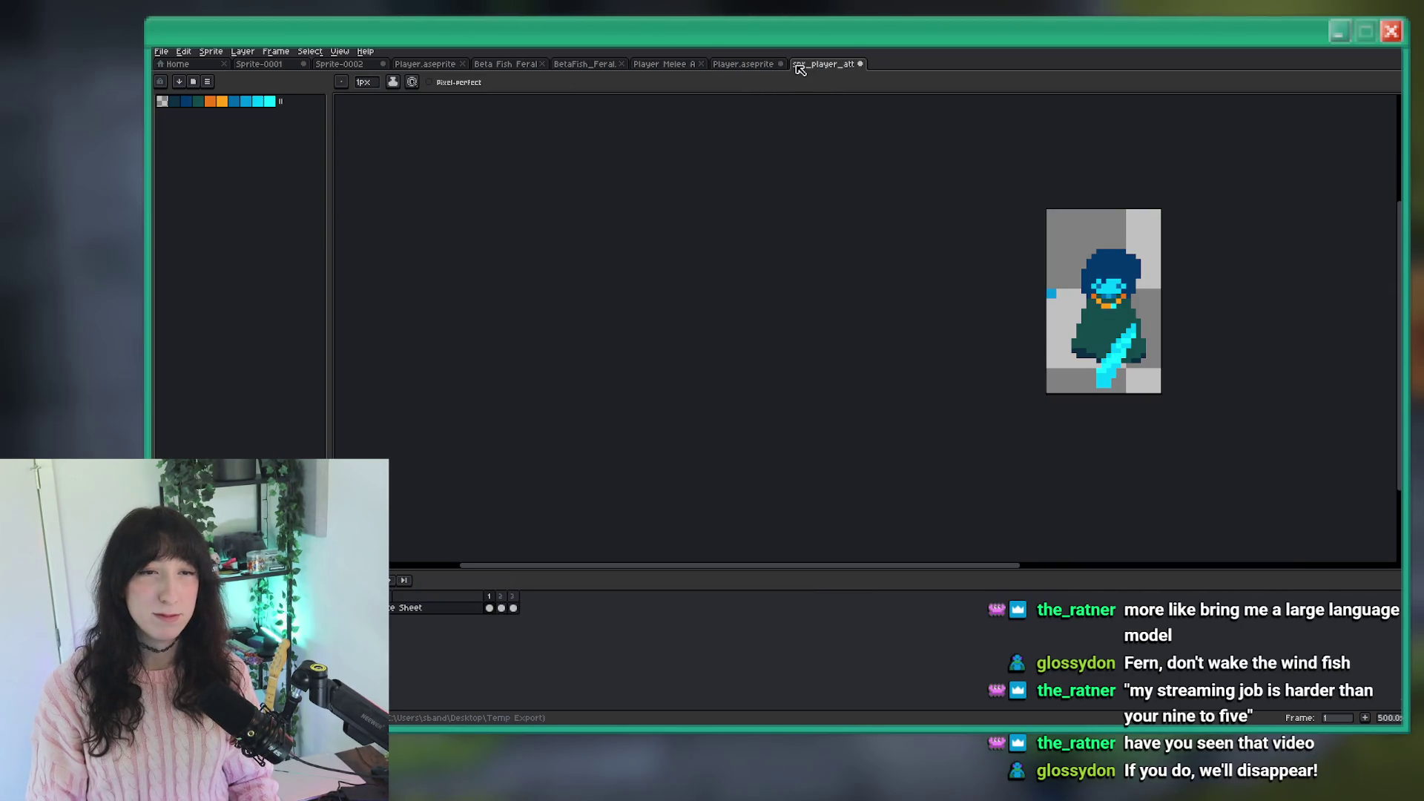
pyautogui.middleClick(800, 67)
pyautogui.click(785, 408)
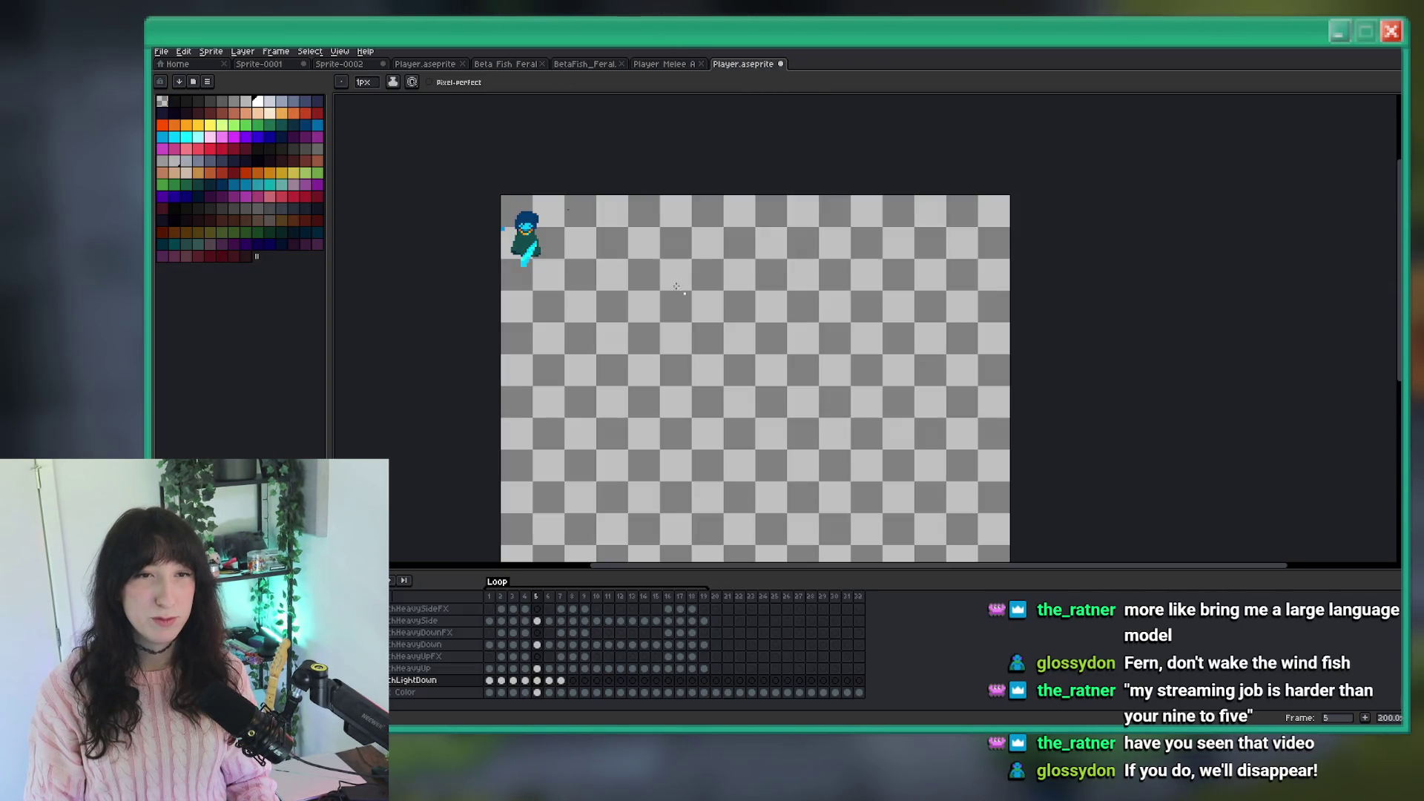
pyautogui.click(161, 51)
pyautogui.moveTo(215, 151)
pyautogui.click(327, 162)
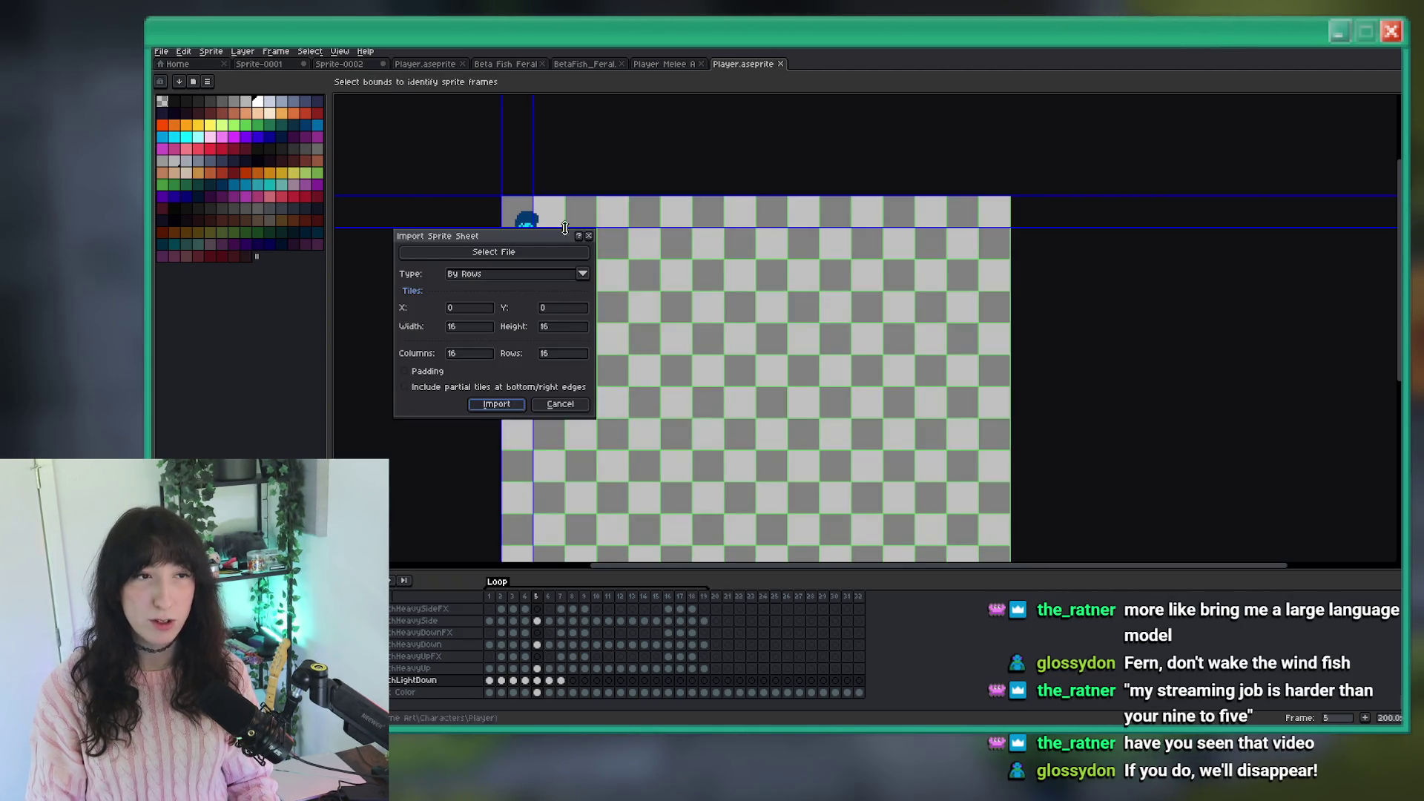
# Import light2_down_strip4 as a sprite sheet of four 23×37 frames.
pyautogui.click(479, 252)
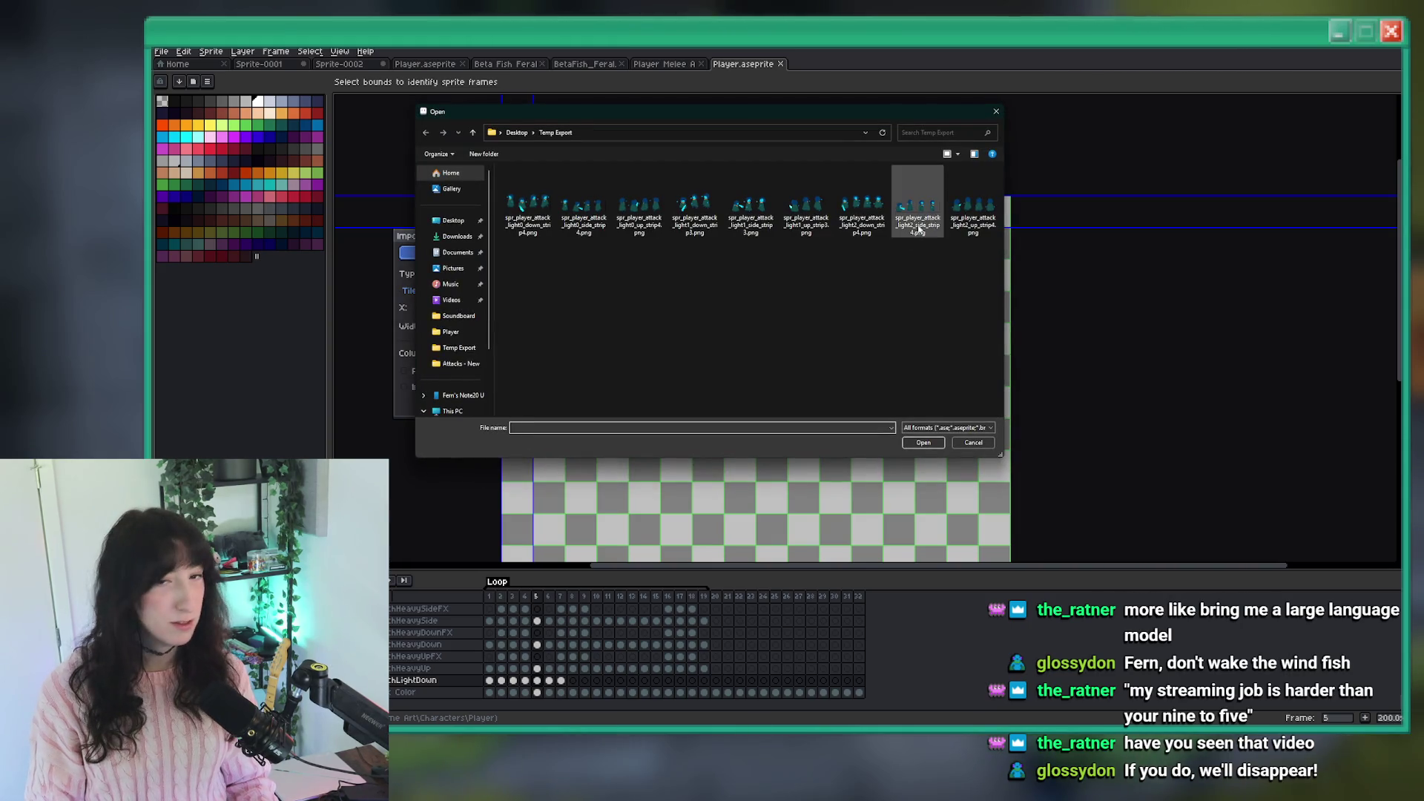
pyautogui.doubleClick(862, 215)
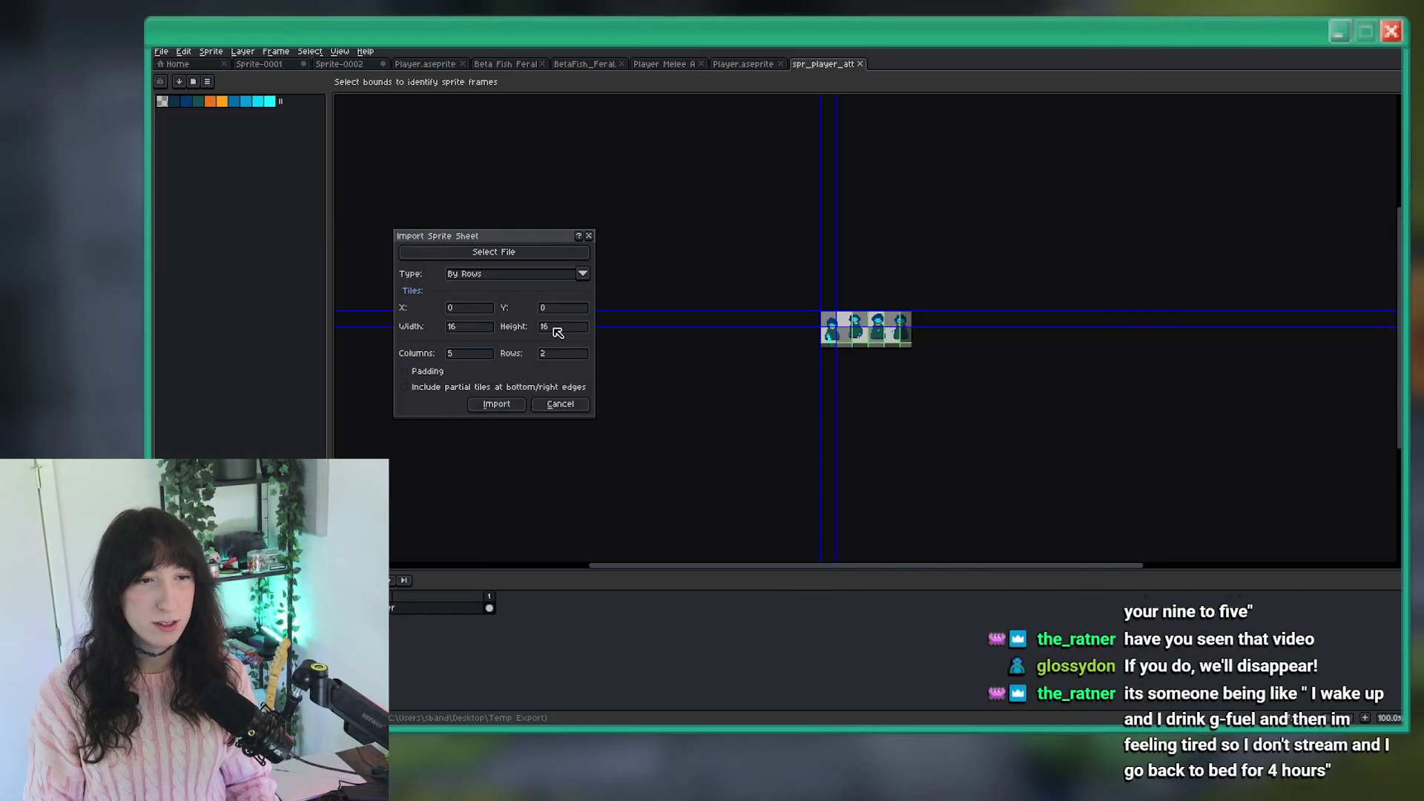
pyautogui.scroll(4, 821, 326)
pyautogui.moveTo(743, 212)
pyautogui.mouseDown()
pyautogui.moveTo(801, 348)
pyautogui.moveTo(851, 394)
pyautogui.mouseUp()
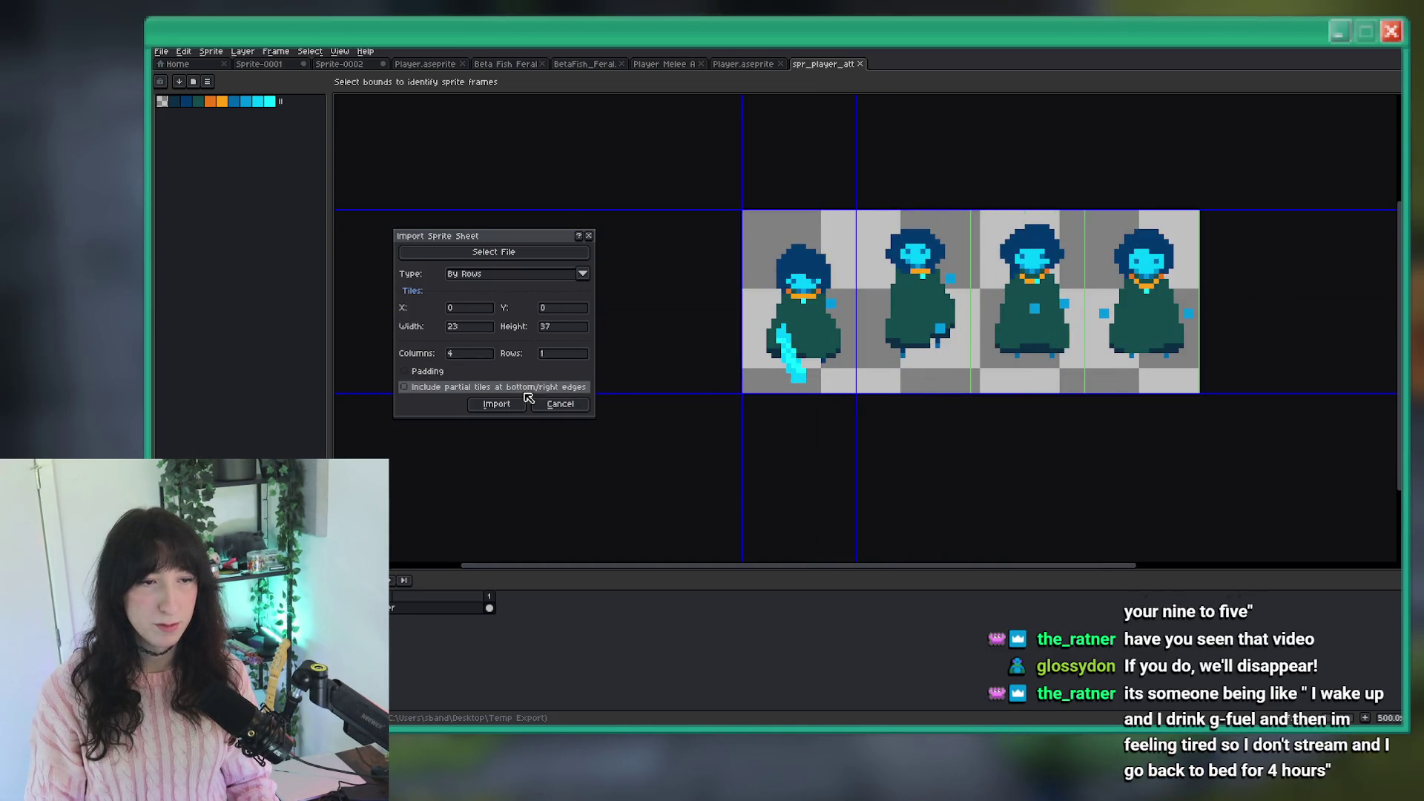
pyautogui.click(497, 403)
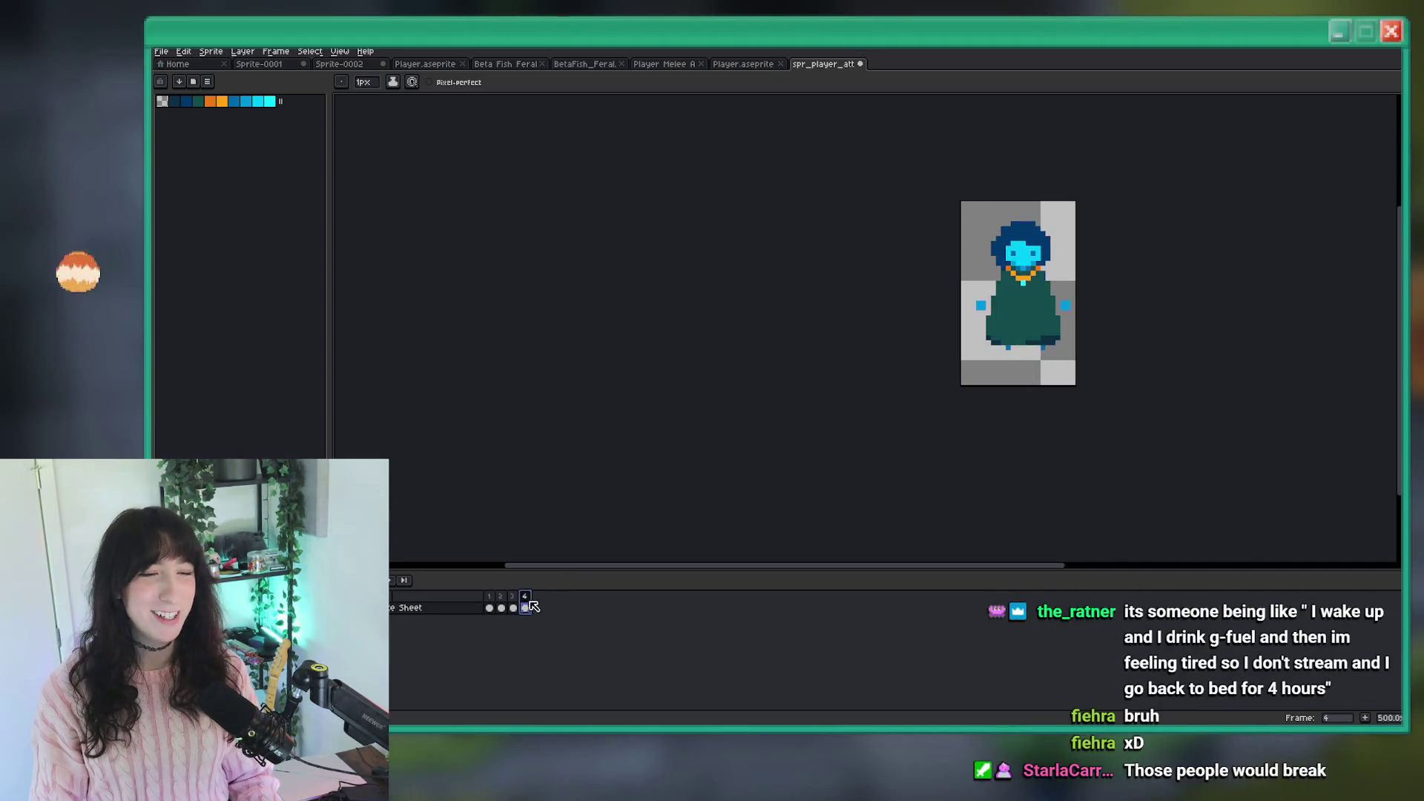
# Copy the four frames into Player.aseprite and close the strip without saving.
pyautogui.moveTo(489, 608); pyautogui.dragTo(535, 610)
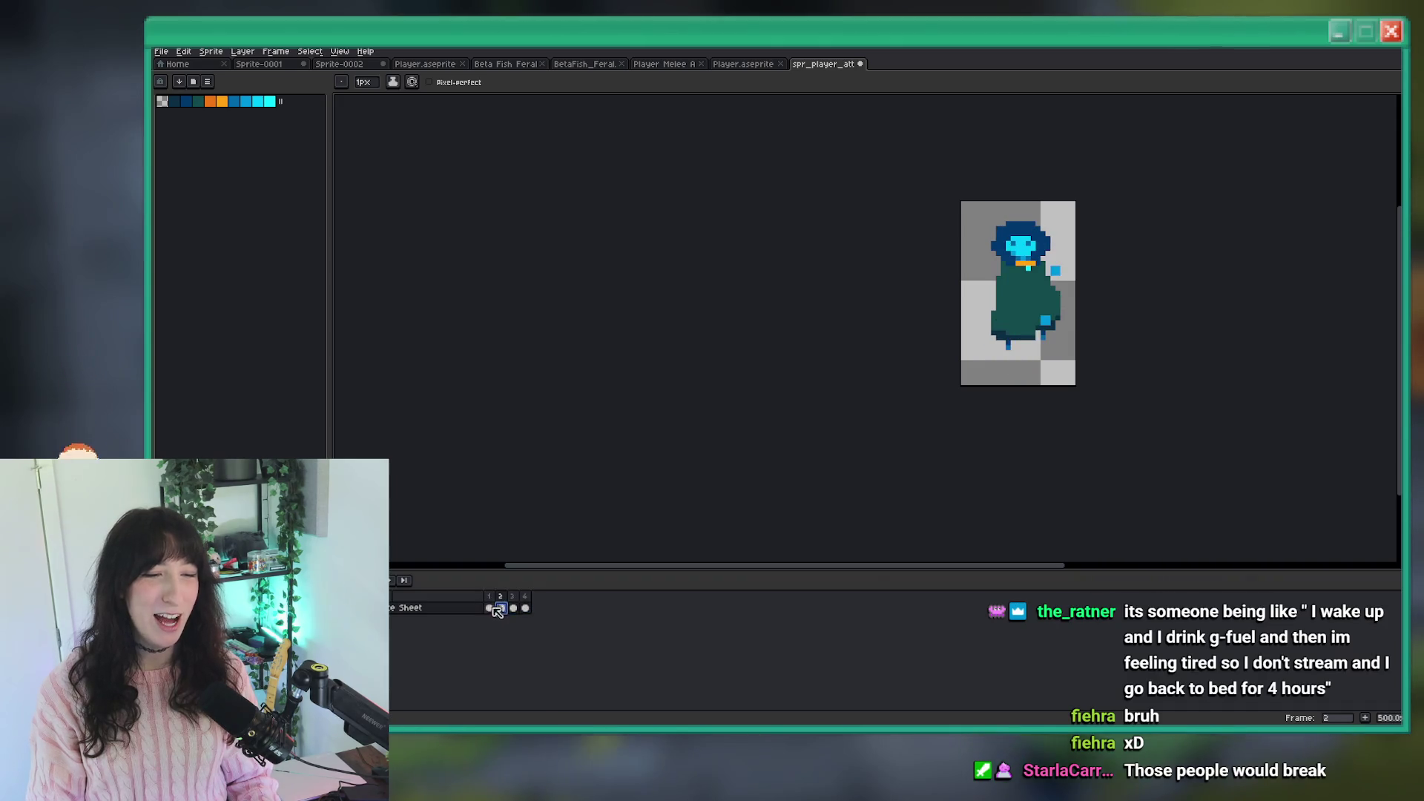
pyautogui.hotkey('ctrl', 'c')
pyautogui.click(745, 65)
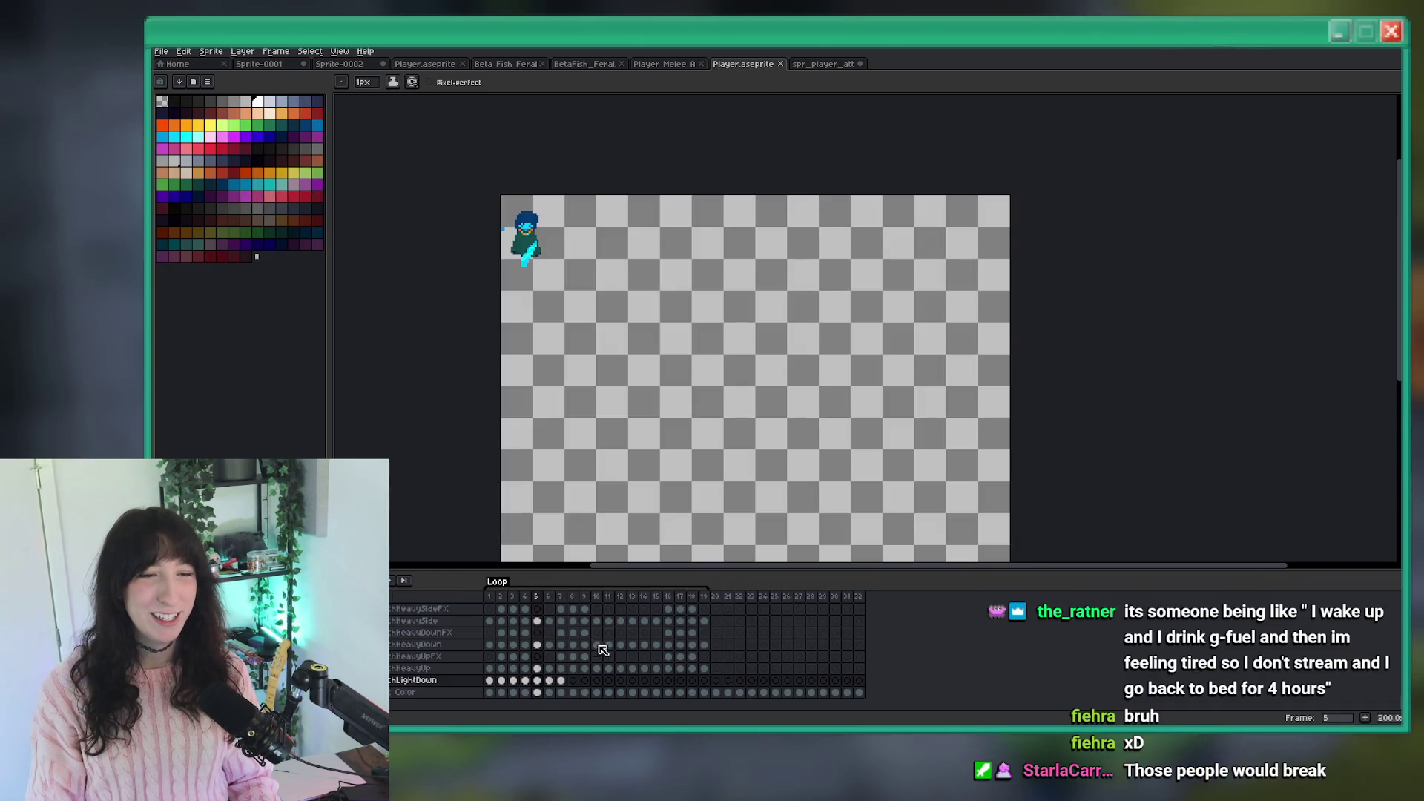
pyautogui.click(861, 64)
pyautogui.click(807, 412)
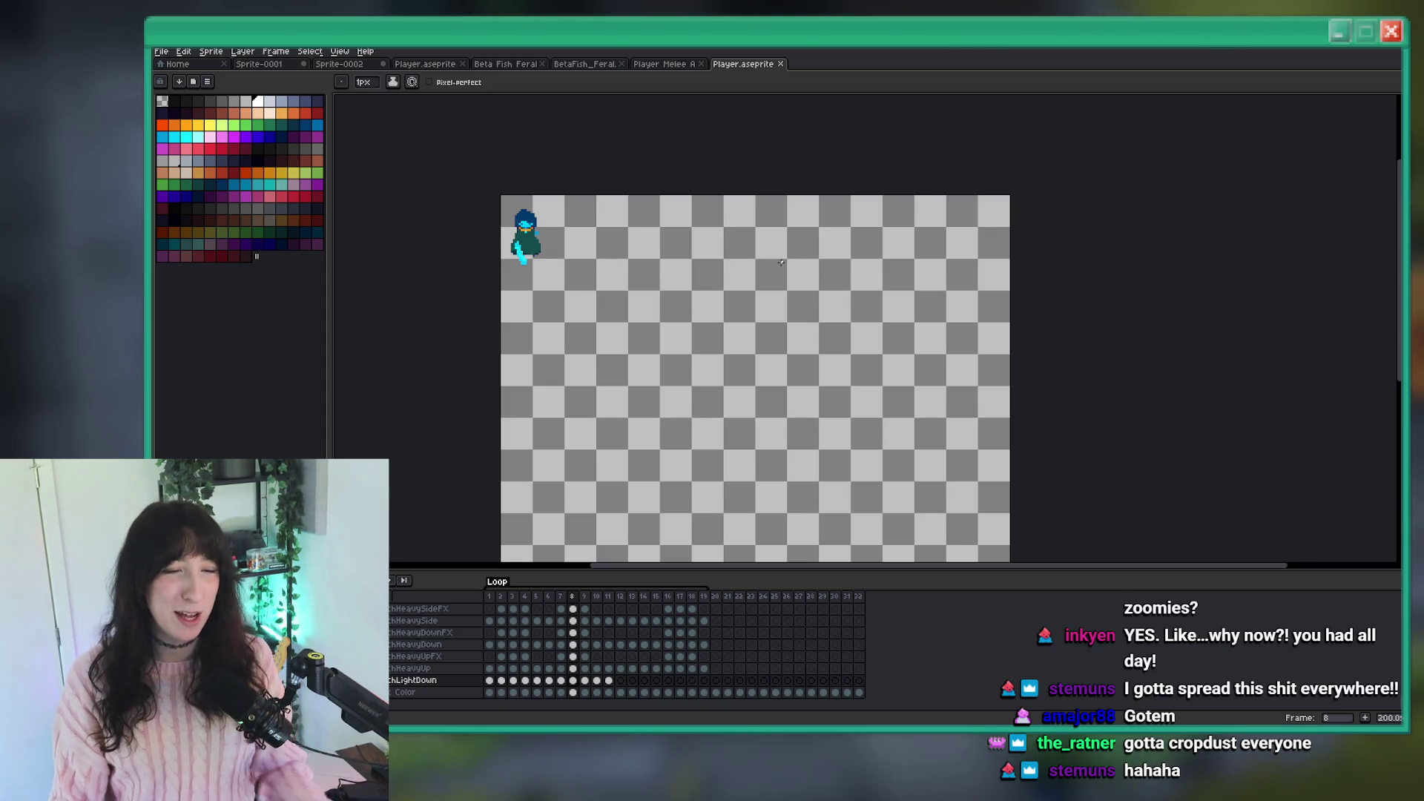
# Play the roughly twelve-frame PunchLightDown animation to preview it.
pyautogui.press('Return')
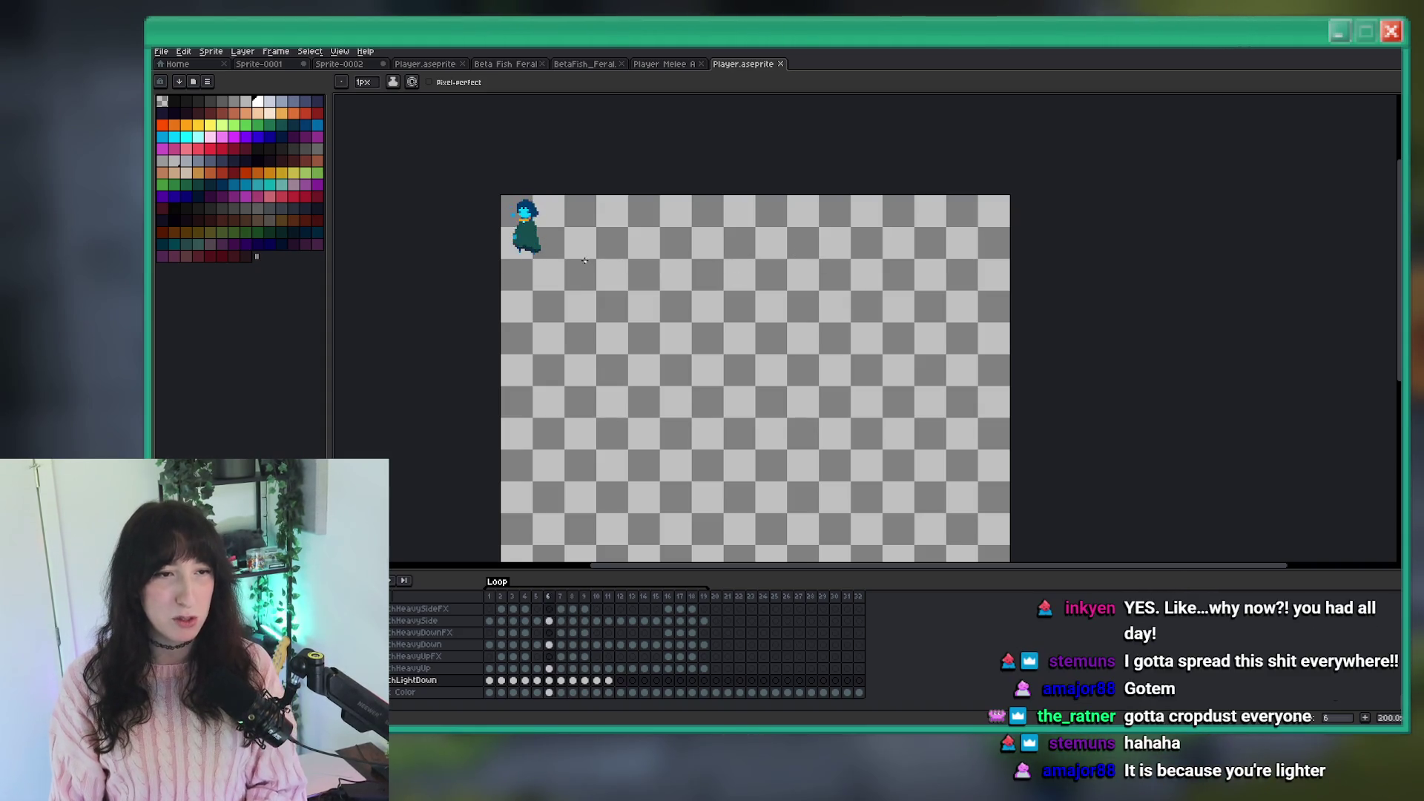
# Select the character in cels 1–11, move it from the top-left corner to the canvas centre, and replay the animation.
pyautogui.press('Return')
pyautogui.press('m')
pyautogui.scroll(1, 550, 274)
pyautogui.scroll(-1, 544, 282)
pyautogui.moveTo(719, 412); pyautogui.dragTo(497, 199)
pyautogui.moveTo(612, 683); pyautogui.dragTo(489, 653)
pyautogui.moveTo(509, 202); pyautogui.dragTo(612, 304)
pyautogui.press('Return')
pyautogui.scroll(2, 612, 304)
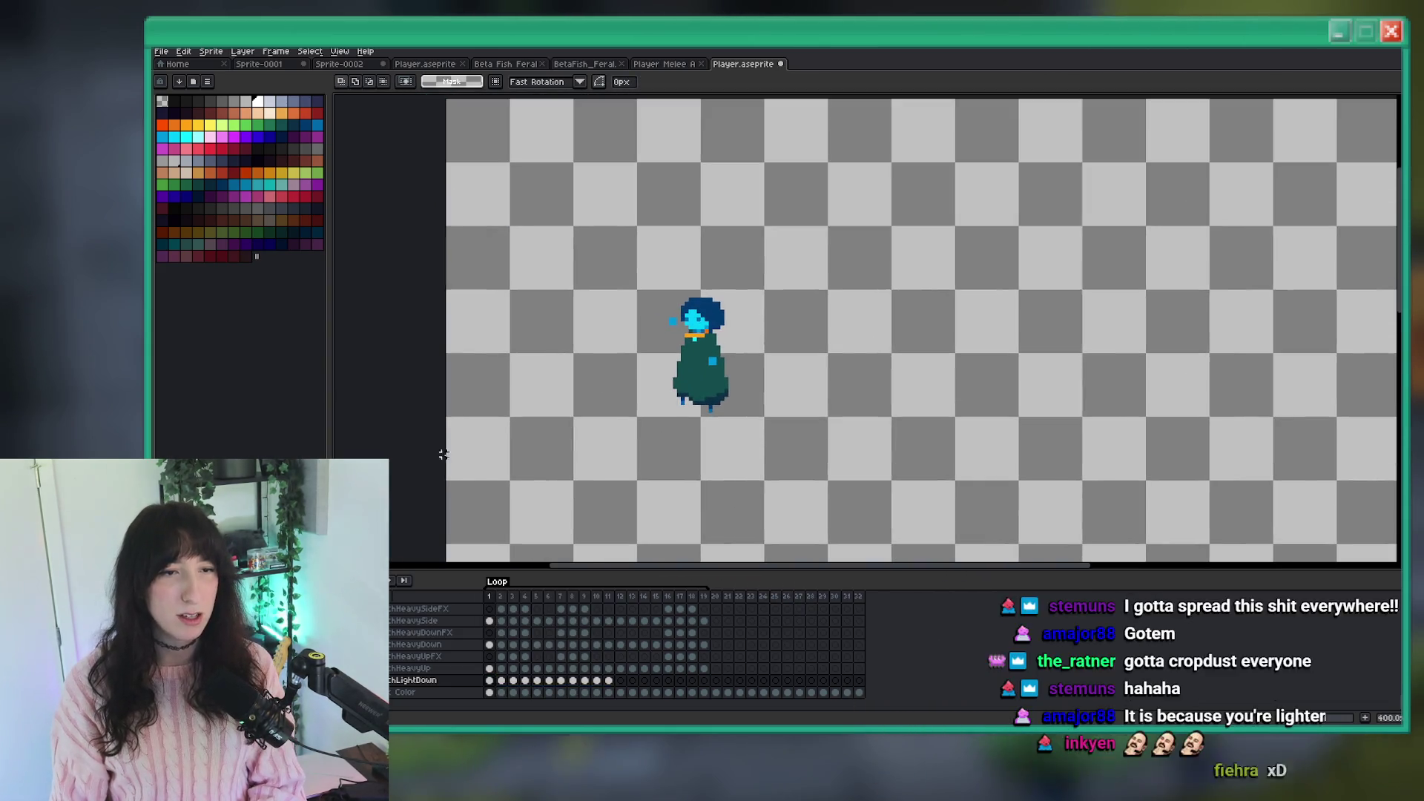
pyautogui.press('Return')
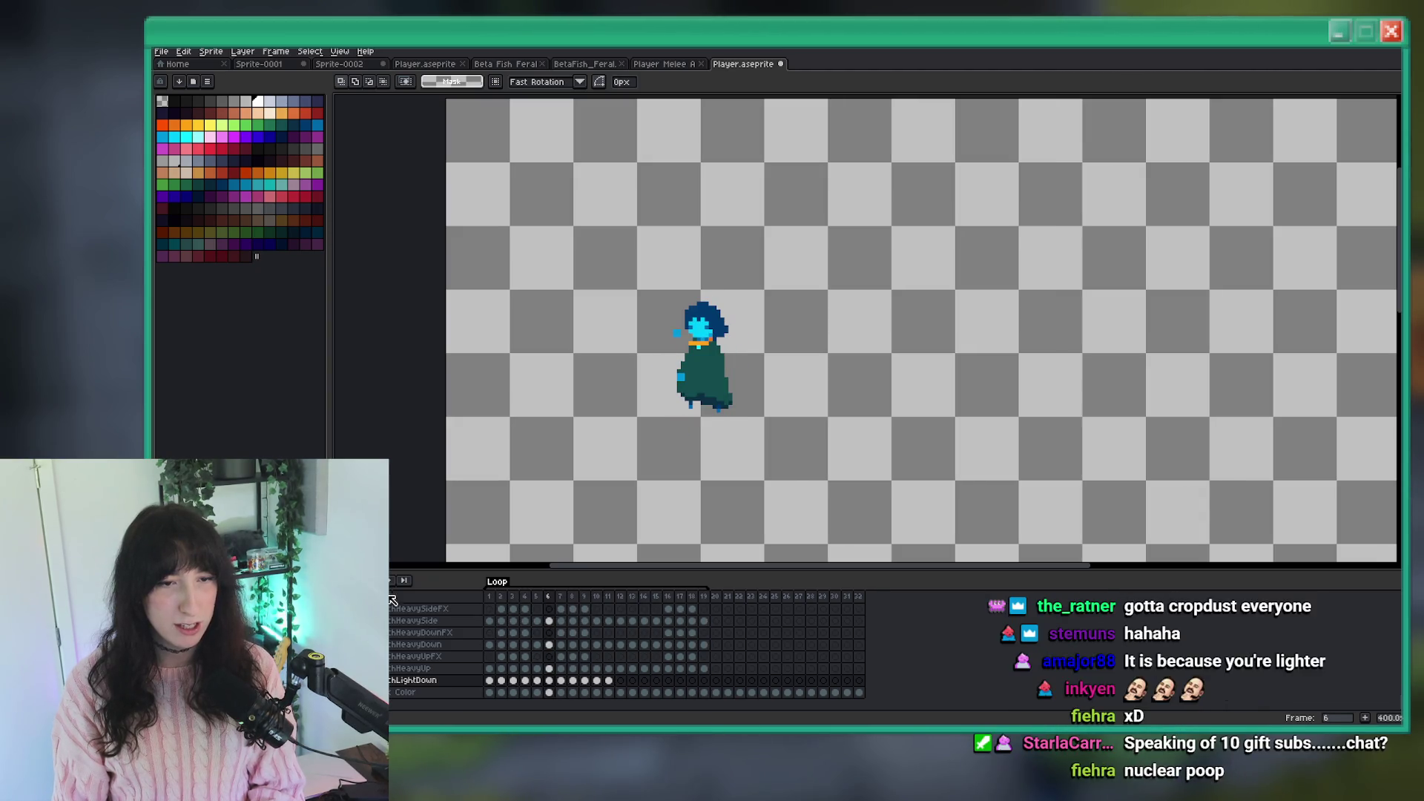
# Zoom in on the frame 2 sword and fill its light cyan pixels with mid cyan.
pyautogui.scroll(4, 690, 400)
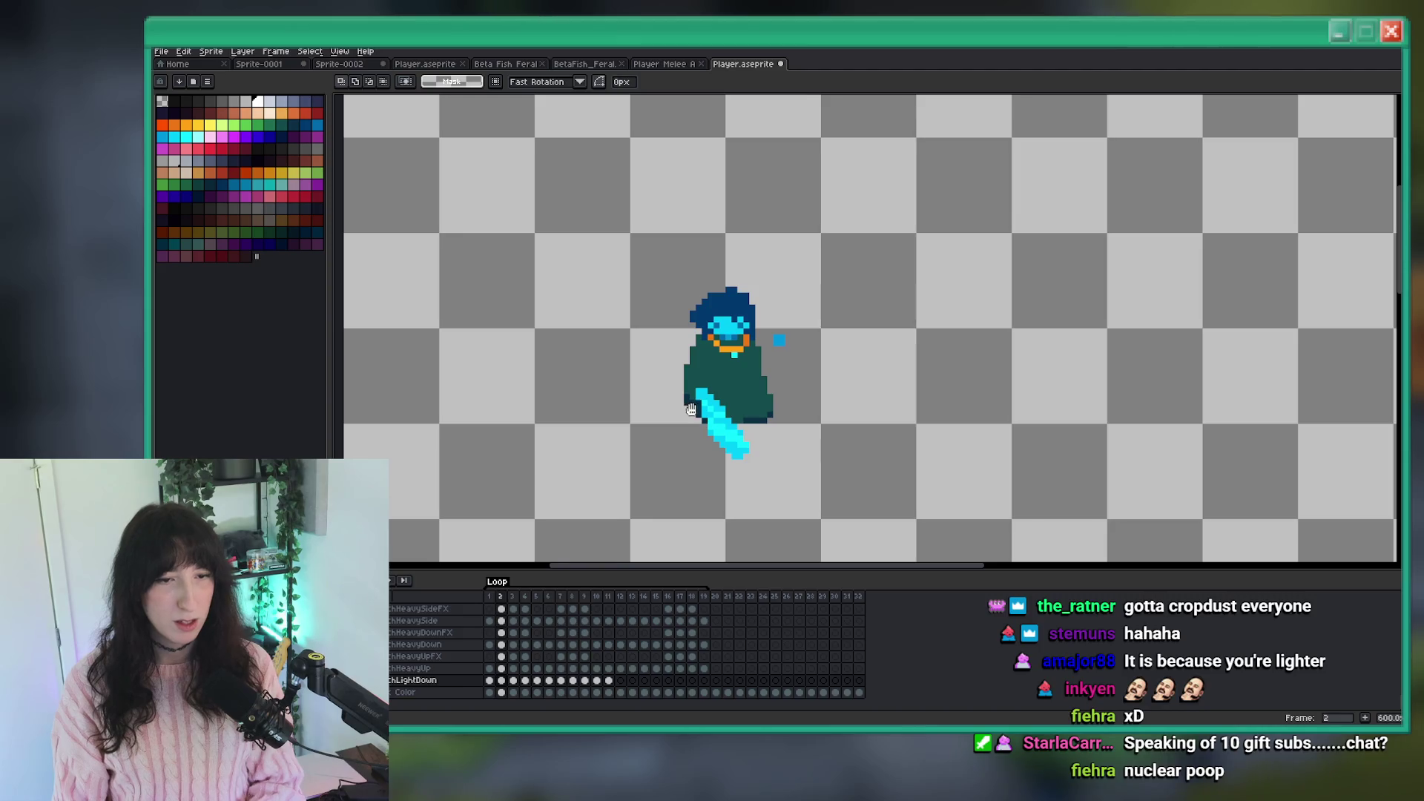
pyautogui.scroll(5, 694, 402)
pyautogui.press('i')
pyautogui.moveTo(809, 463); pyautogui.dragTo(743, 369)
pyautogui.press('g')
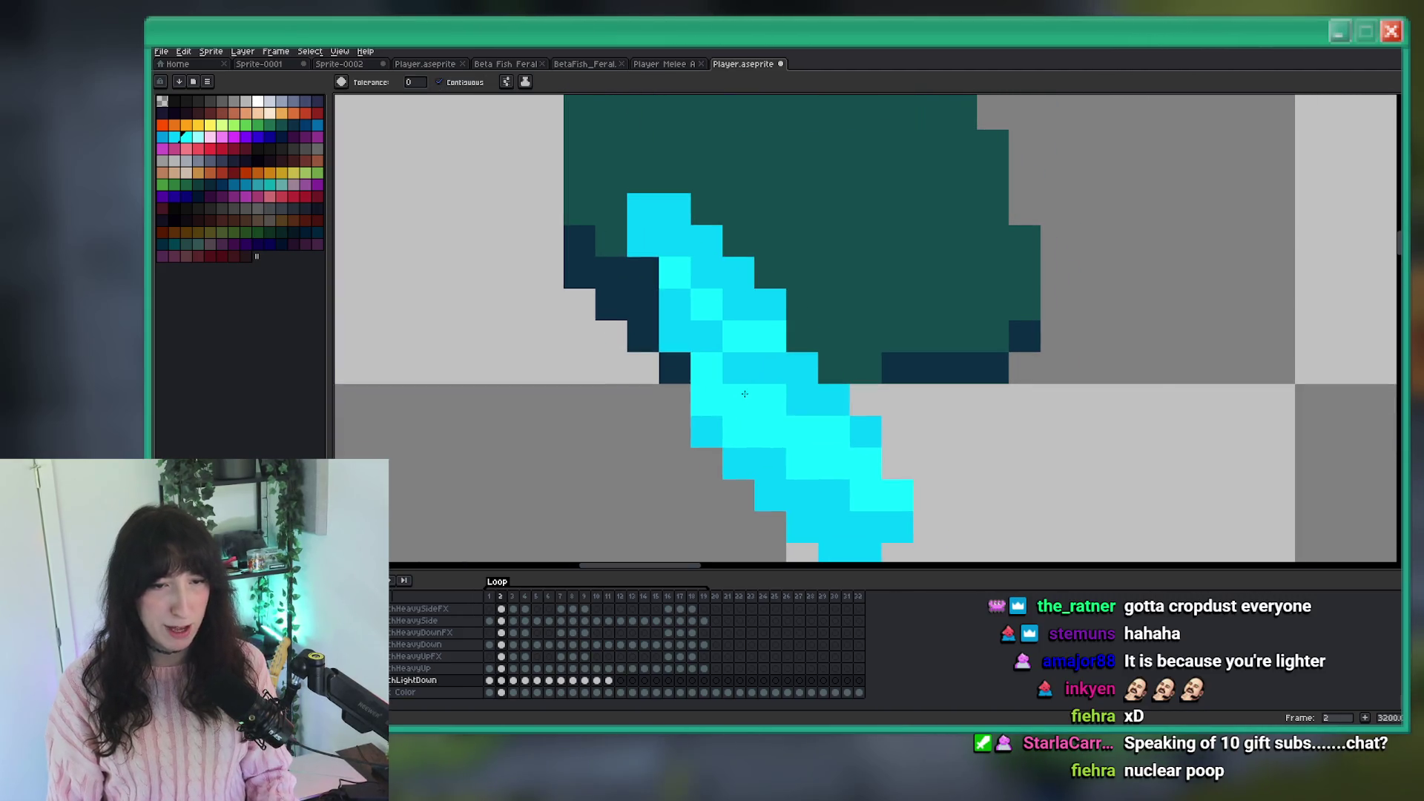
pyautogui.click(801, 445)
pyautogui.click(768, 352)
pyautogui.click(706, 305)
pyautogui.click(686, 279)
# Draw a cyan edge along the cloak's left side.
pyautogui.press('b')
pyautogui.scroll(-6, 685, 279)
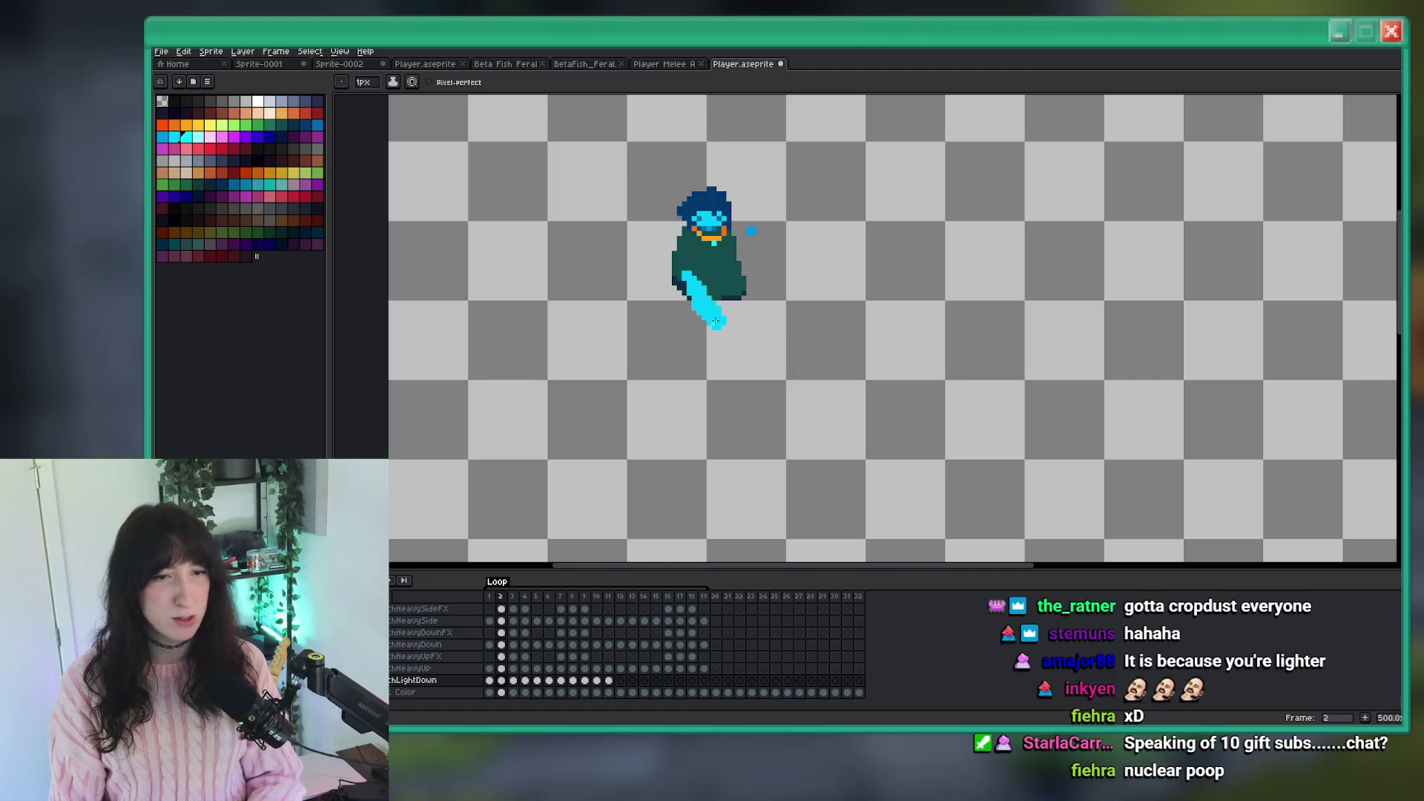
pyautogui.scroll(4, 724, 345)
pyautogui.moveTo(730, 347); pyautogui.dragTo(704, 284)
pyautogui.scroll(-6, 734, 351)
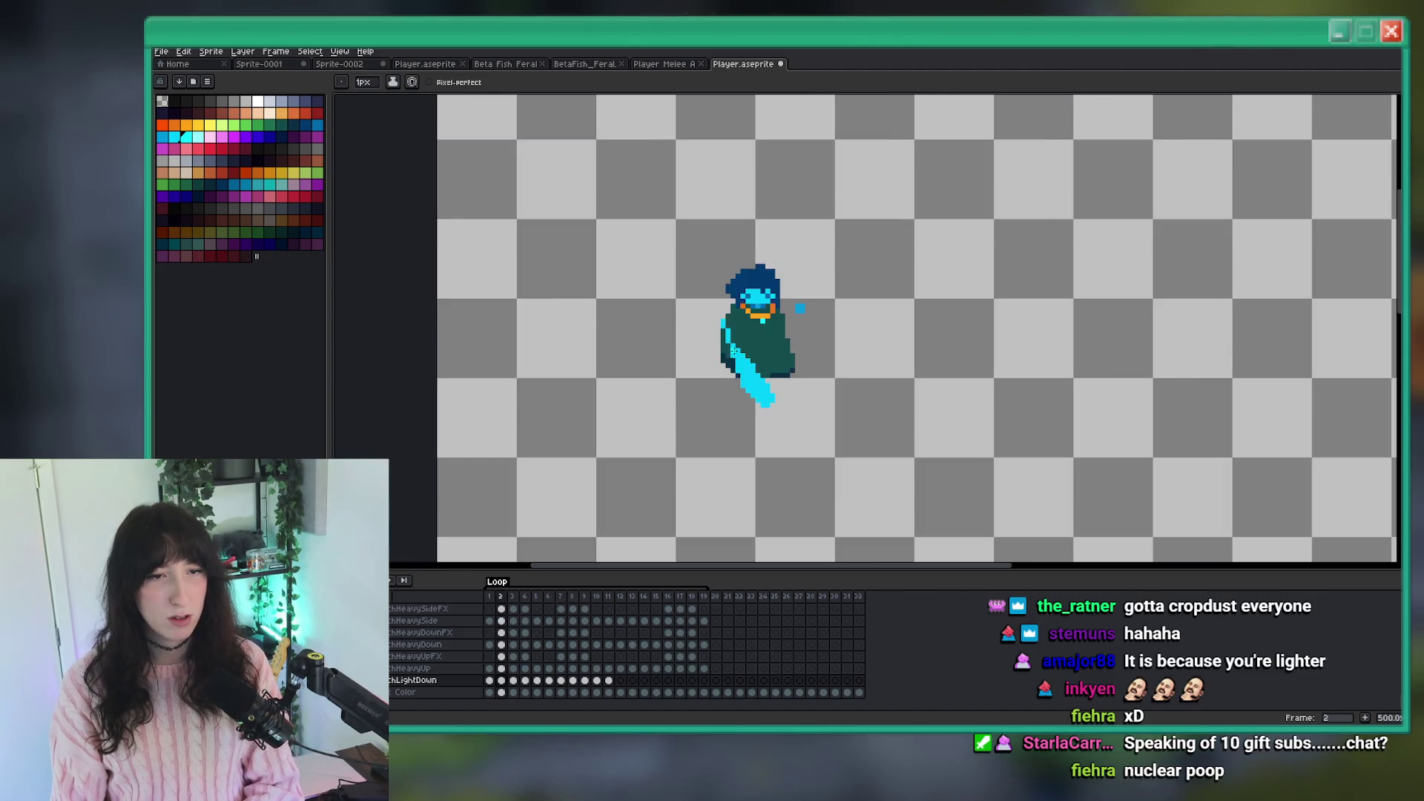
pyautogui.scroll(6, 745, 380)
# Erase the stepped cyan pixels on the sword and draw a brighter cyan highlight along the blade.
pyautogui.press('e')
pyautogui.moveTo(748, 407); pyautogui.dragTo(762, 443)
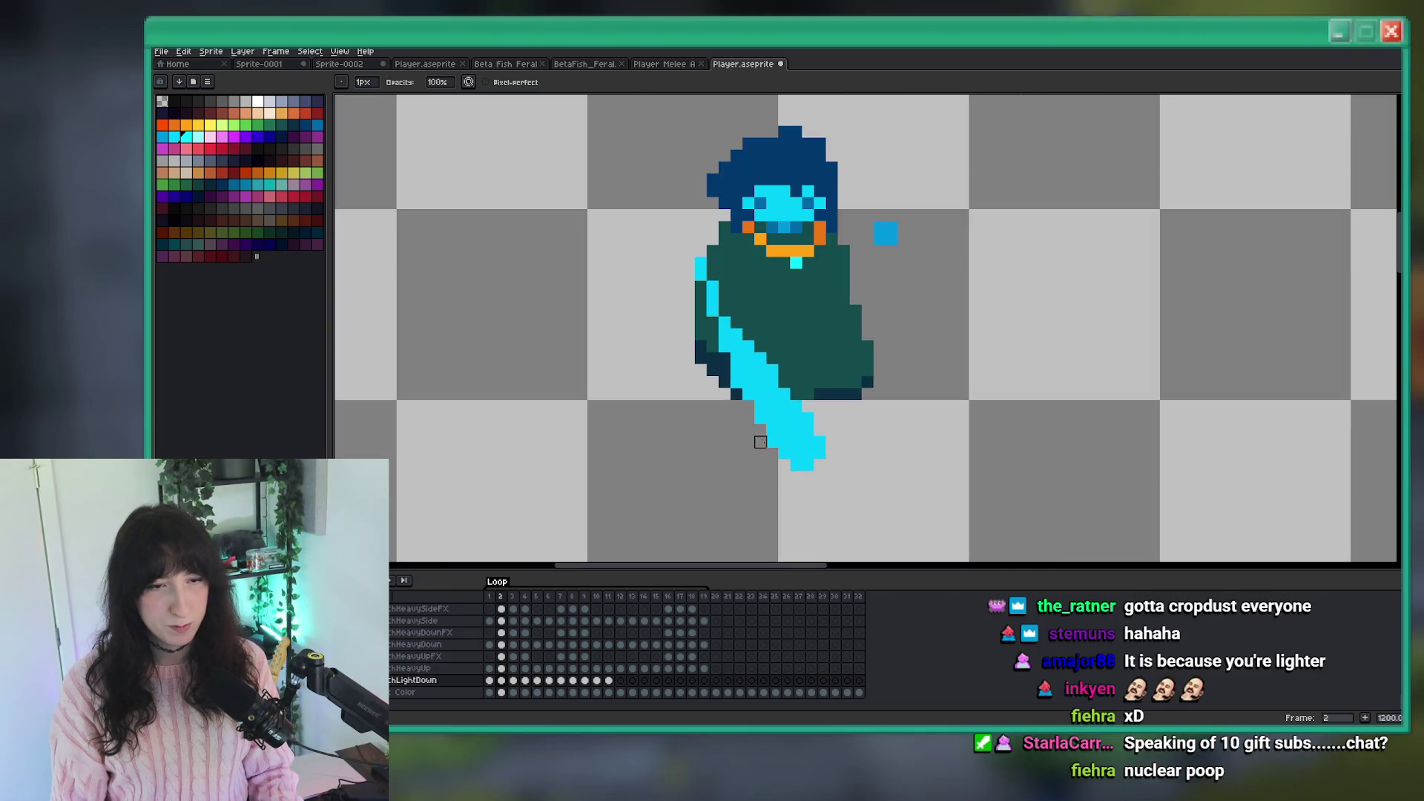
pyautogui.press('b')
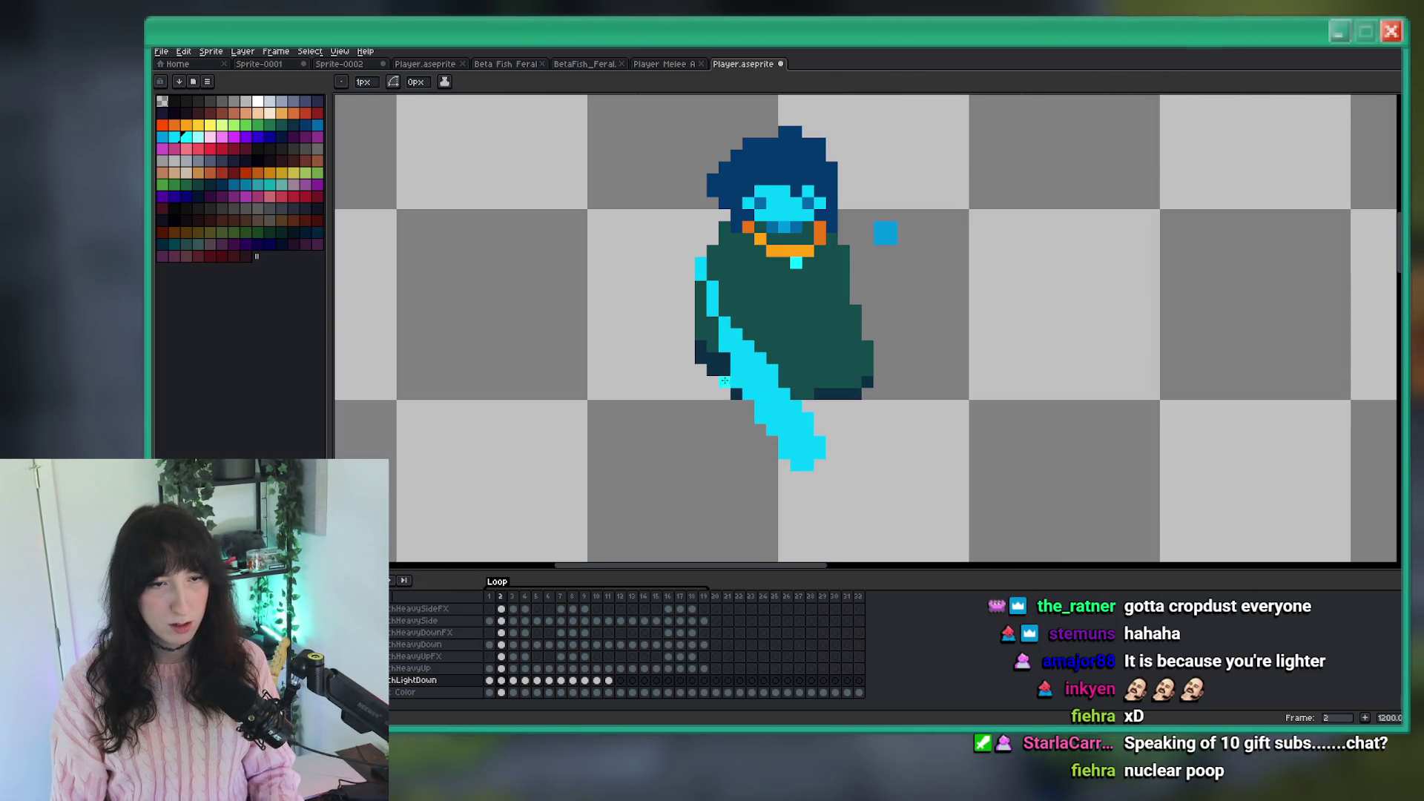
pyautogui.scroll(3, 726, 381)
pyautogui.press('b')
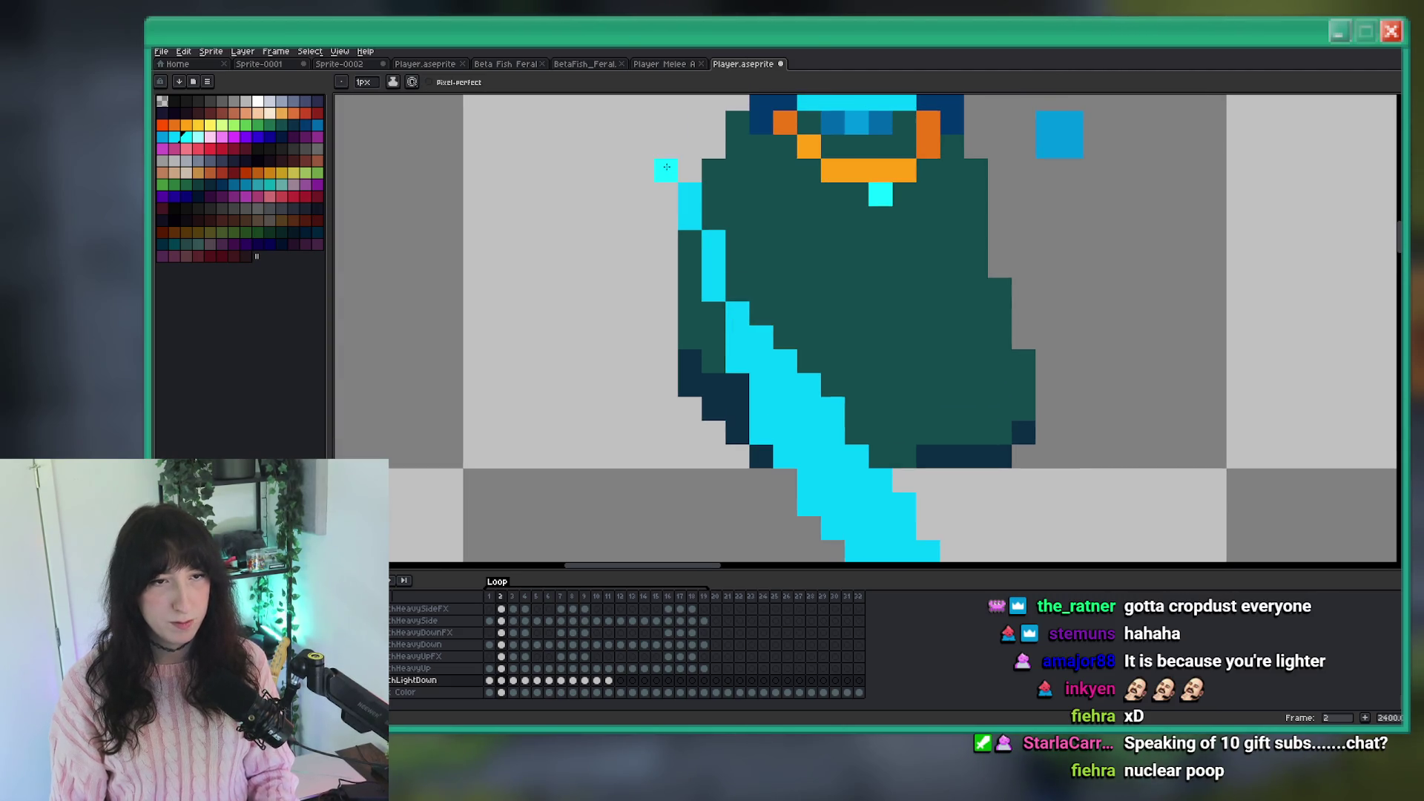
pyautogui.moveTo(678, 185); pyautogui.dragTo(608, 79)
pyautogui.moveTo(667, 256); pyautogui.dragTo(792, 448)
# Repaint the cyan pixels beside the sword in dark navy shading.
pyautogui.press('e')
pyautogui.keyDown('alt'); pyautogui.click(691, 350); pyautogui.keyUp('alt')
pyautogui.press('b')
pyautogui.moveTo(715, 348); pyautogui.dragTo(682, 319)
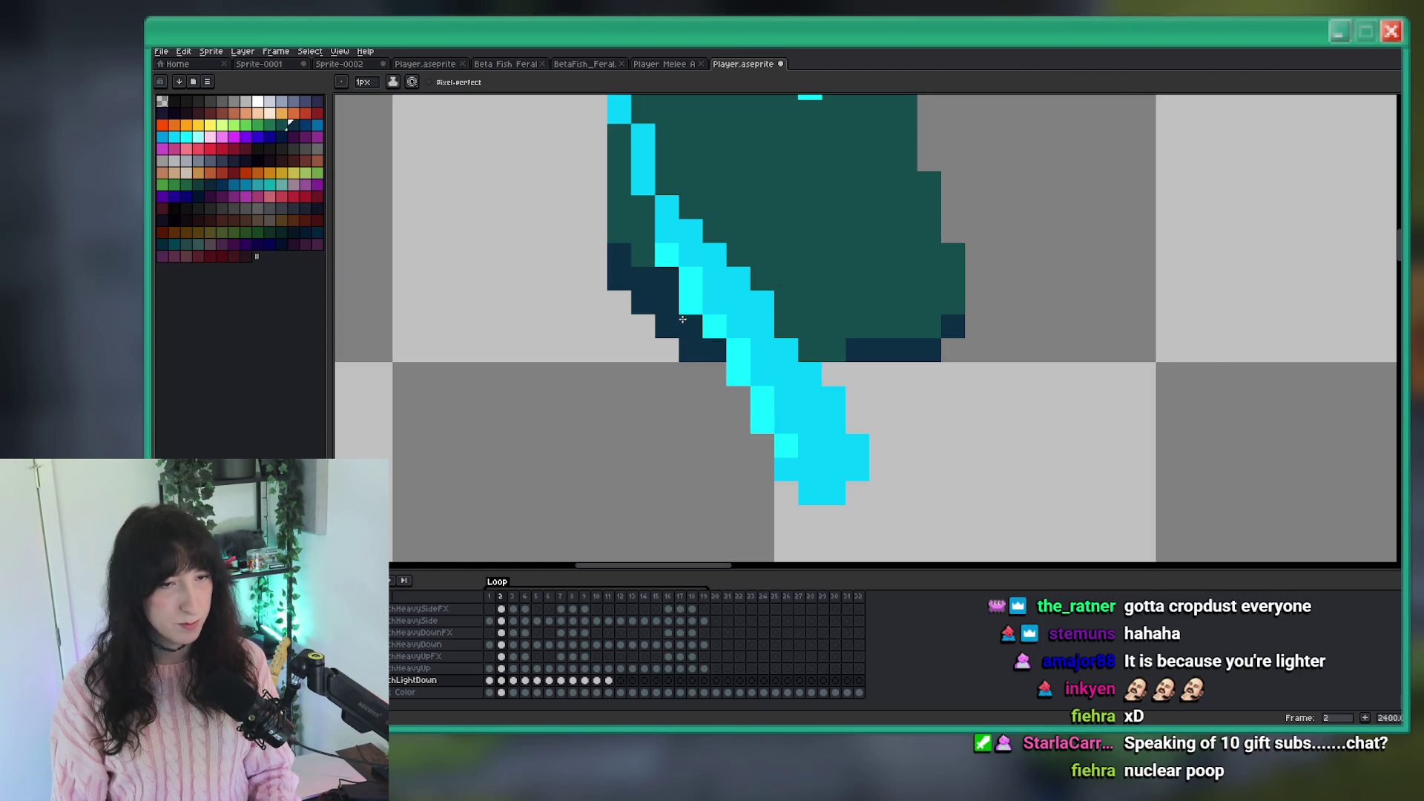
pyautogui.scroll(-4, 705, 348)
pyautogui.scroll(3, 734, 375)
# Add a white pixel at the sword tip and compare frame 2 against frame 1.
pyautogui.press('e')
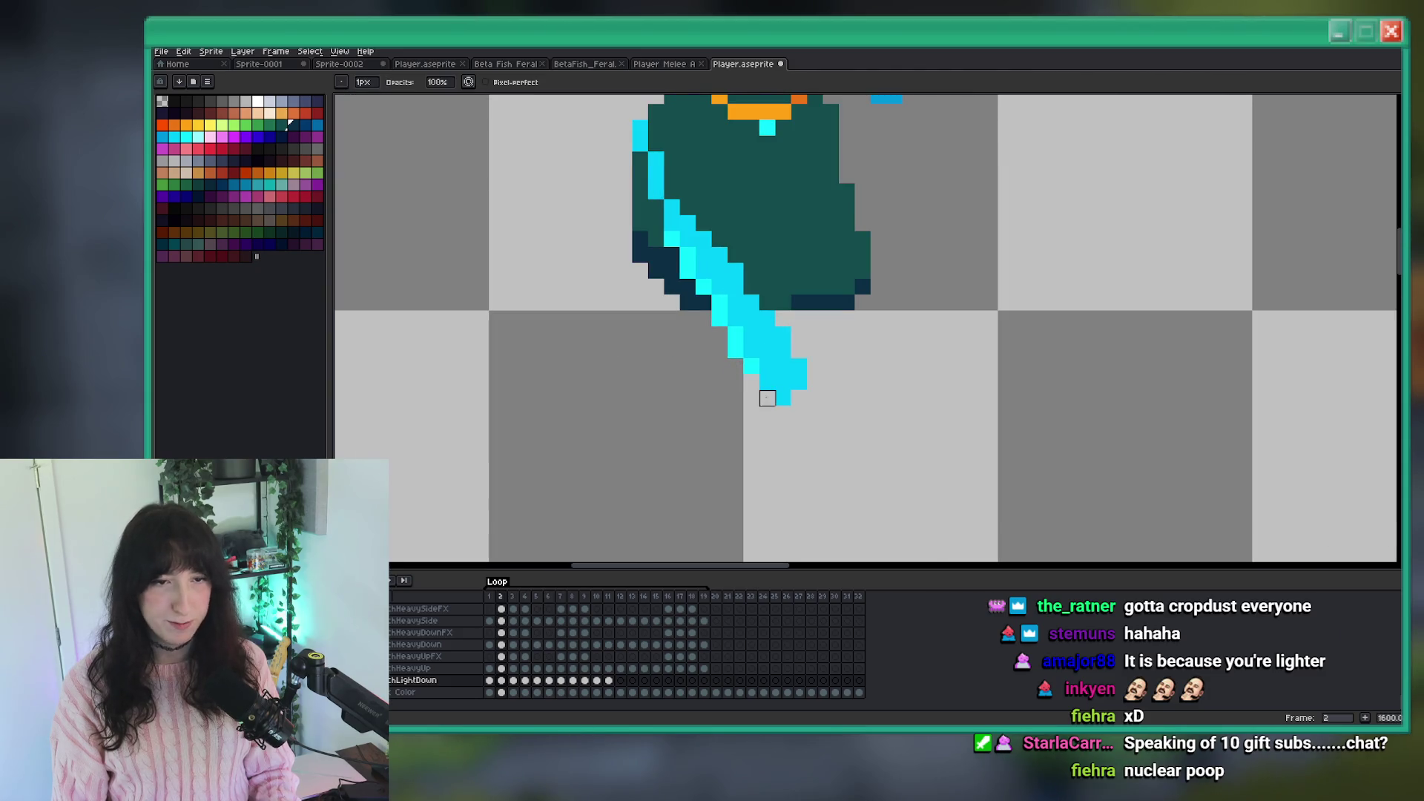
pyautogui.scroll(-5, 767, 398)
pyautogui.scroll(1, 800, 422)
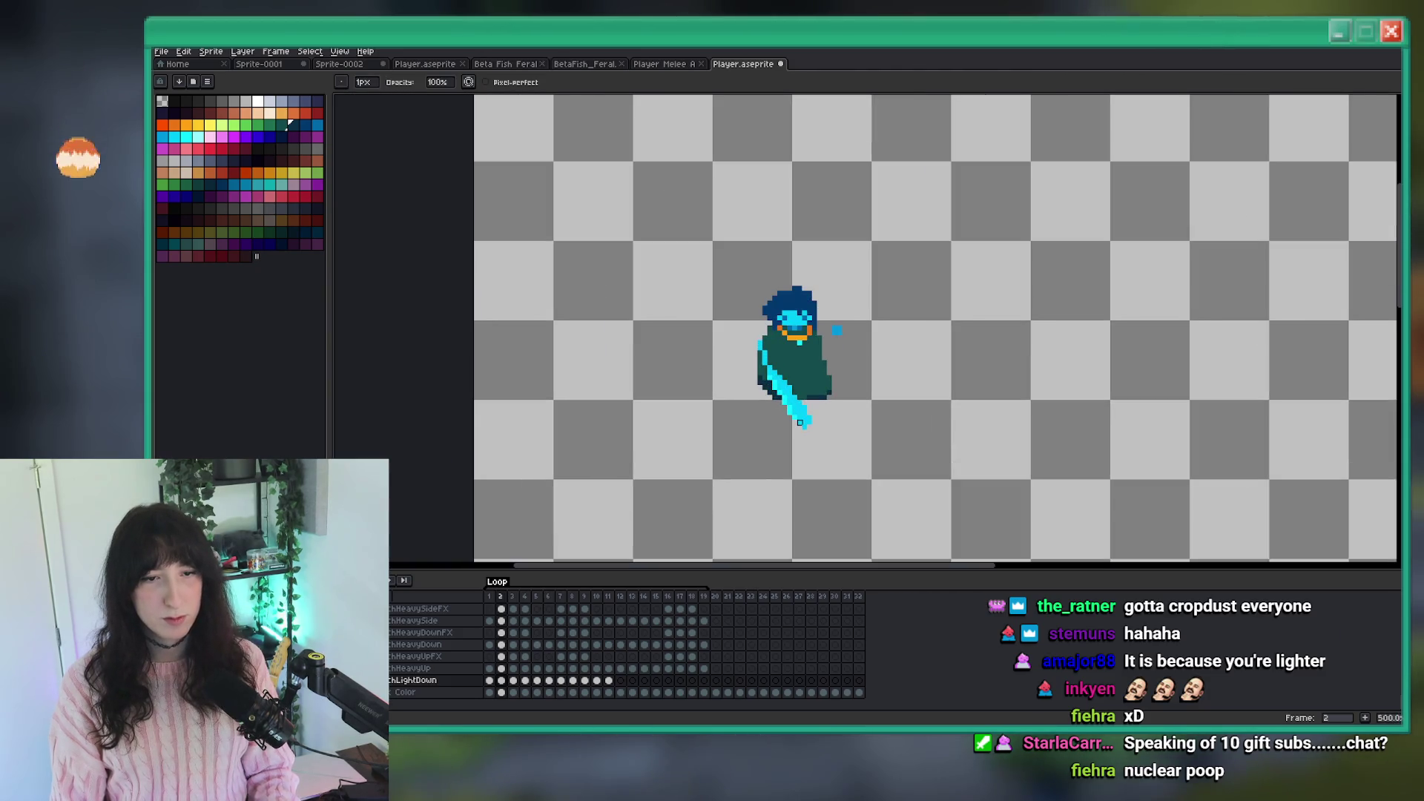
pyautogui.scroll(1, 800, 422)
pyautogui.scroll(-3, 823, 429)
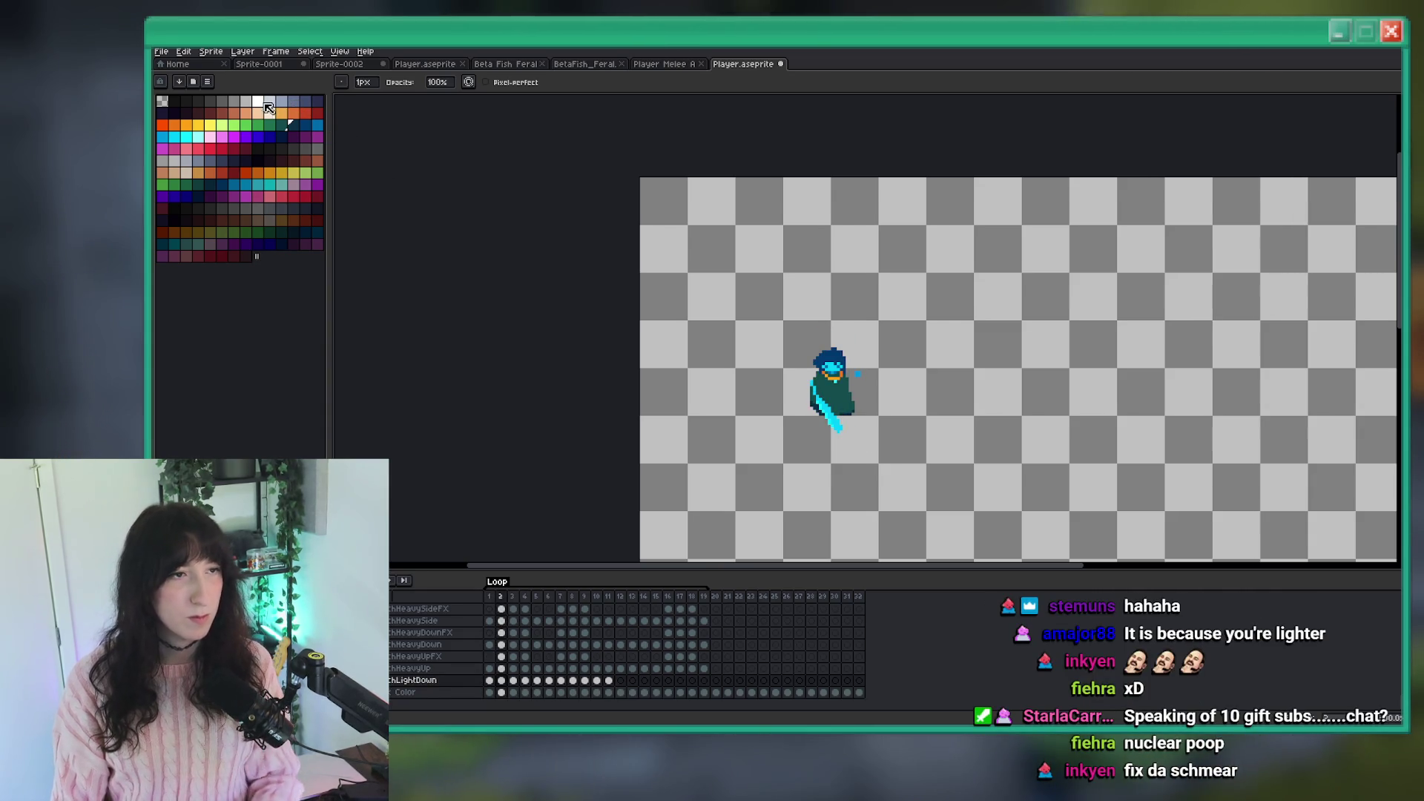
pyautogui.scroll(5, 747, 405)
pyautogui.click(718, 397)
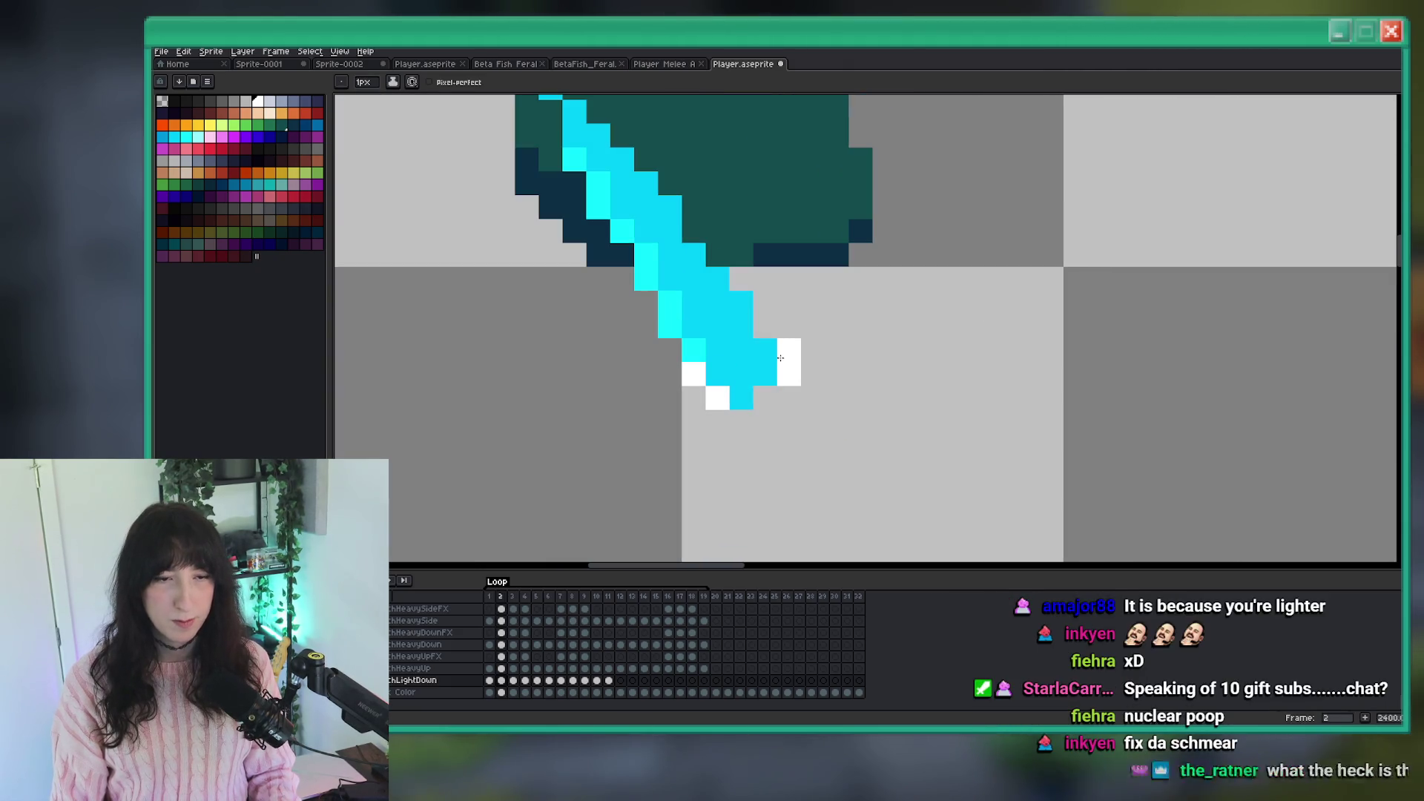
pyautogui.scroll(-5, 816, 392)
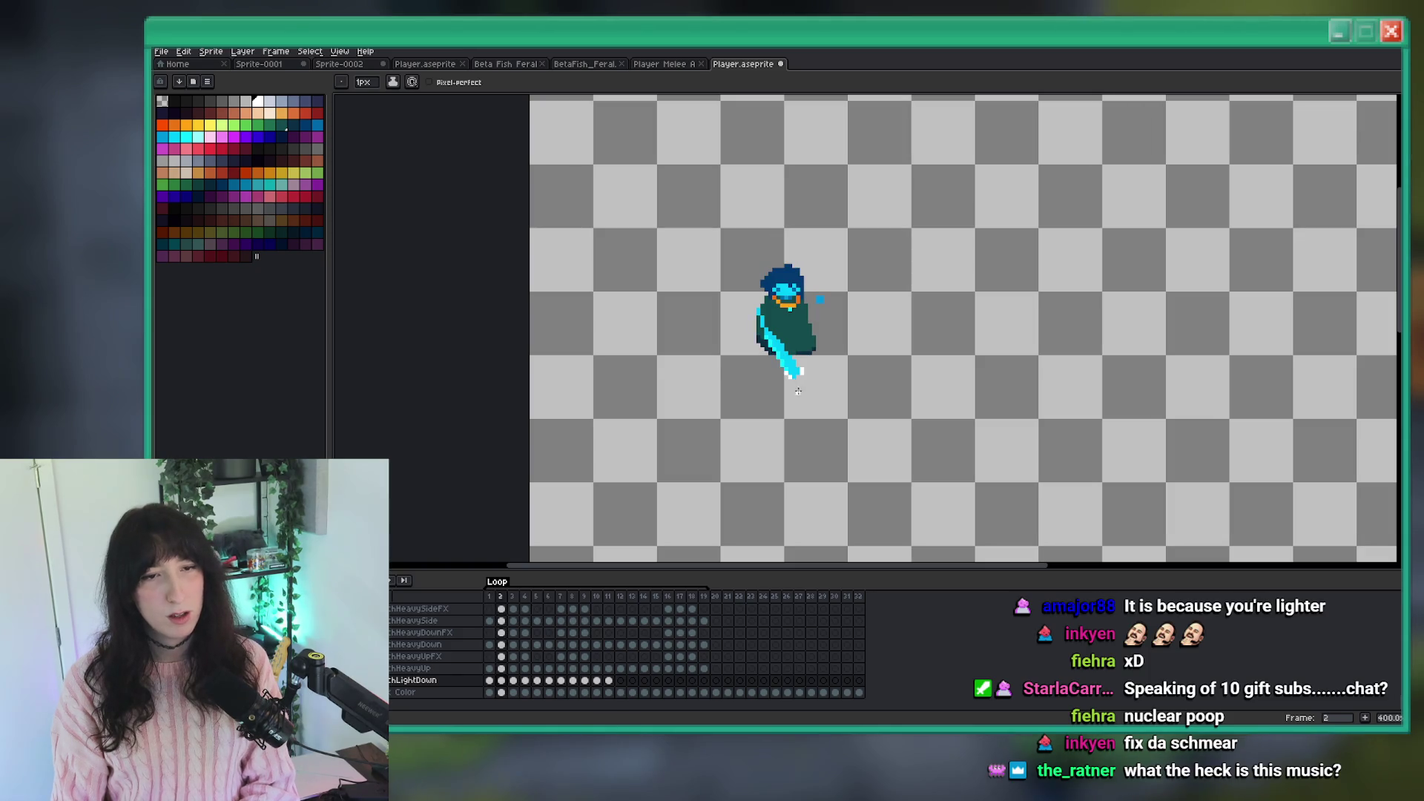
pyautogui.press('Left')
pyautogui.press('Right')
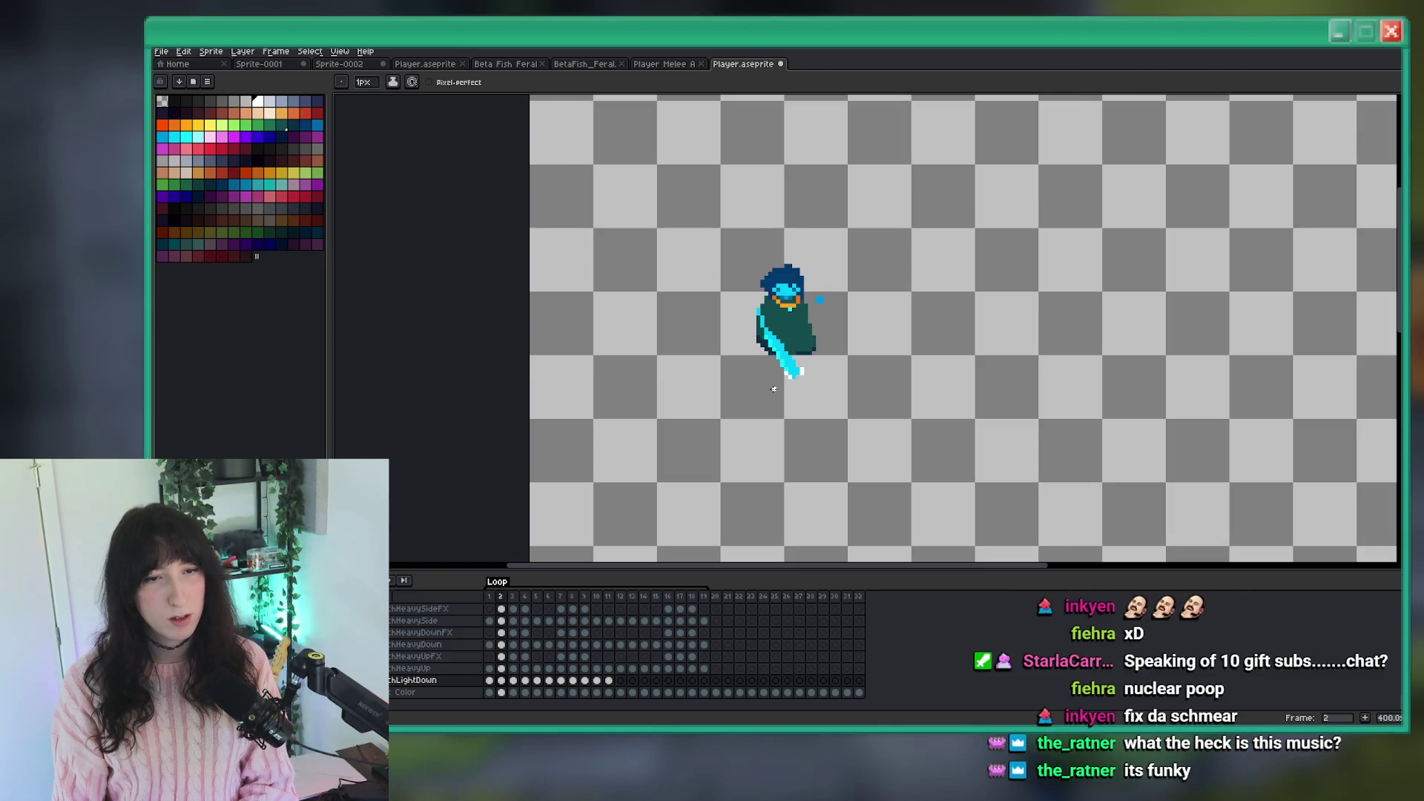
pyautogui.scroll(-1, 774, 390)
pyautogui.scroll(3, 775, 386)
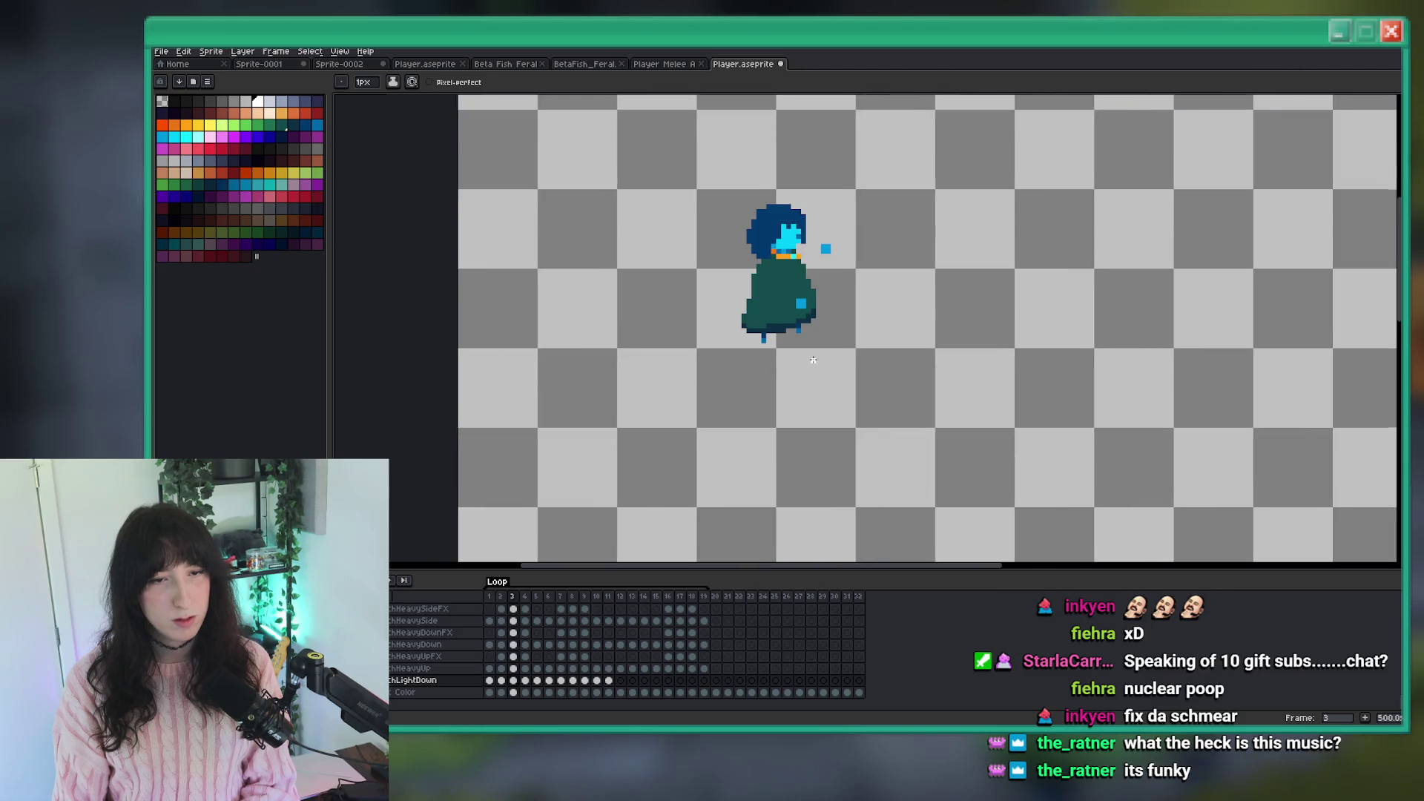
pyautogui.press('i')
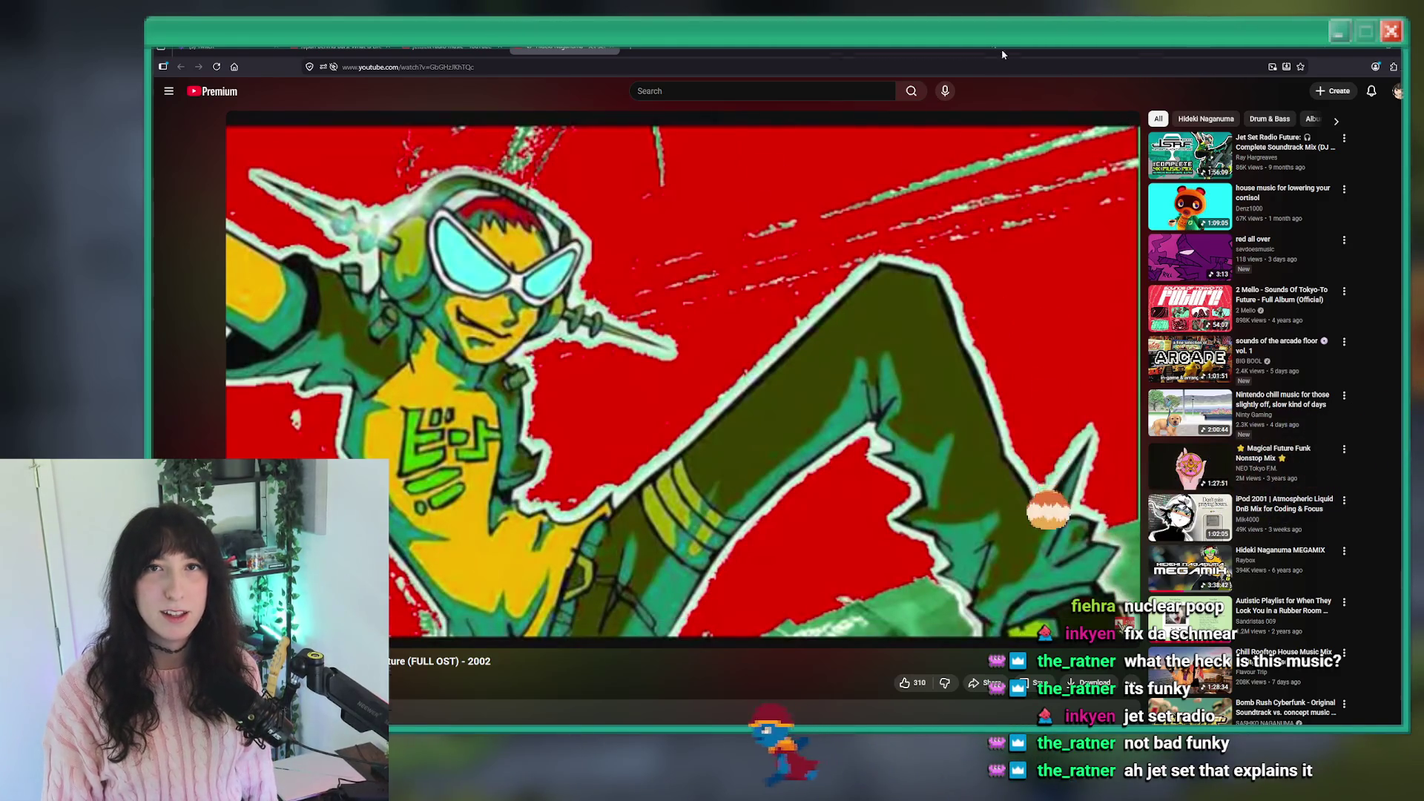
pyautogui.hotkey('alt', 'Tab')
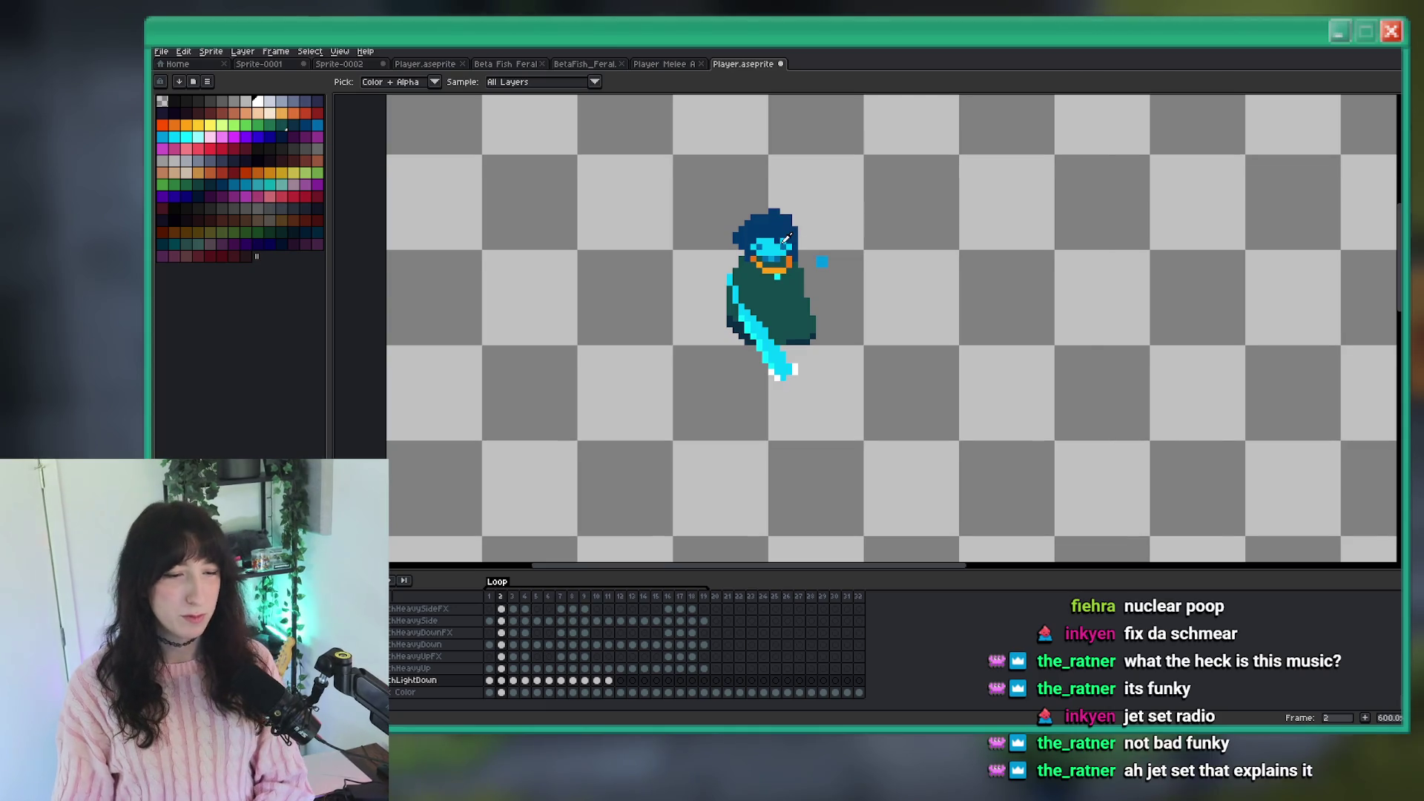
# Sample the sword's cyan colour from frame 2 and move to frame 3.
pyautogui.press('Right')
pyautogui.scroll(3, 787, 245)
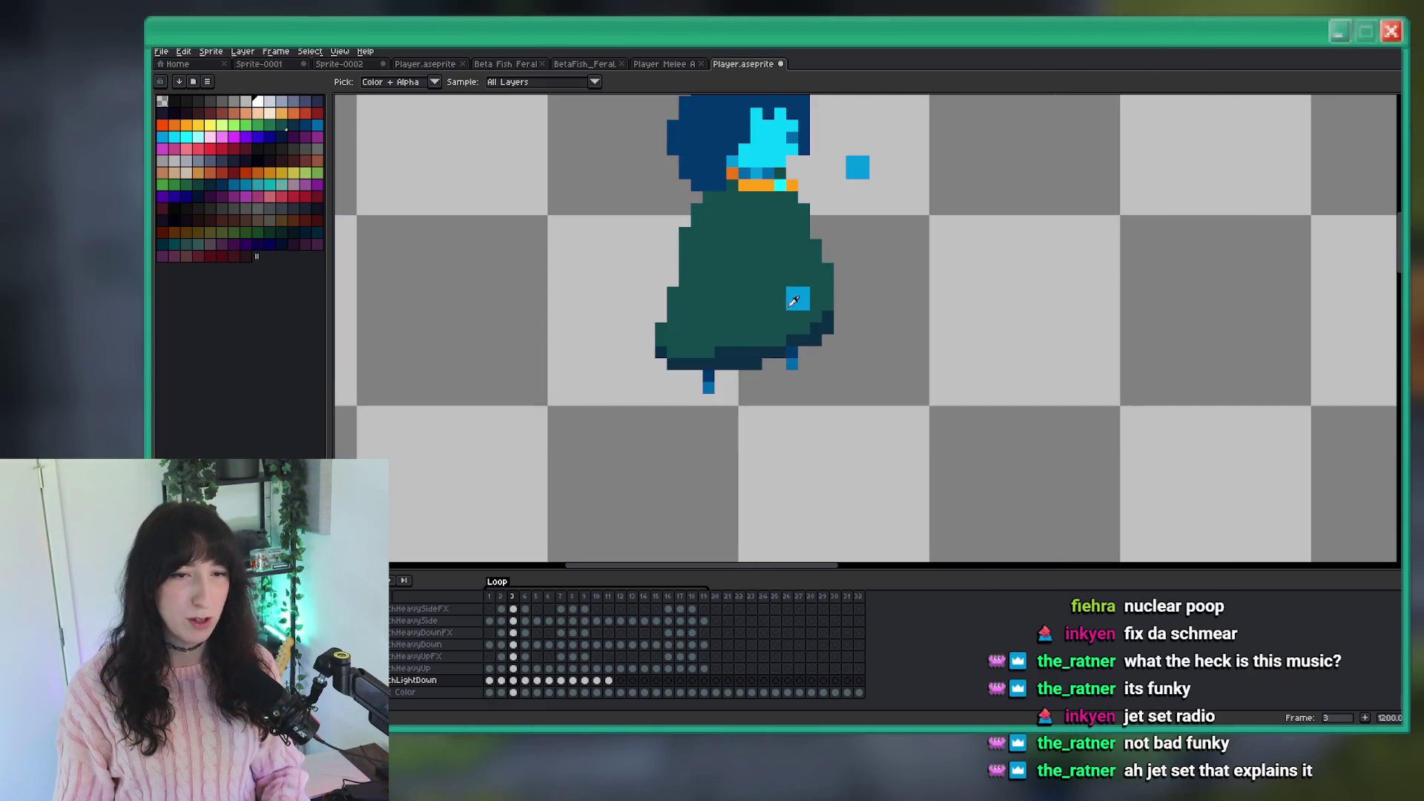
pyautogui.scroll(3, 782, 264)
pyautogui.press('i')
pyautogui.scroll(-3, 790, 312)
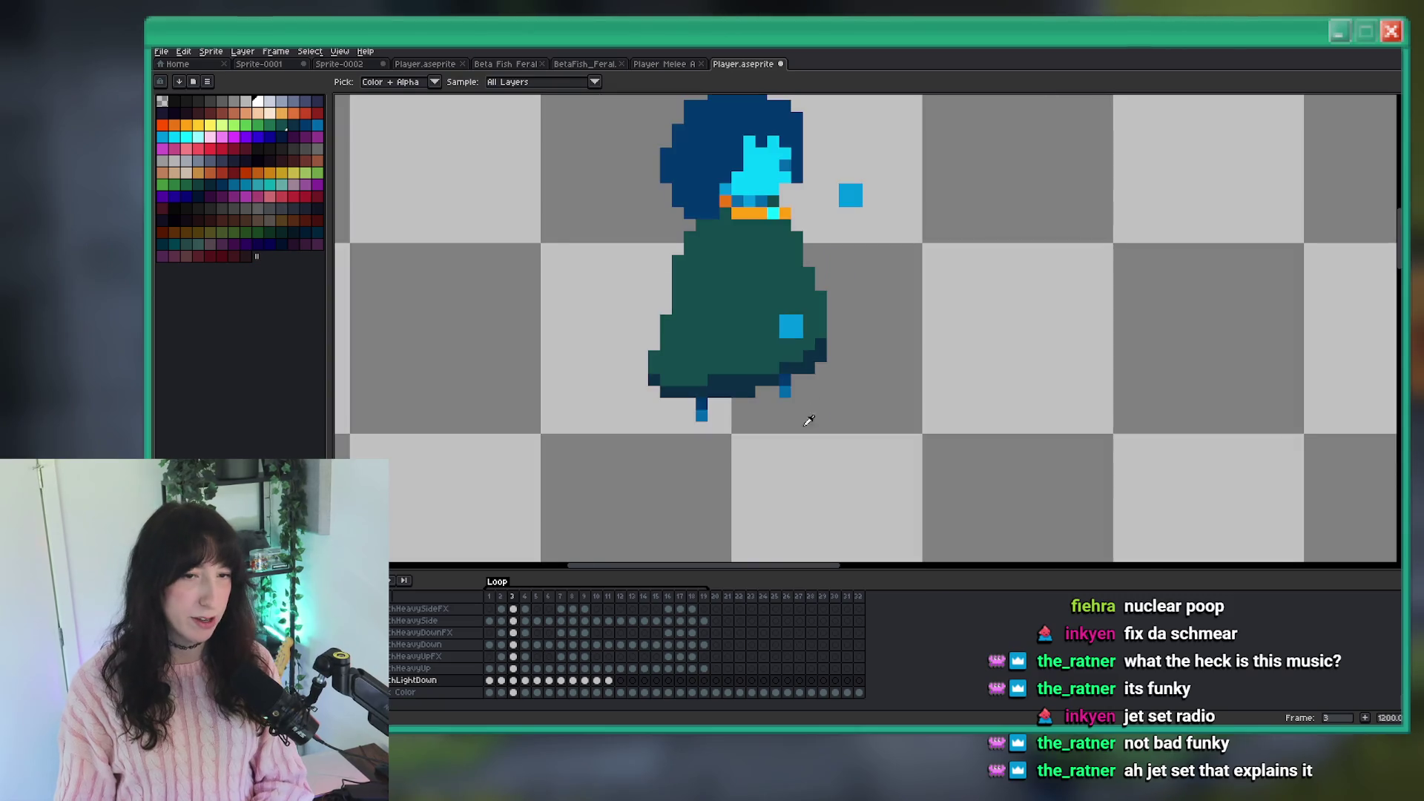
pyautogui.press('Left')
pyautogui.scroll(3, 805, 404)
pyautogui.click(805, 402)
pyautogui.scroll(-3, 840, 407)
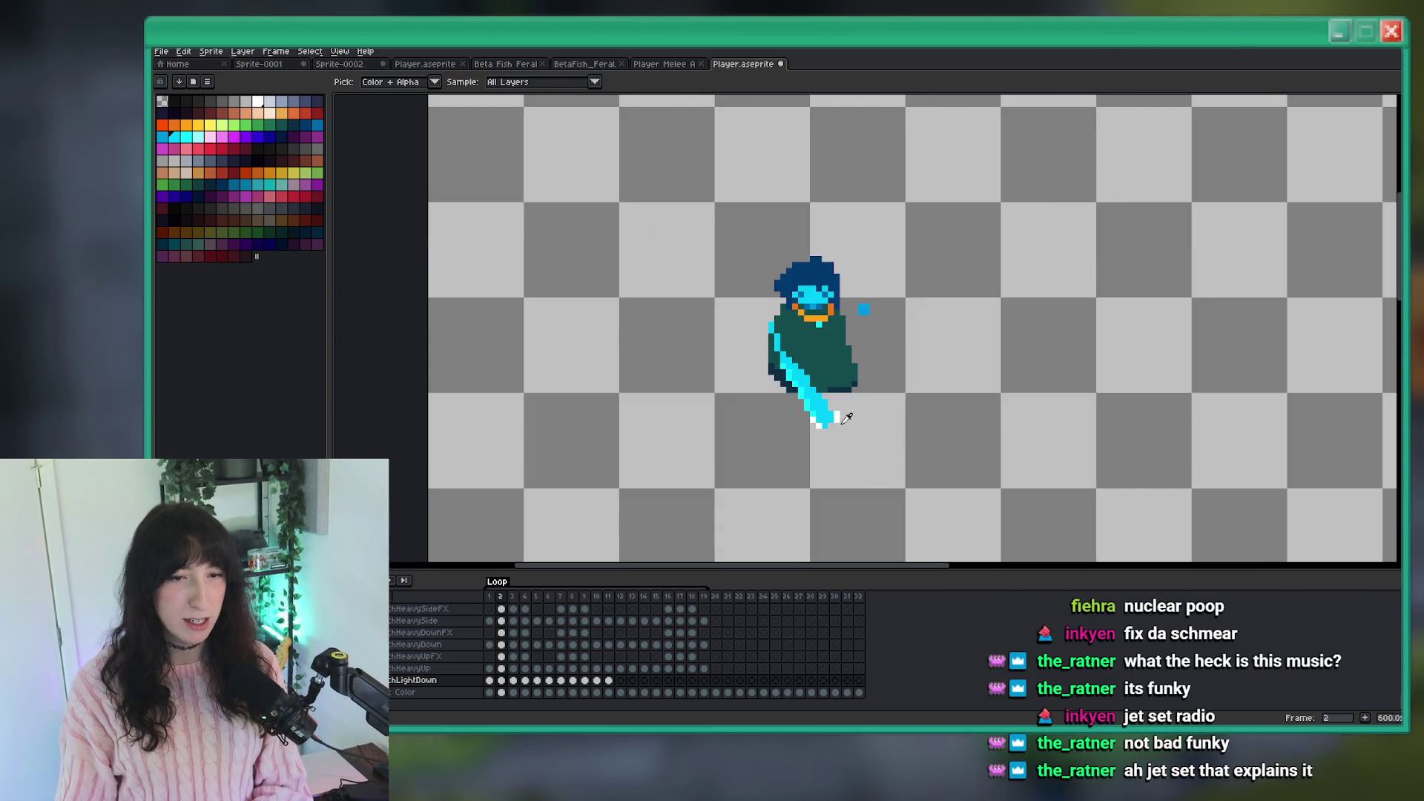
pyautogui.press('Right')
# Flip between frames 2 and 3 and undo the last painted white pixel.
pyautogui.press('b')
pyautogui.scroll(-2, 831, 371)
pyautogui.press('Left')
pyautogui.scroll(-2, 804, 393)
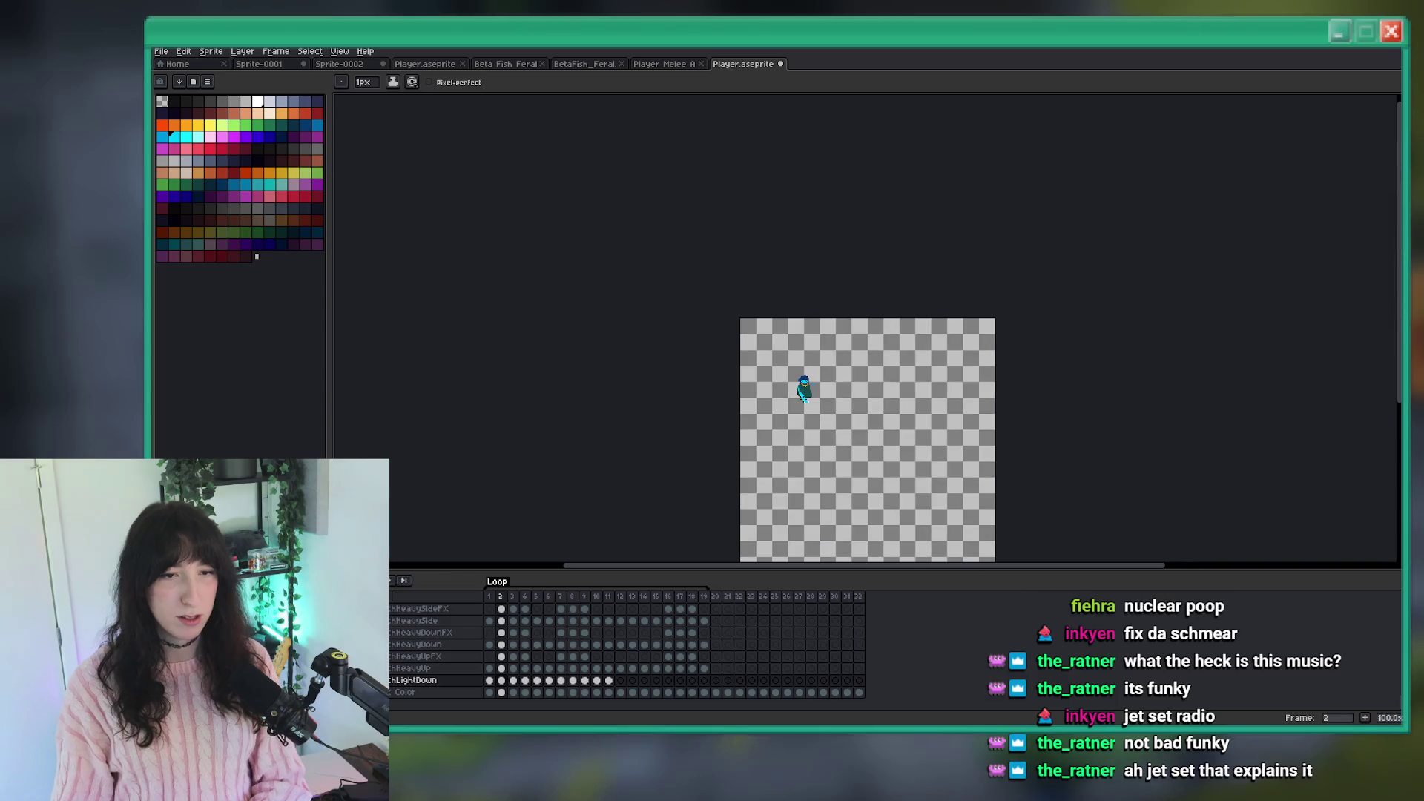
pyautogui.scroll(3, 816, 414)
pyautogui.press('Right')
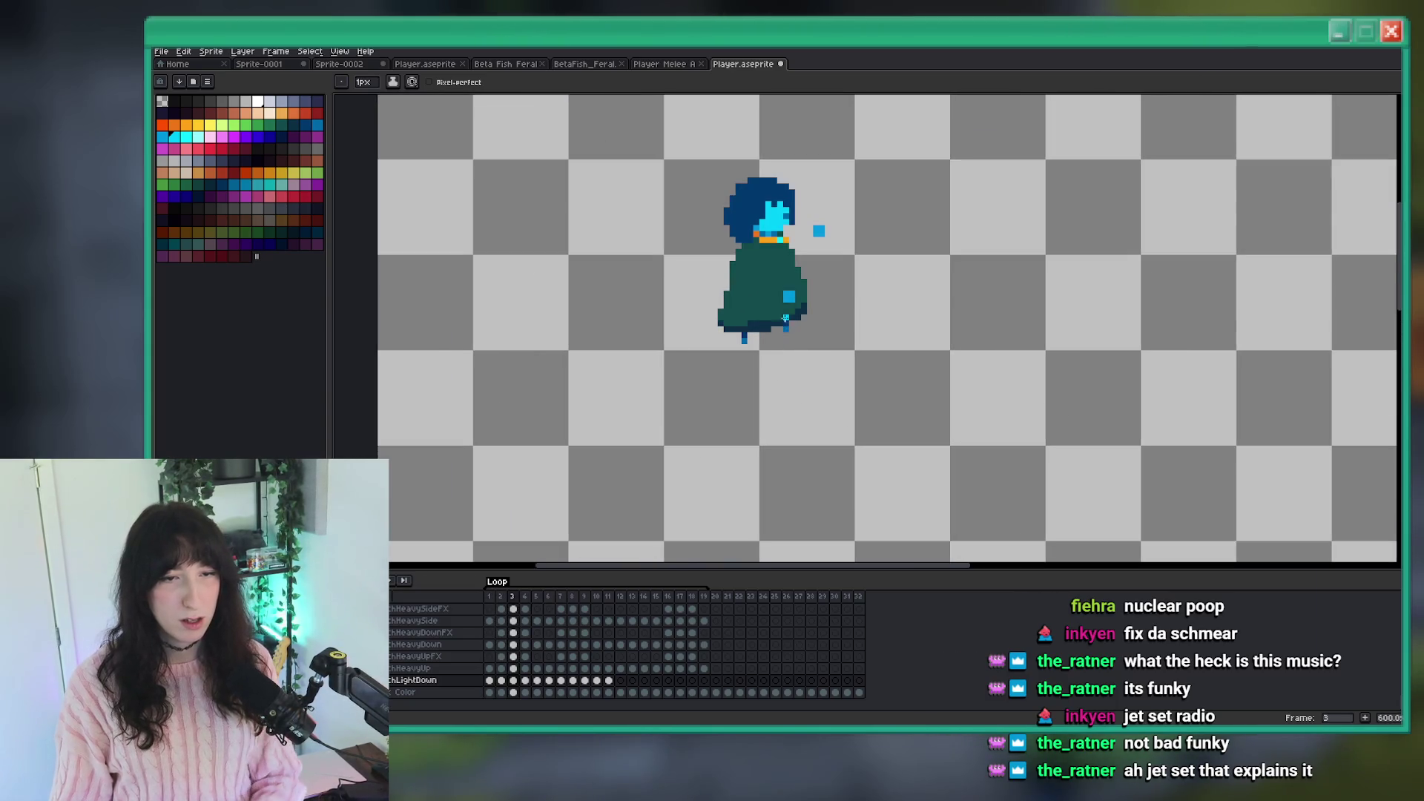
pyautogui.scroll(2, 763, 358)
pyautogui.press('v')
pyautogui.hotkey('ctrl', 'z')
# Paint a white pixel at the frame 2 sword tip.
pyautogui.press('Left')
pyautogui.press('b')
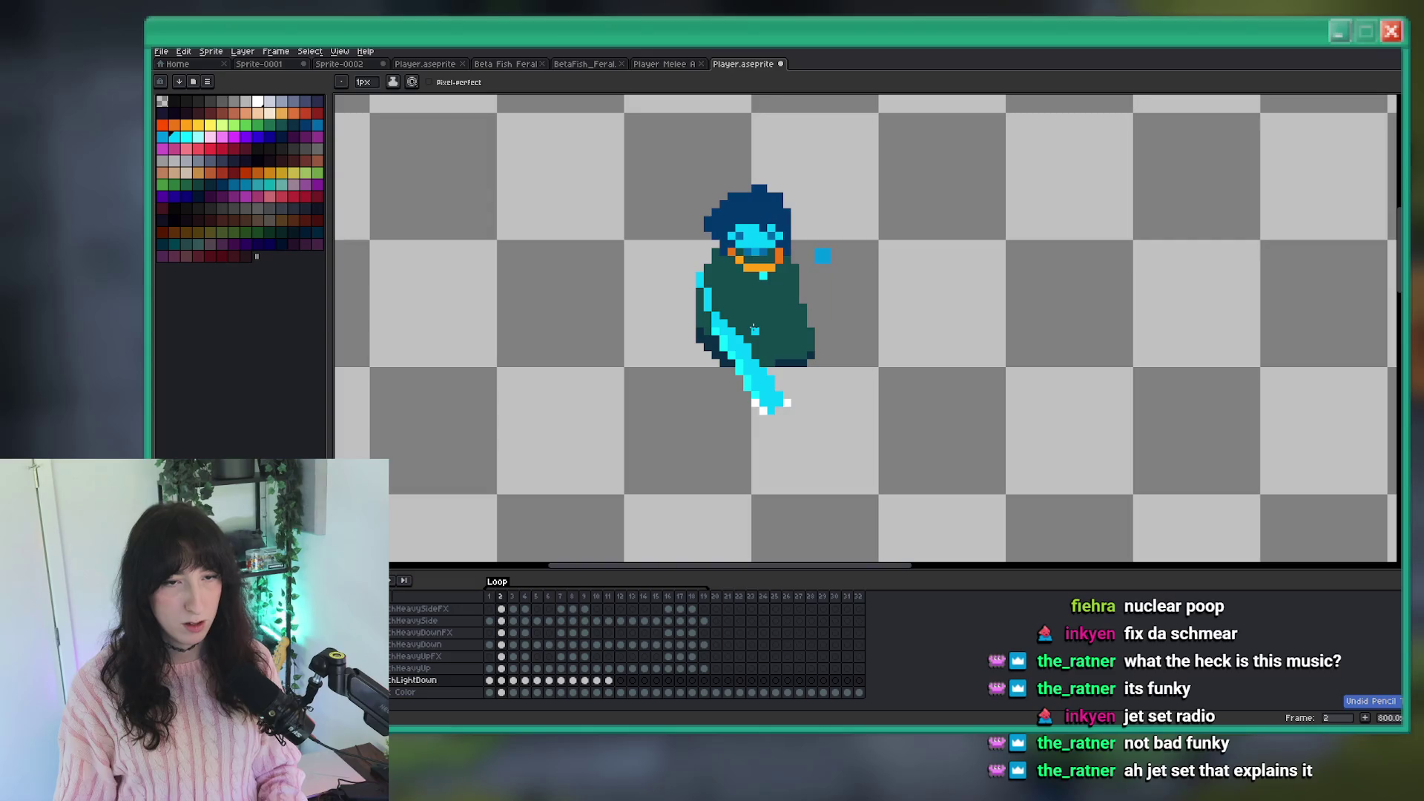
pyautogui.scroll(1, 771, 355)
pyautogui.press('i')
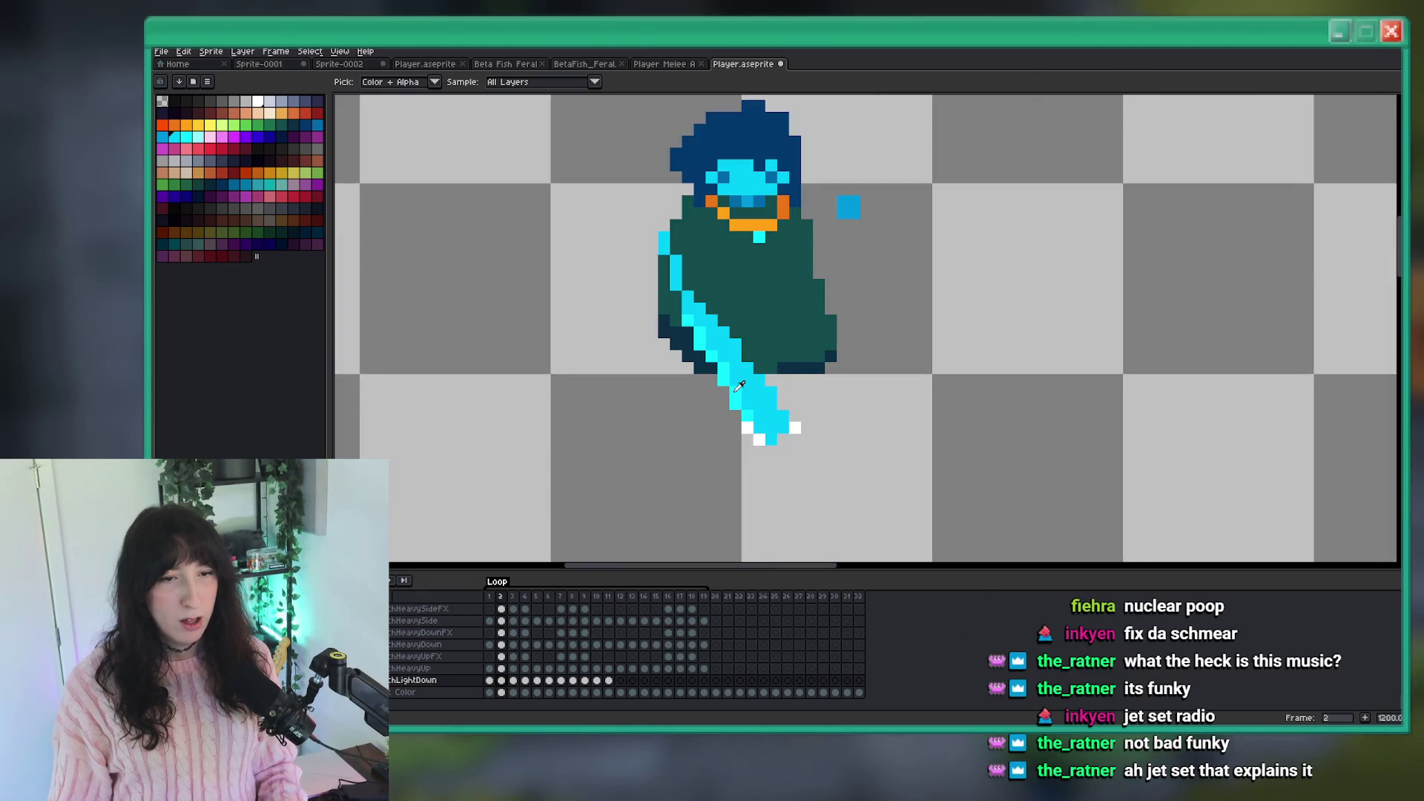
pyautogui.scroll(-5, 742, 393)
pyautogui.scroll(5, 772, 408)
pyautogui.press('b')
pyautogui.click(771, 416)
# Review the frame 2 sword tip, advance to frame 3, and save the sprite.
pyautogui.scroll(-2, 773, 466)
pyautogui.scroll(4, 773, 465)
pyautogui.press('i')
pyautogui.press('b')
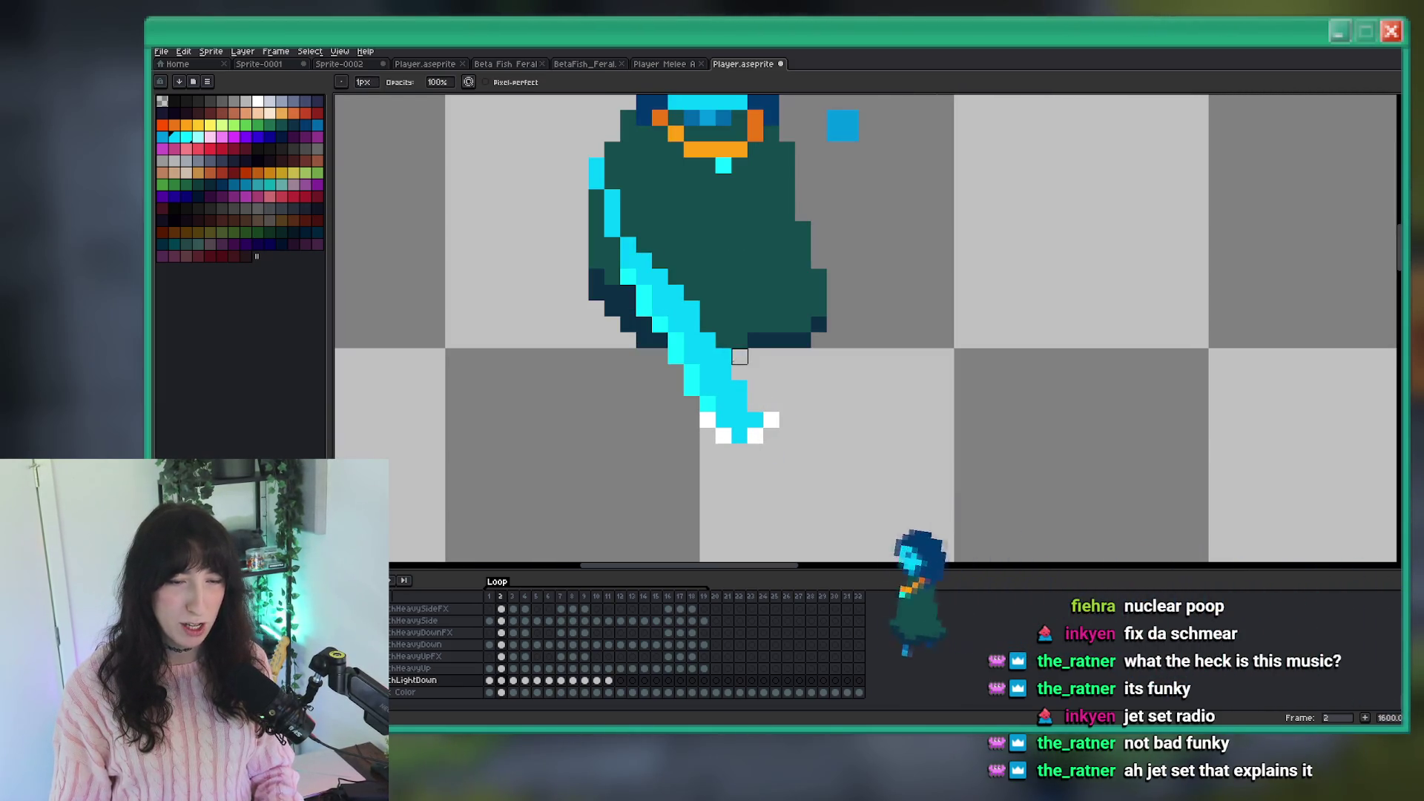
pyautogui.scroll(-4, 755, 372)
pyautogui.scroll(3, 745, 362)
pyautogui.scroll(3, 746, 362)
pyautogui.press('e')
pyautogui.scroll(-6, 678, 286)
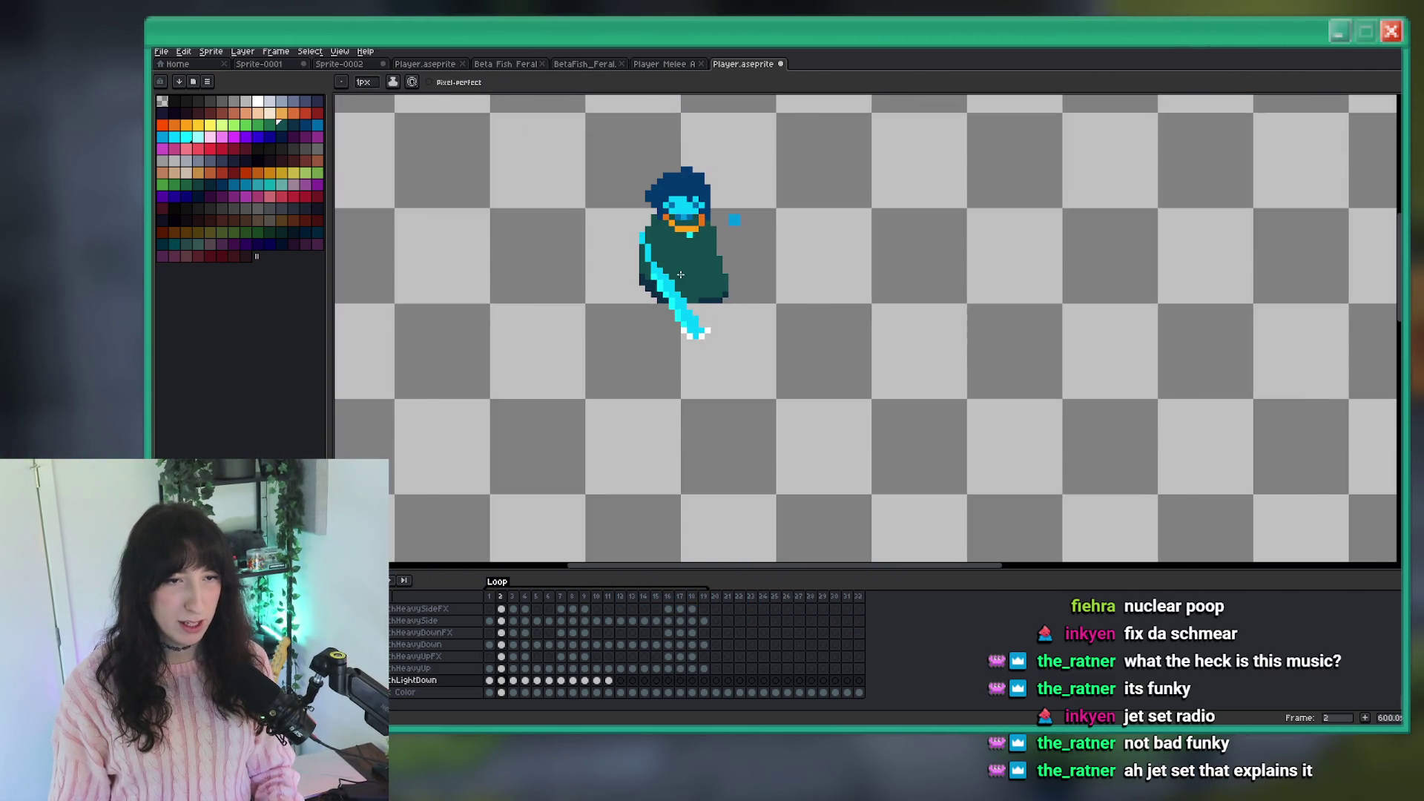
pyautogui.scroll(2, 671, 285)
pyautogui.scroll(-3, 664, 278)
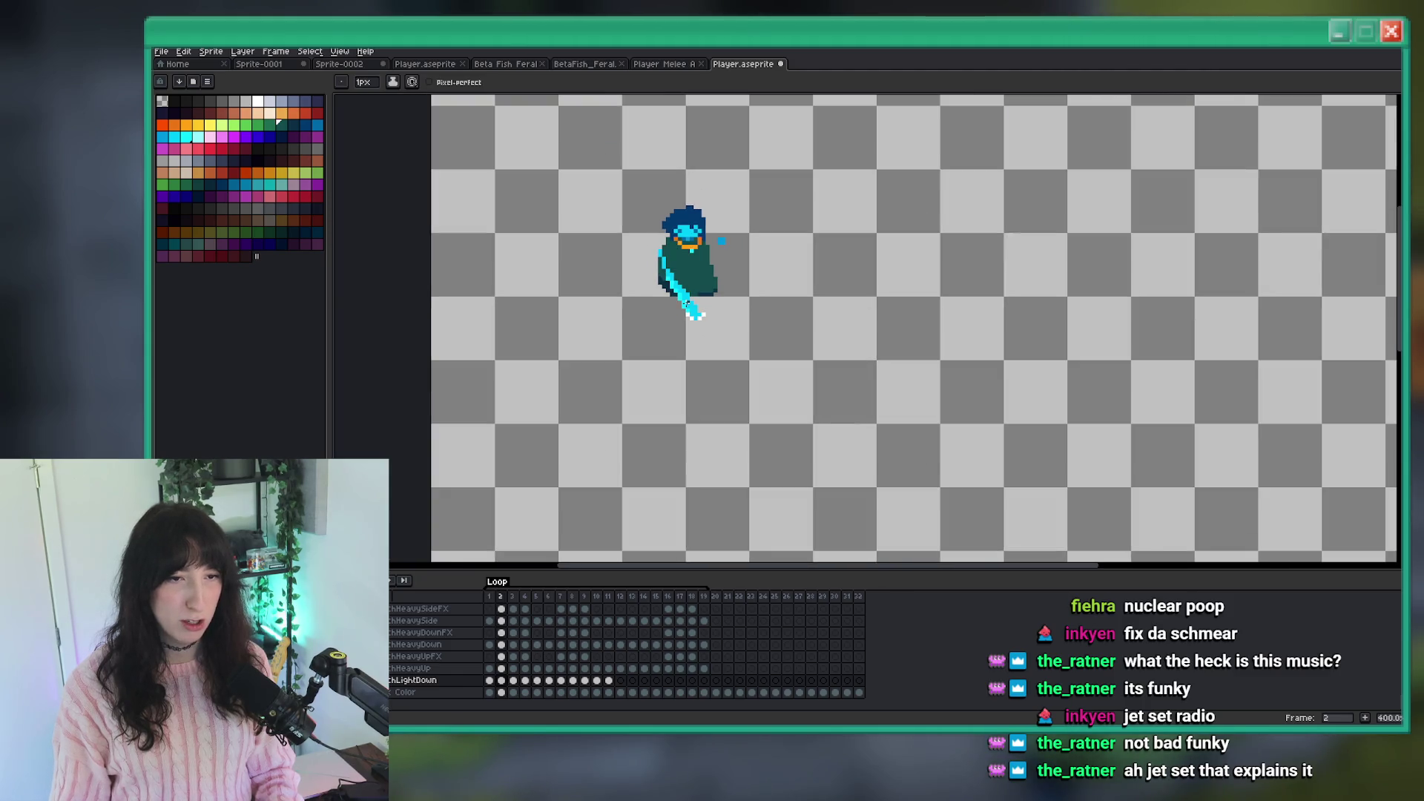
pyautogui.scroll(6, 686, 303)
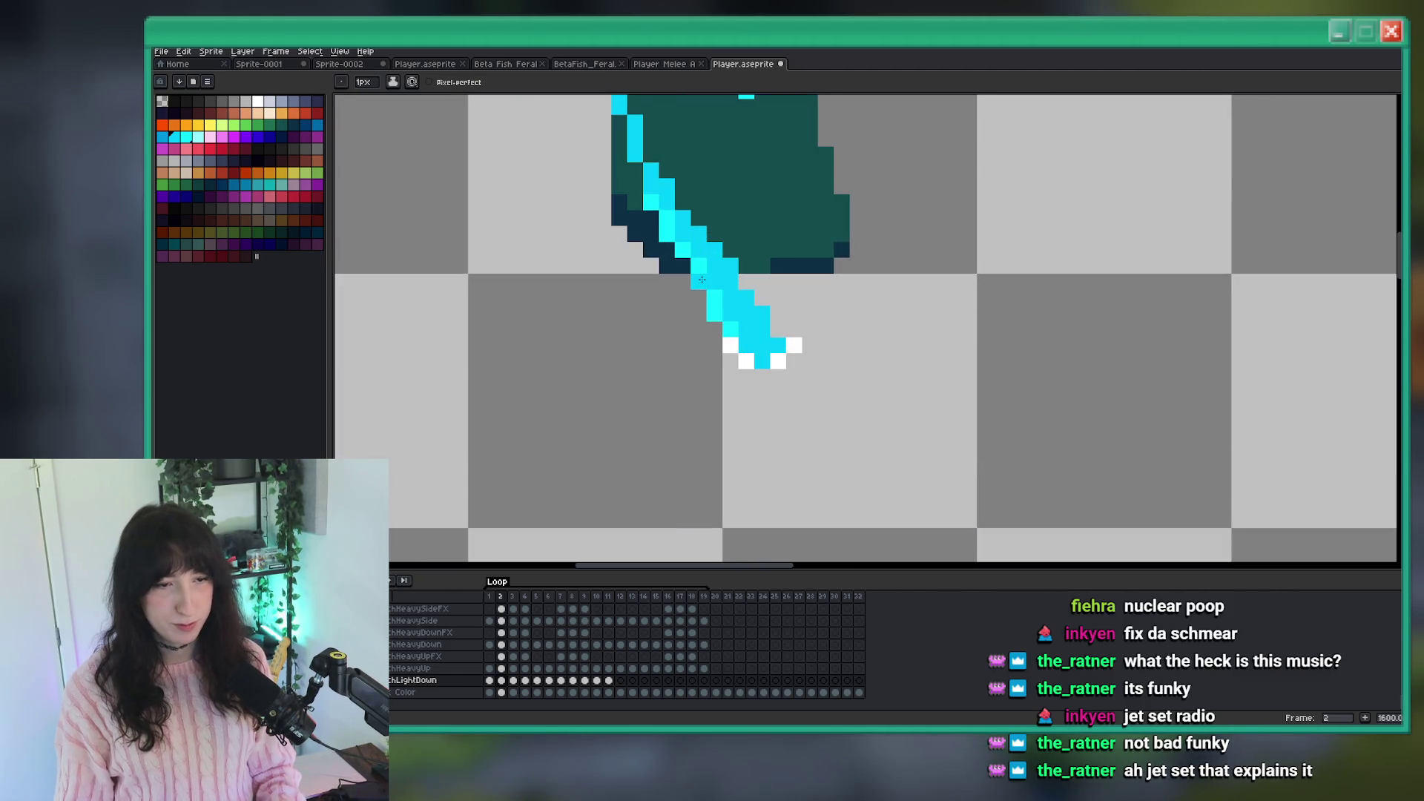
pyautogui.press('.')
pyautogui.hotkey('ctrl', 's')
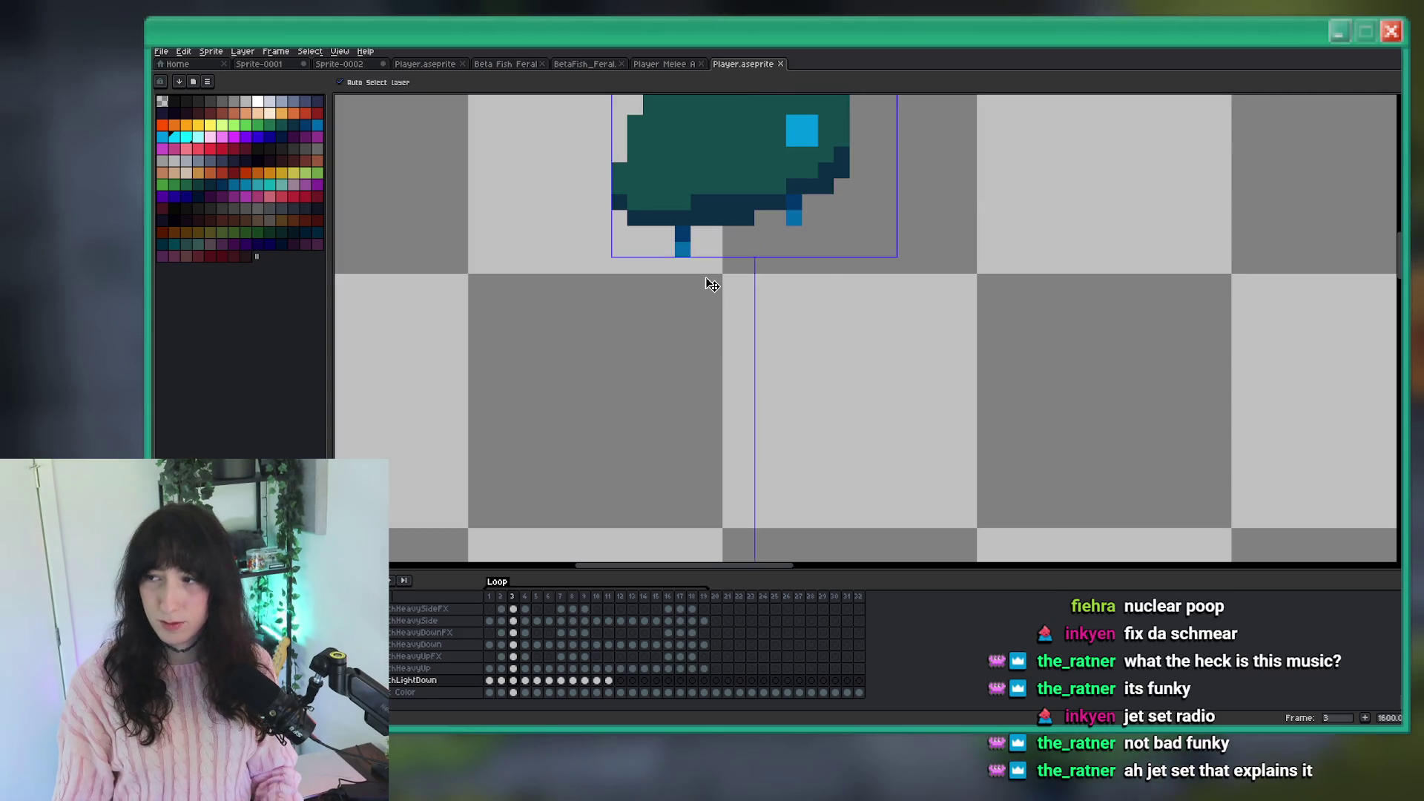
# Undo the stray cyan stroke on frame 3's body, comparing it with frame 2.
pyautogui.scroll(3, 999, 375)
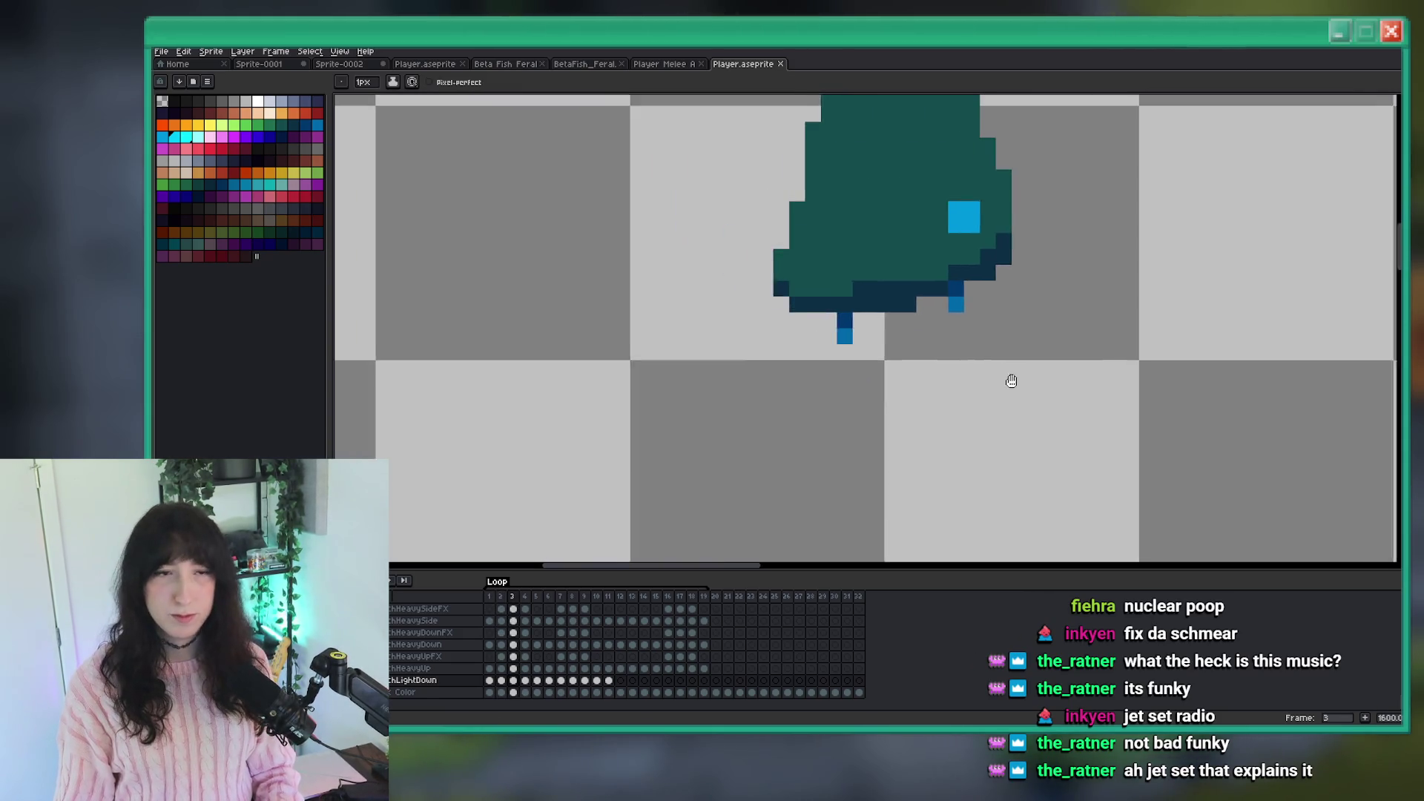
pyautogui.scroll(-1, 937, 375)
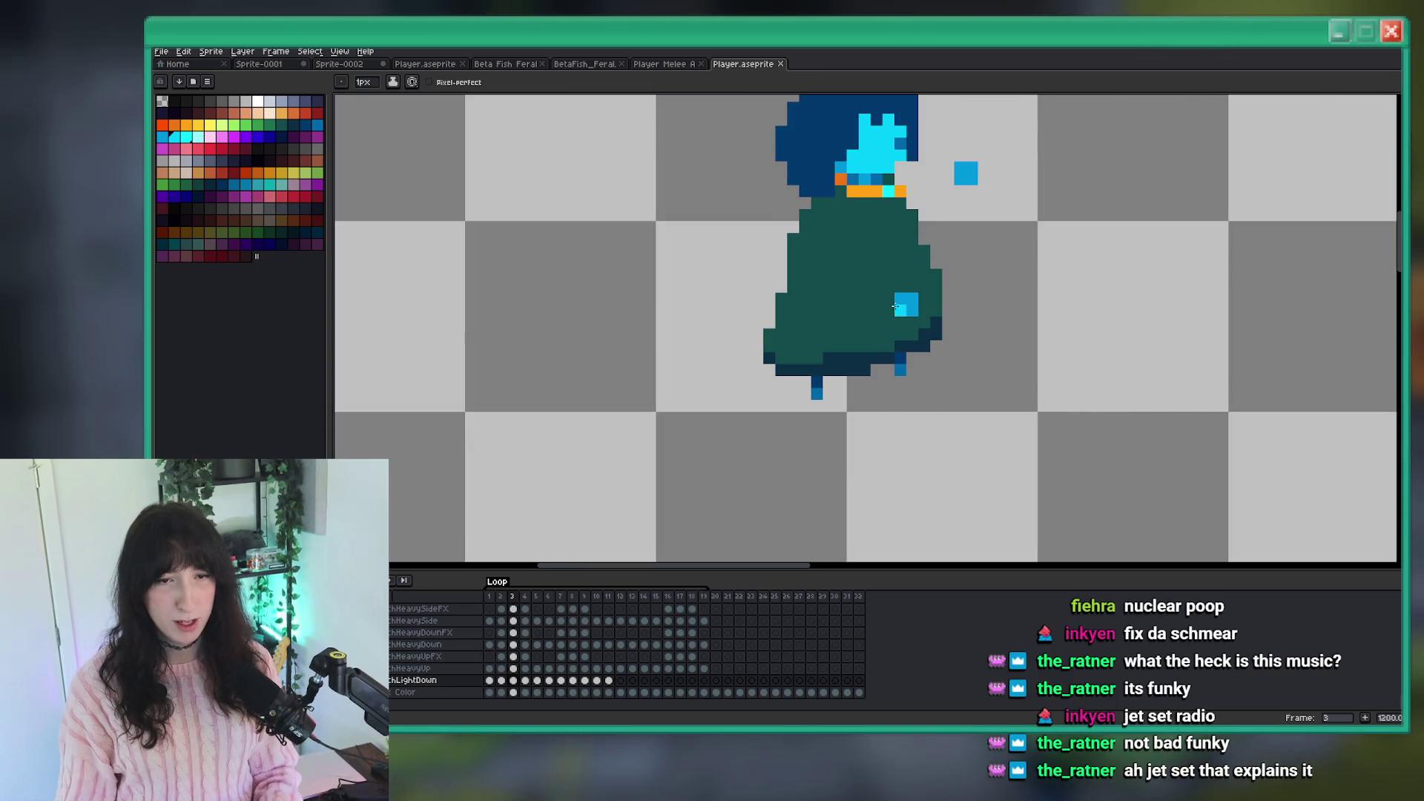
pyautogui.hotkey('ctrl', 'y')
pyautogui.hotkey('ctrl', 'z')
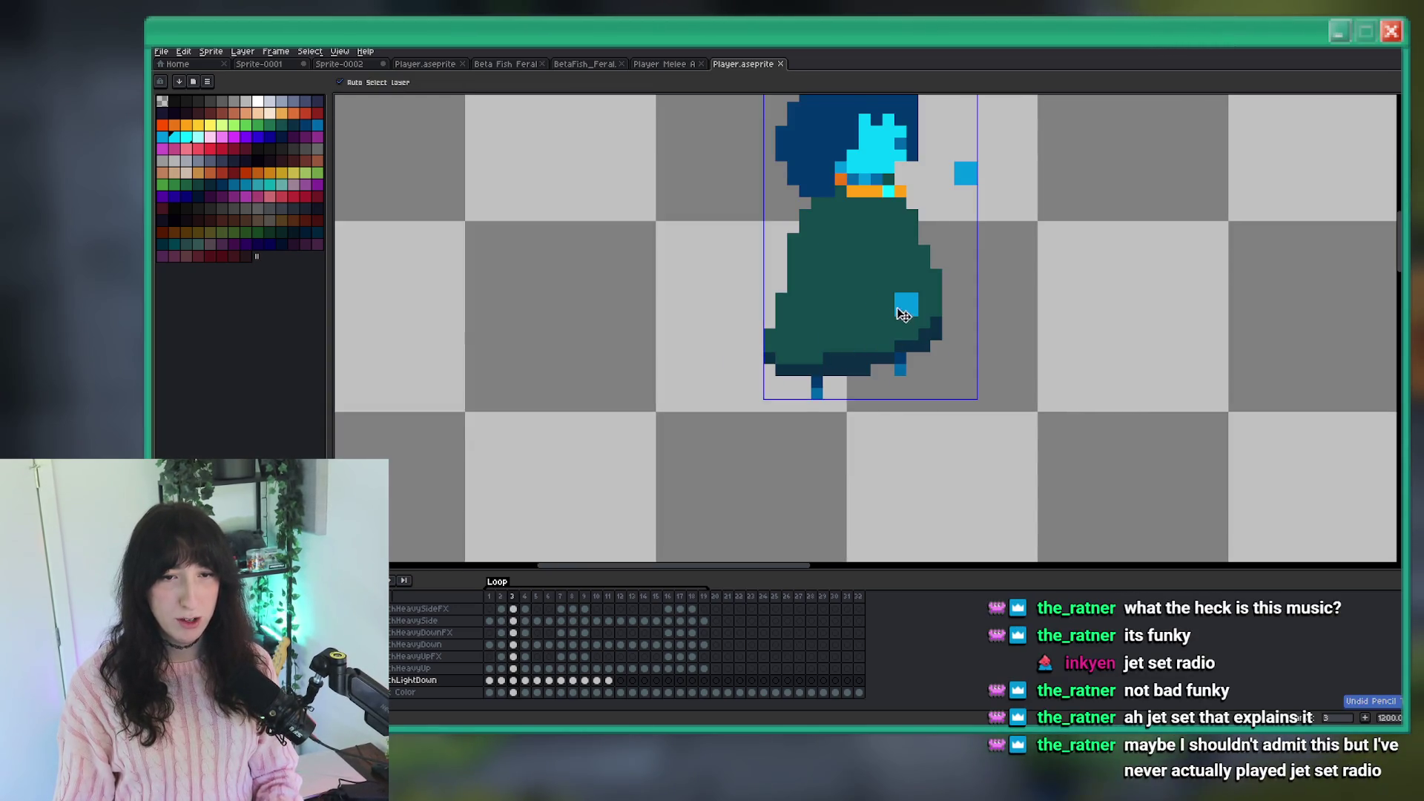
pyautogui.press('Left')
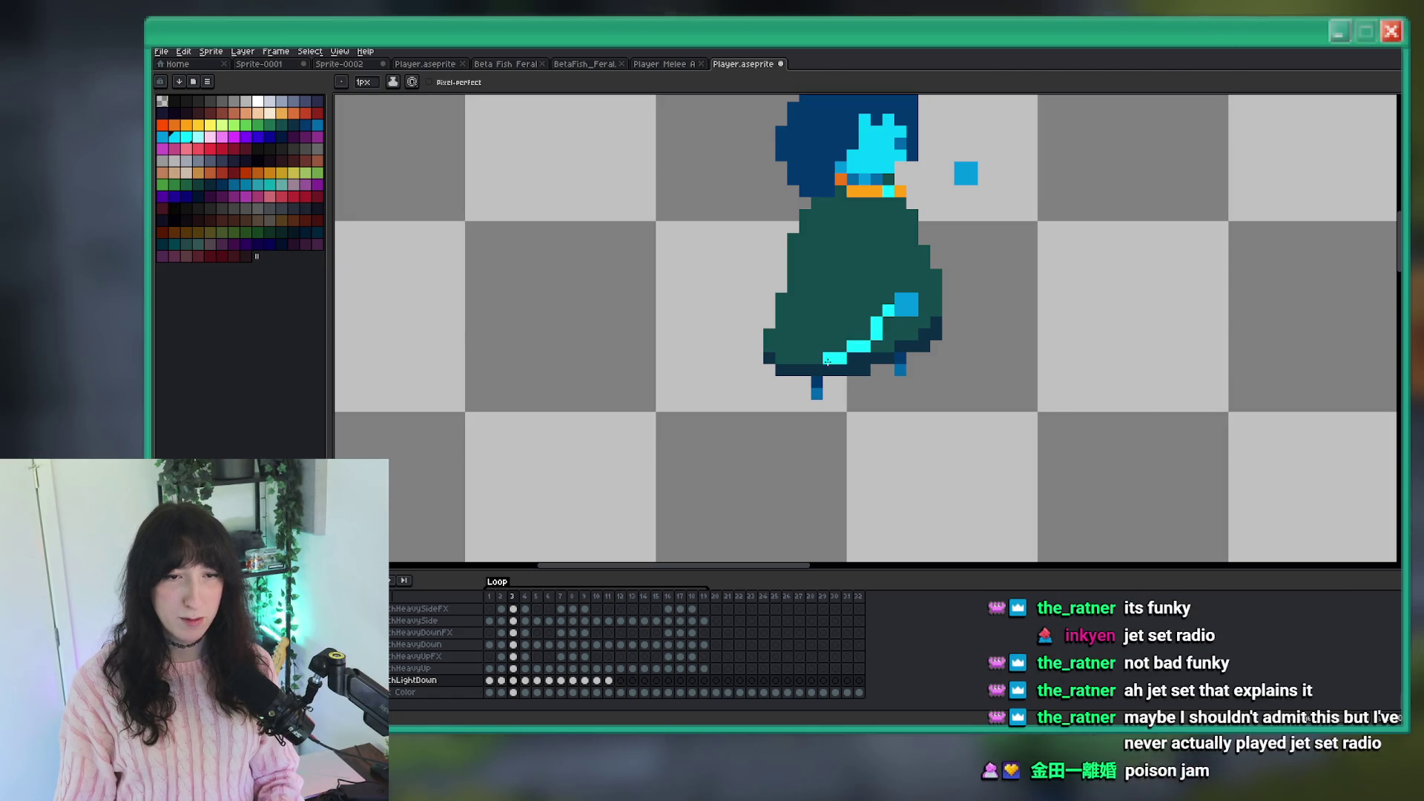
pyautogui.scroll(-4, 794, 360)
pyautogui.press('Right')
pyautogui.scroll(-1, 841, 366)
pyautogui.press('Left')
pyautogui.press('Right')
pyautogui.scroll(2, 841, 367)
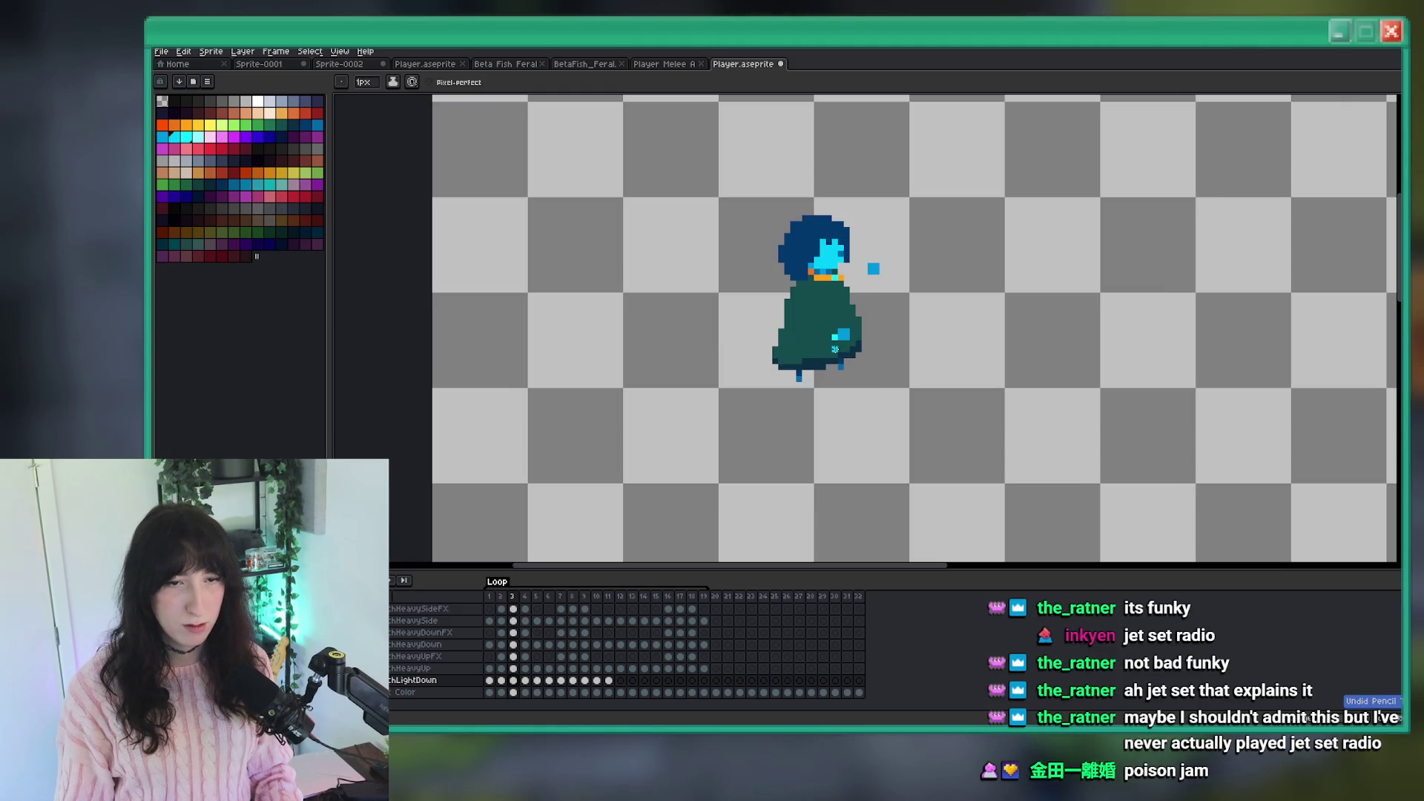
# Sketch a cyan sword line diagonally across the frame 3 cloak, then undo it.
pyautogui.moveTo(843, 336); pyautogui.dragTo(821, 365)
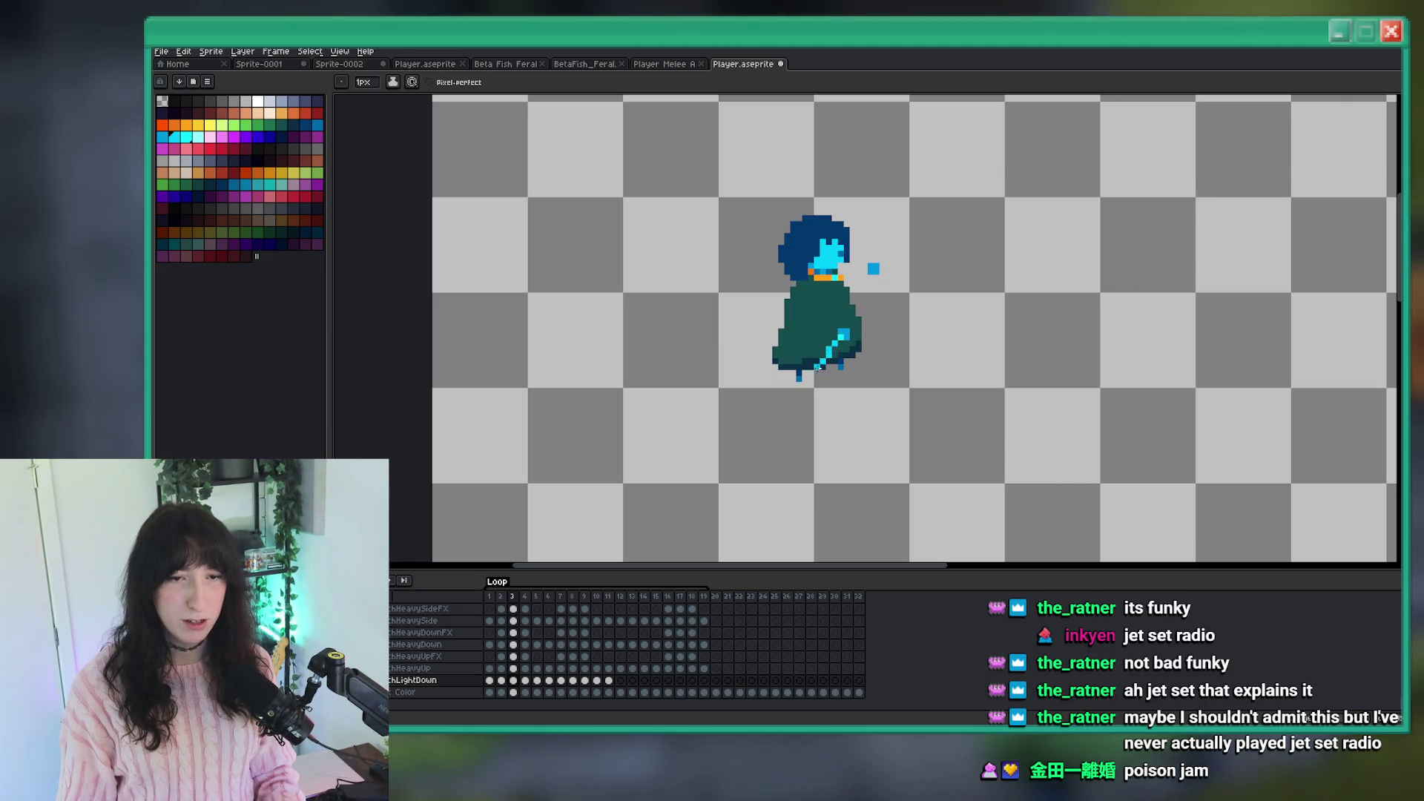
pyautogui.scroll(-1, 810, 366)
pyautogui.scroll(1, 832, 391)
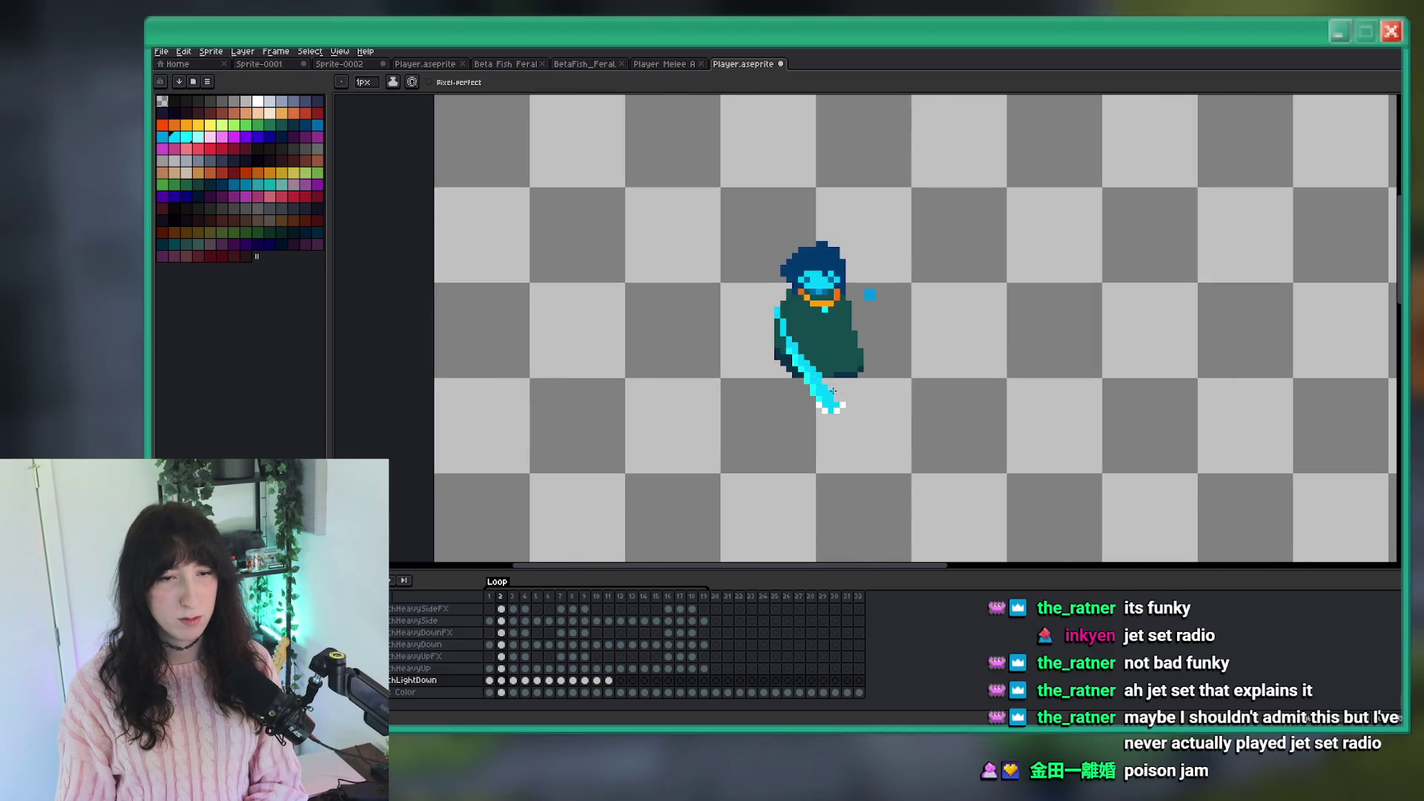
pyautogui.scroll(-1, 832, 391)
pyautogui.scroll(2, 842, 355)
pyautogui.hotkey('ctrl', 'z')
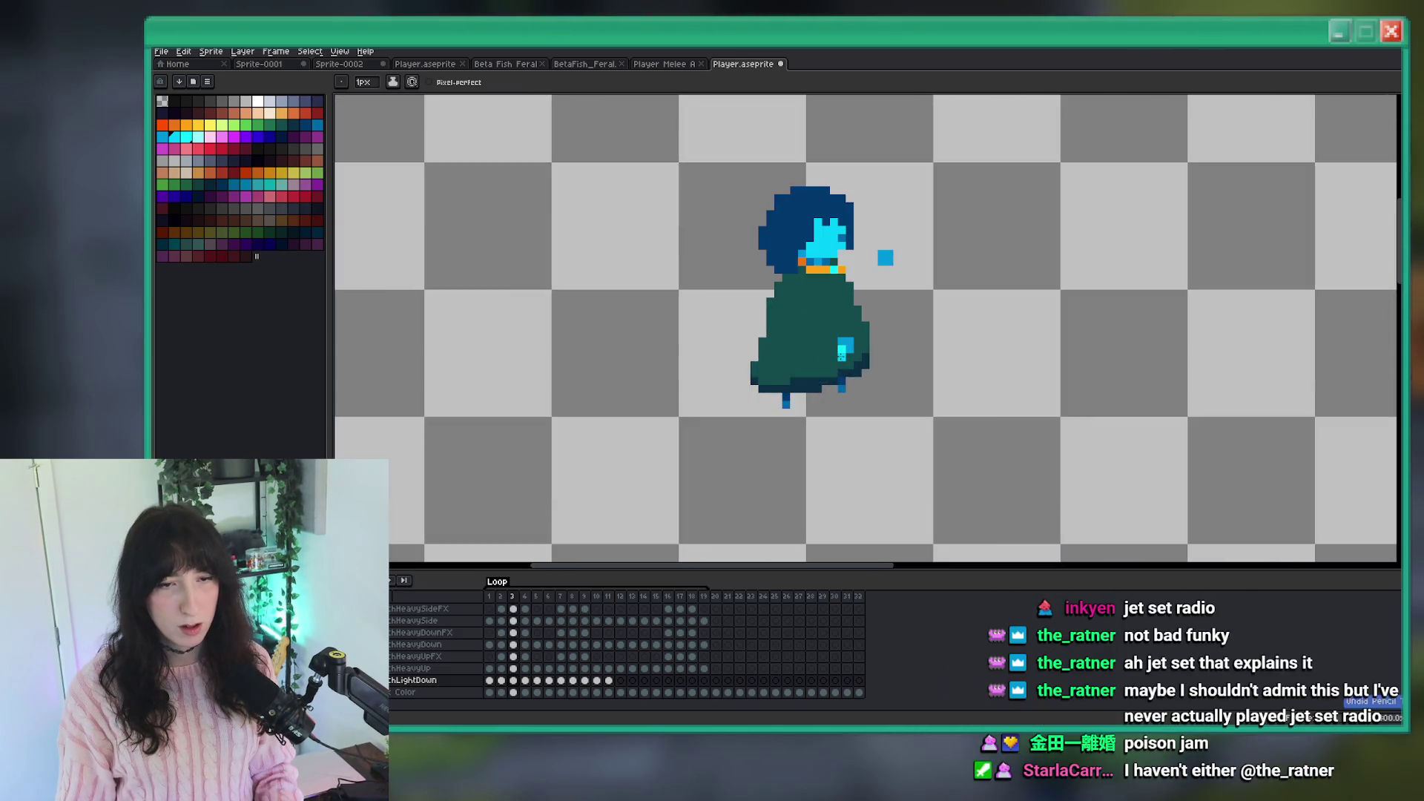
pyautogui.scroll(-2, 821, 395)
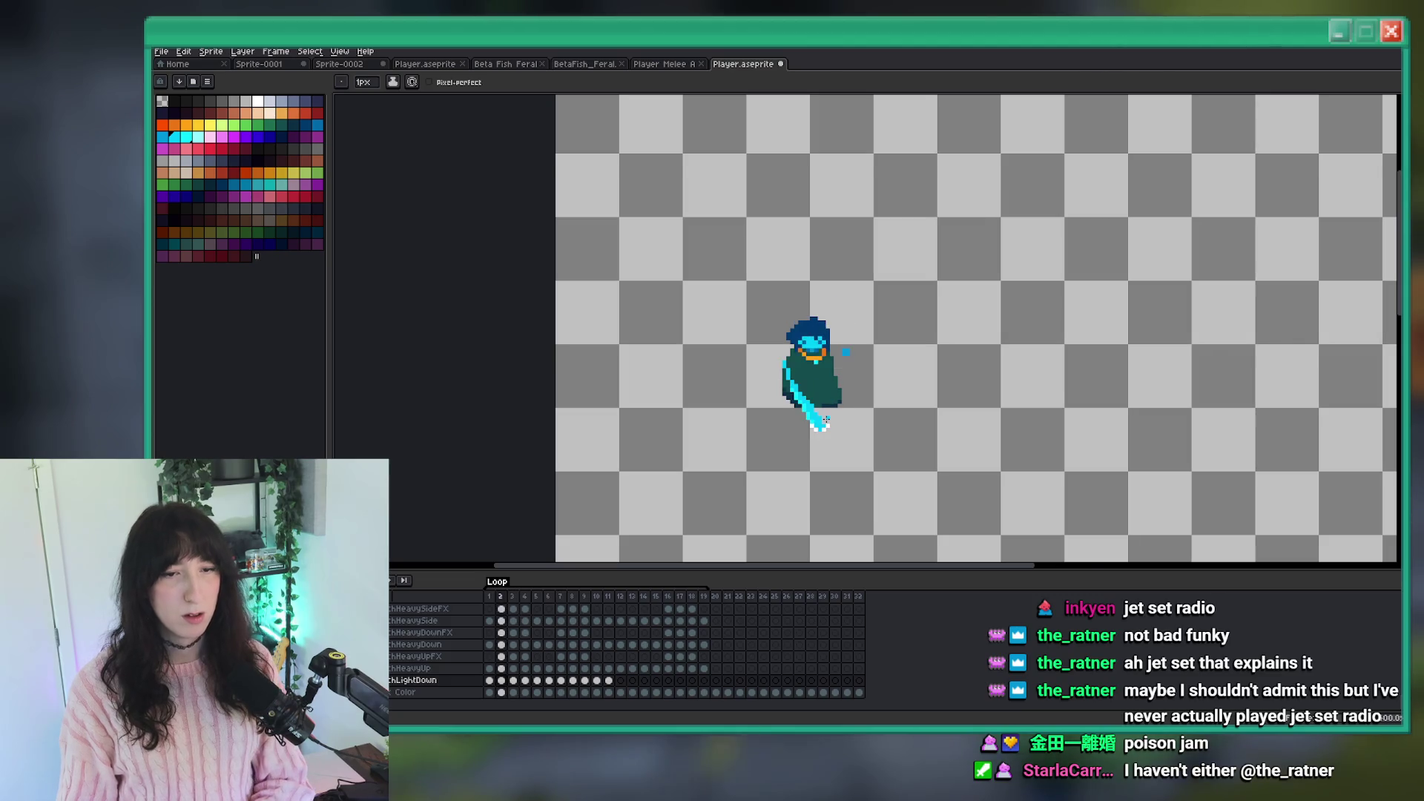
pyautogui.scroll(-1, 881, 438)
pyautogui.scroll(5, 882, 439)
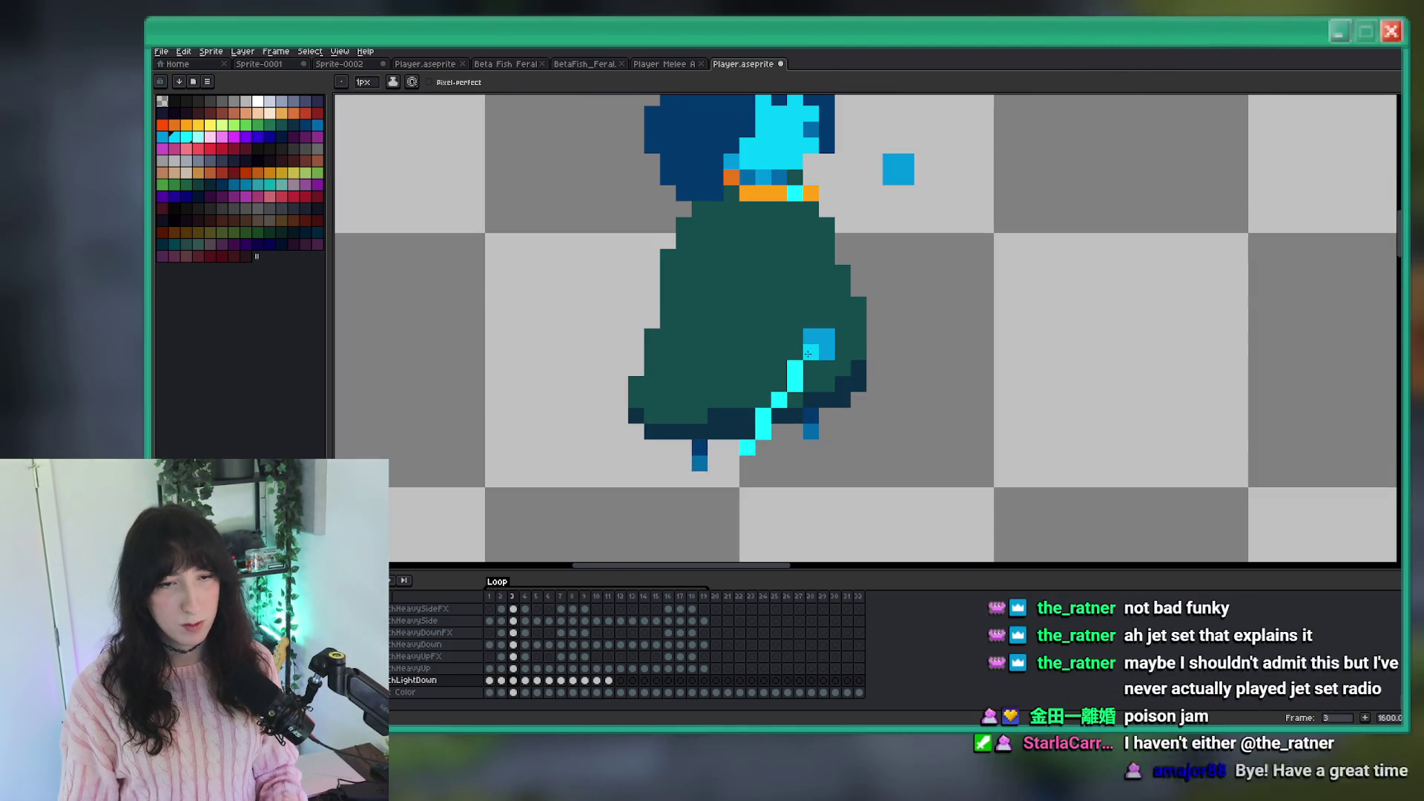
# Pick the sprite's blue as the paint colour and compare with frame 2.
pyautogui.press('g')
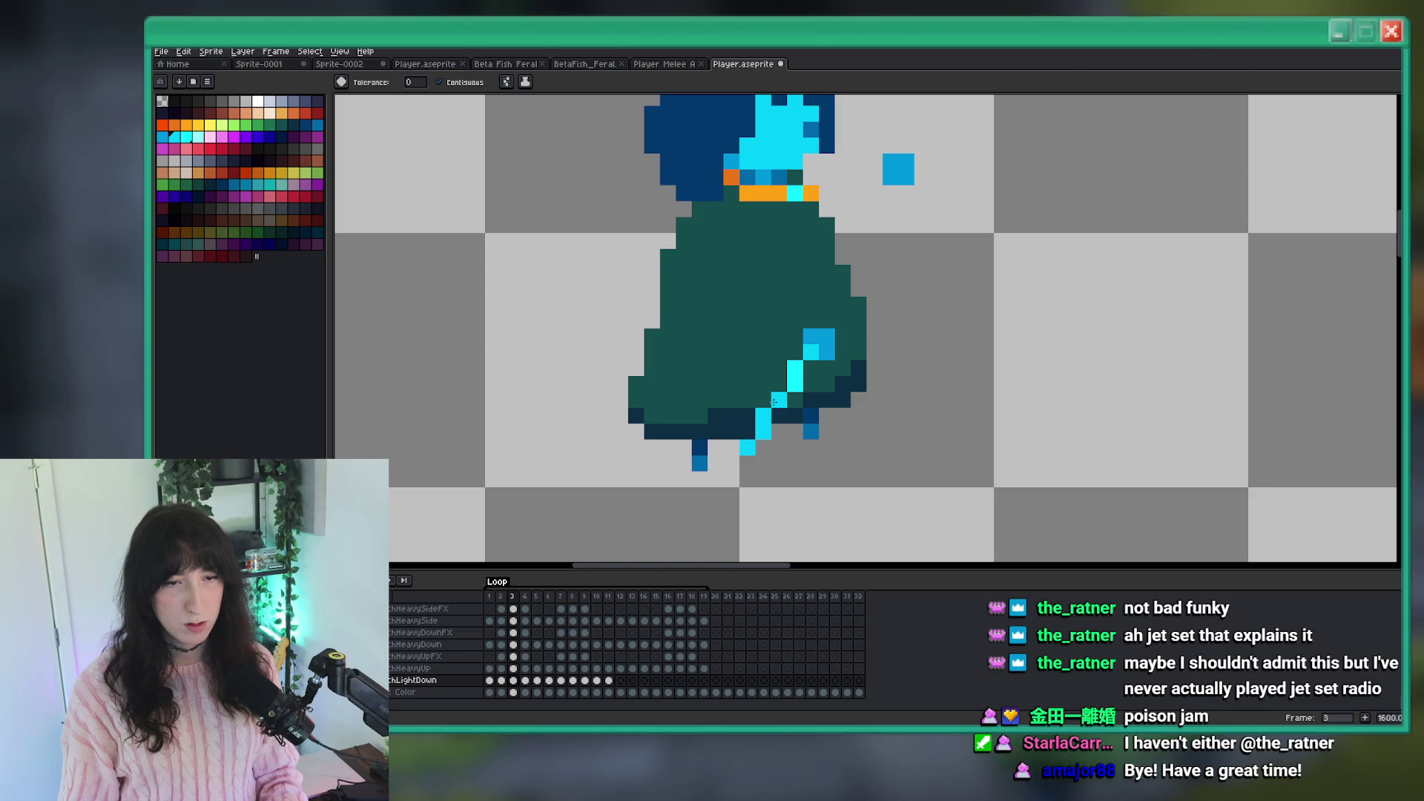
pyautogui.press('i')
pyautogui.click(824, 341)
pyautogui.press('b')
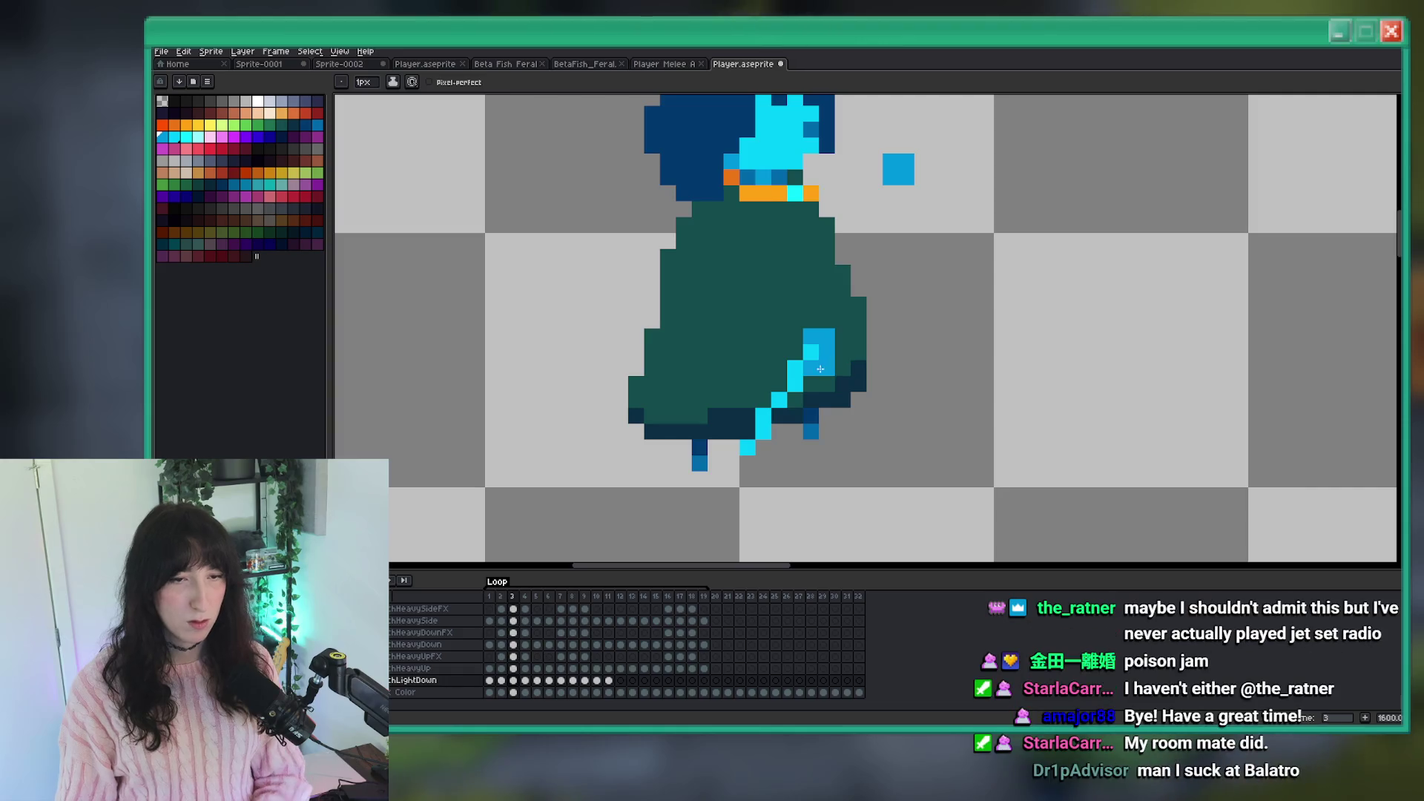
pyautogui.press(',')
pyautogui.scroll(-2, 703, 351)
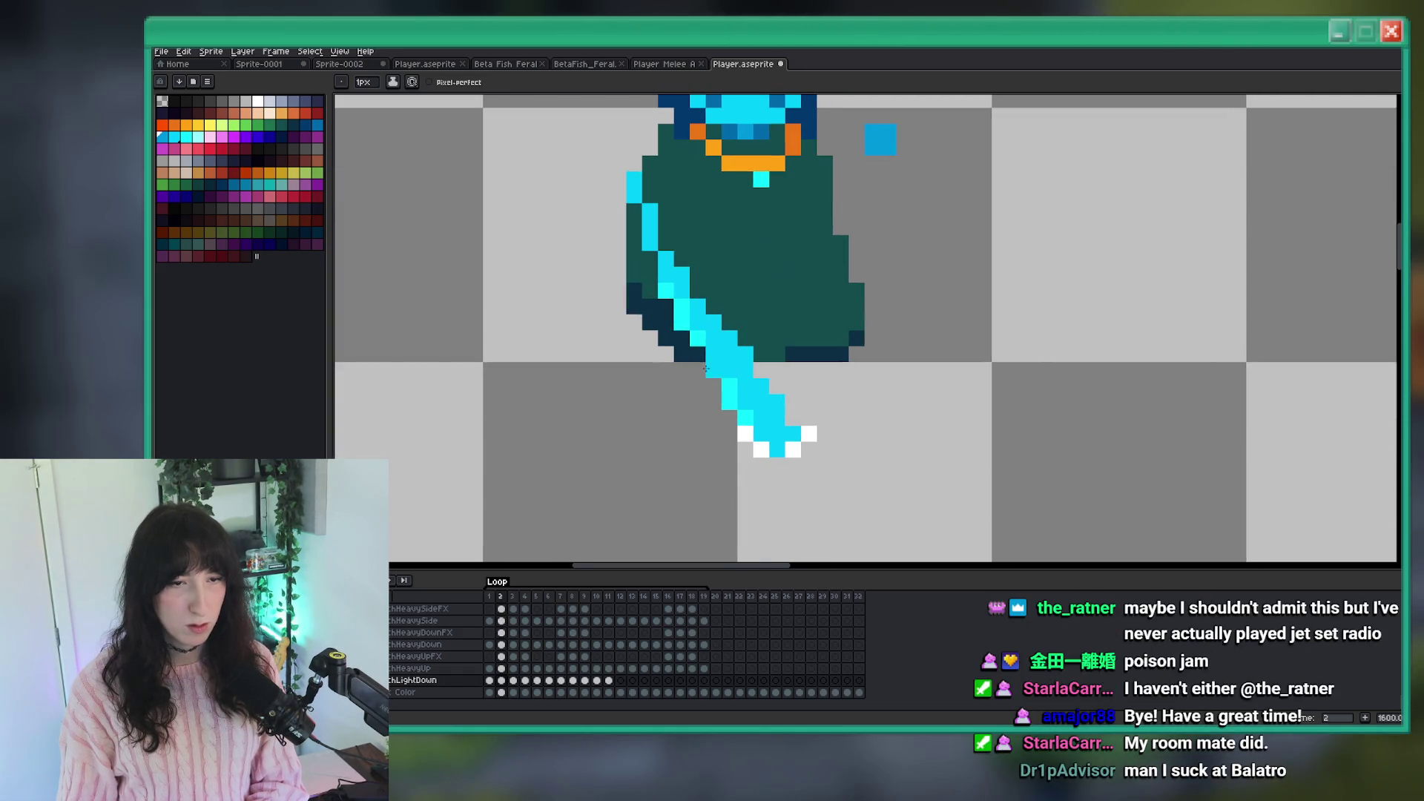
# On frame 3, recolour the cyan sword pixels to blue.
pyautogui.scroll(3, 726, 389)
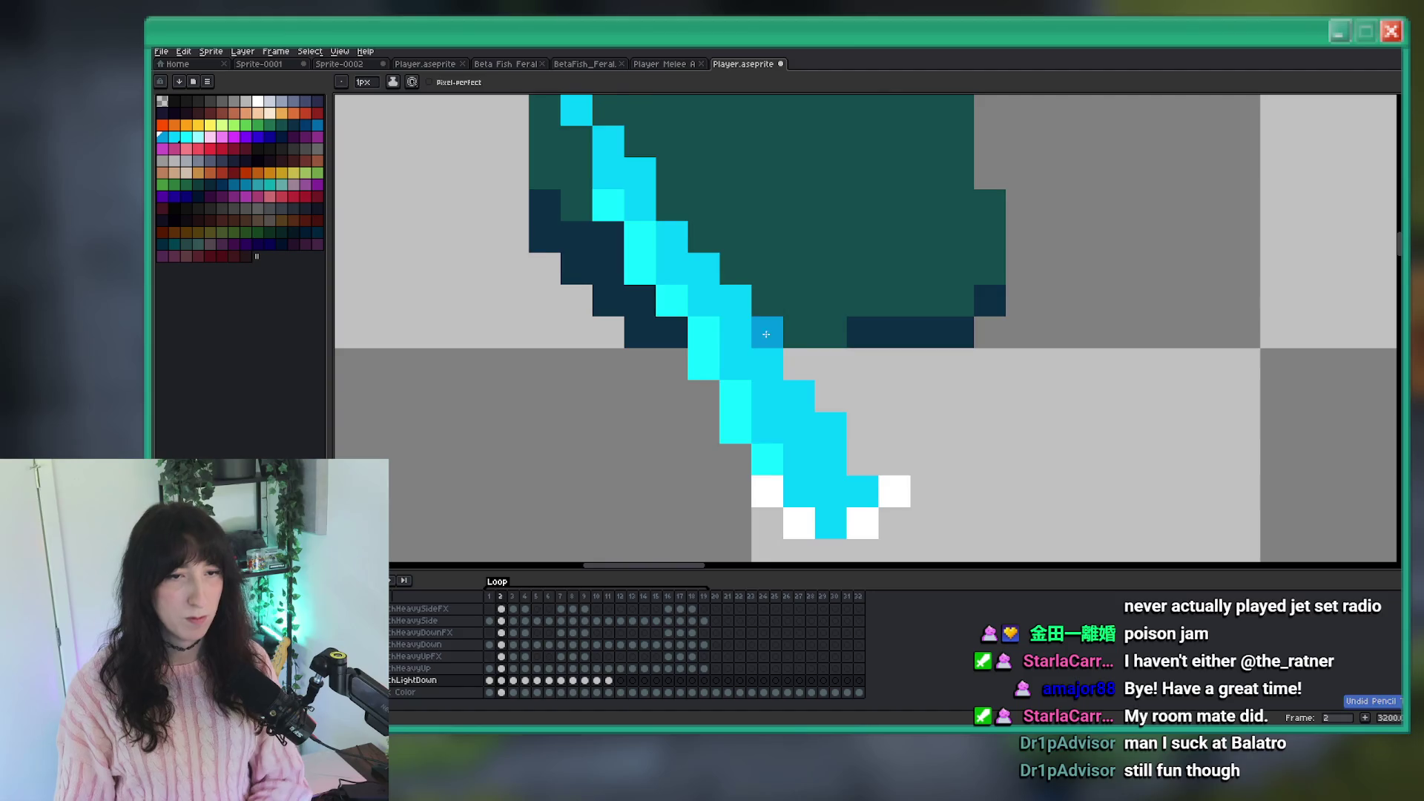
pyautogui.press('.')
pyautogui.moveTo(817, 424); pyautogui.dragTo(810, 499)
pyautogui.press('g')
pyautogui.click(846, 292)
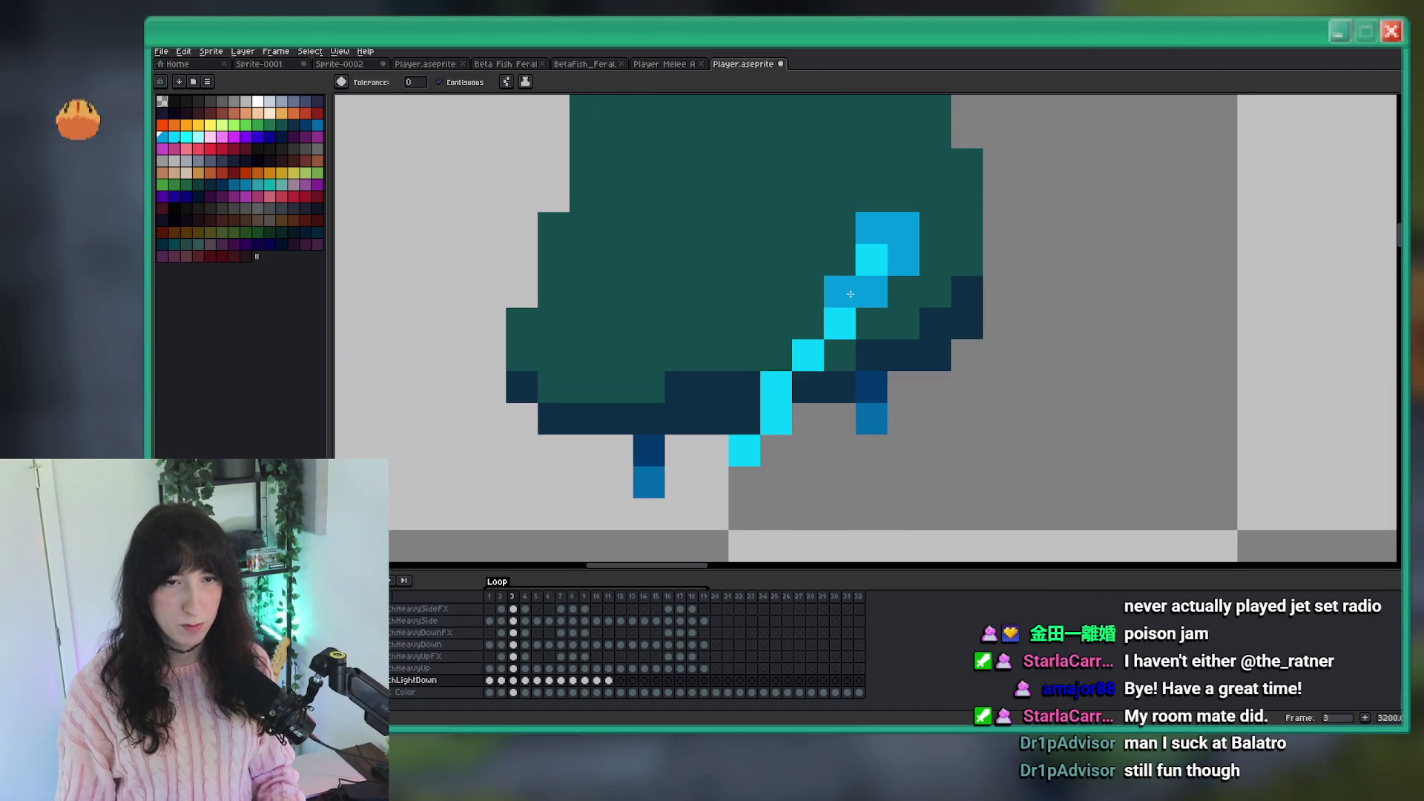
pyautogui.click(840, 324)
pyautogui.click(809, 355)
# Draw a blue edge along the sword diagonal and touch two pixels back to cyan.
pyautogui.press('b')
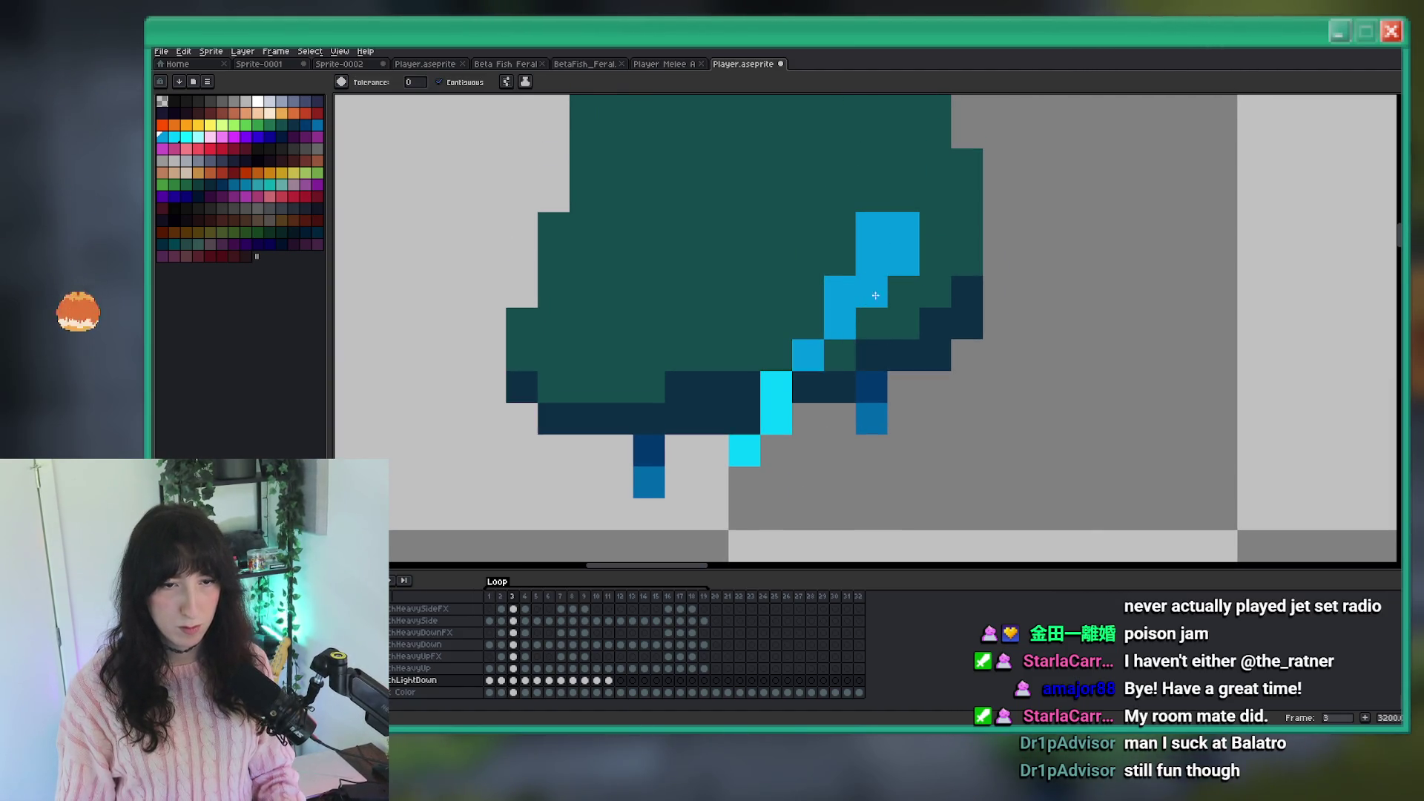
pyautogui.moveTo(885, 282); pyautogui.dragTo(772, 412)
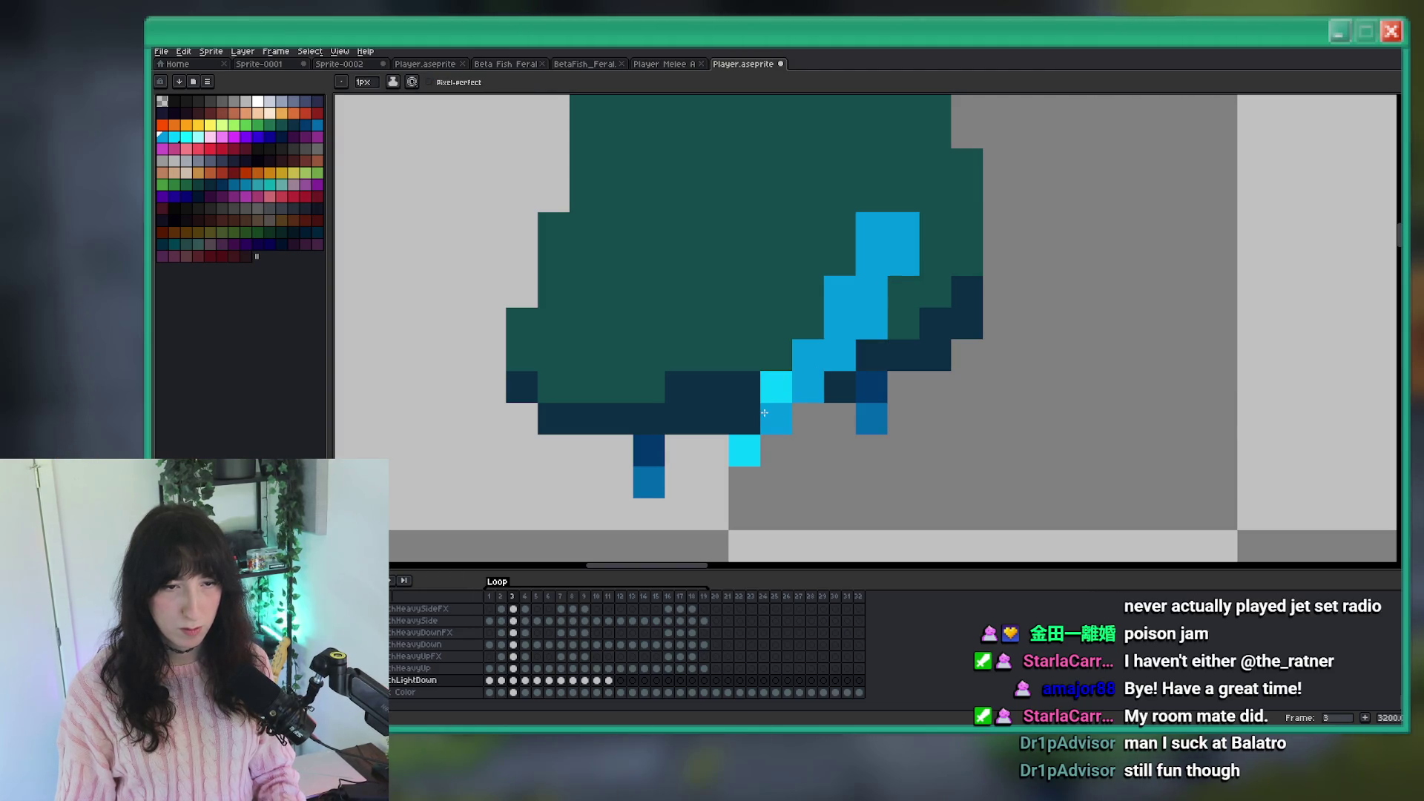
pyautogui.moveTo(799, 361); pyautogui.dragTo(834, 315)
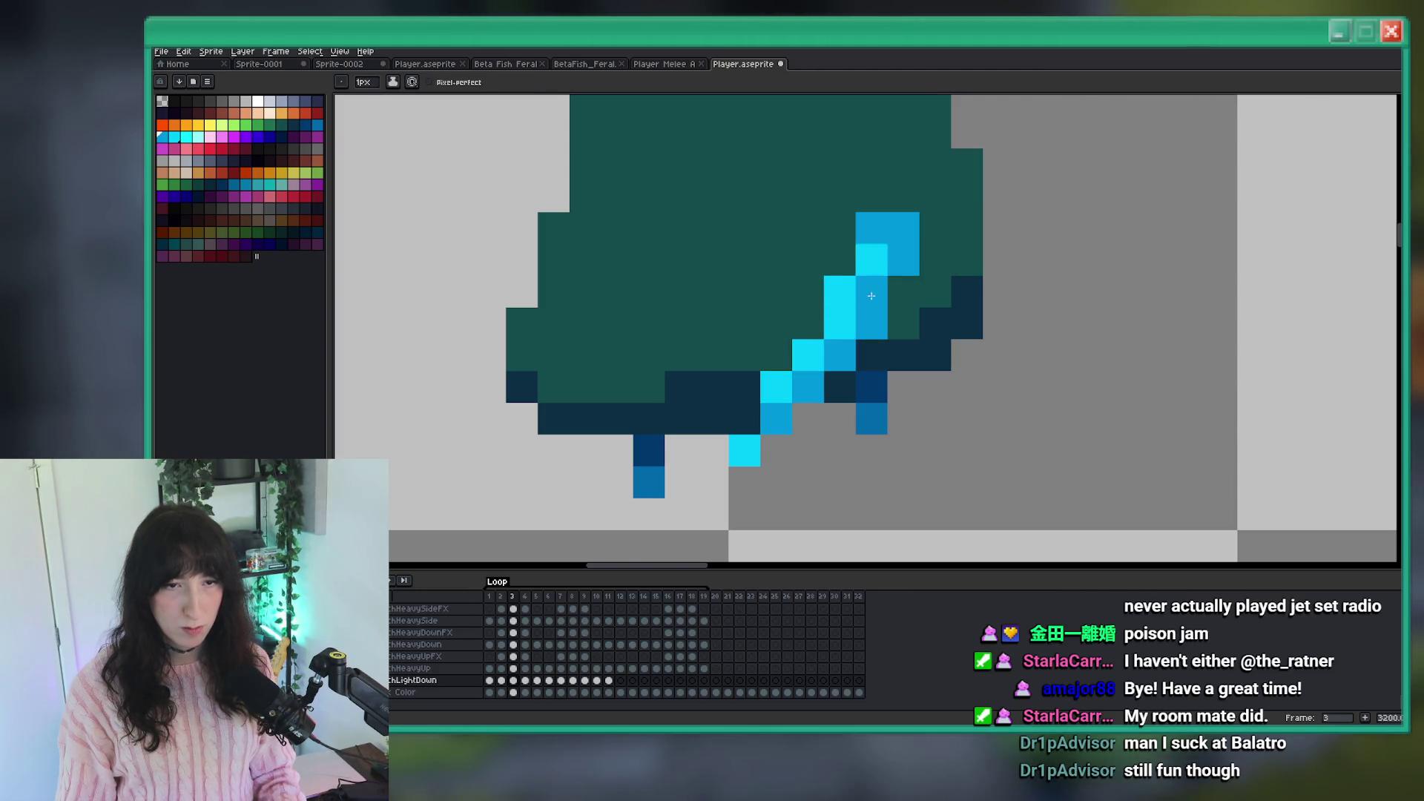
pyautogui.scroll(-6, 871, 293)
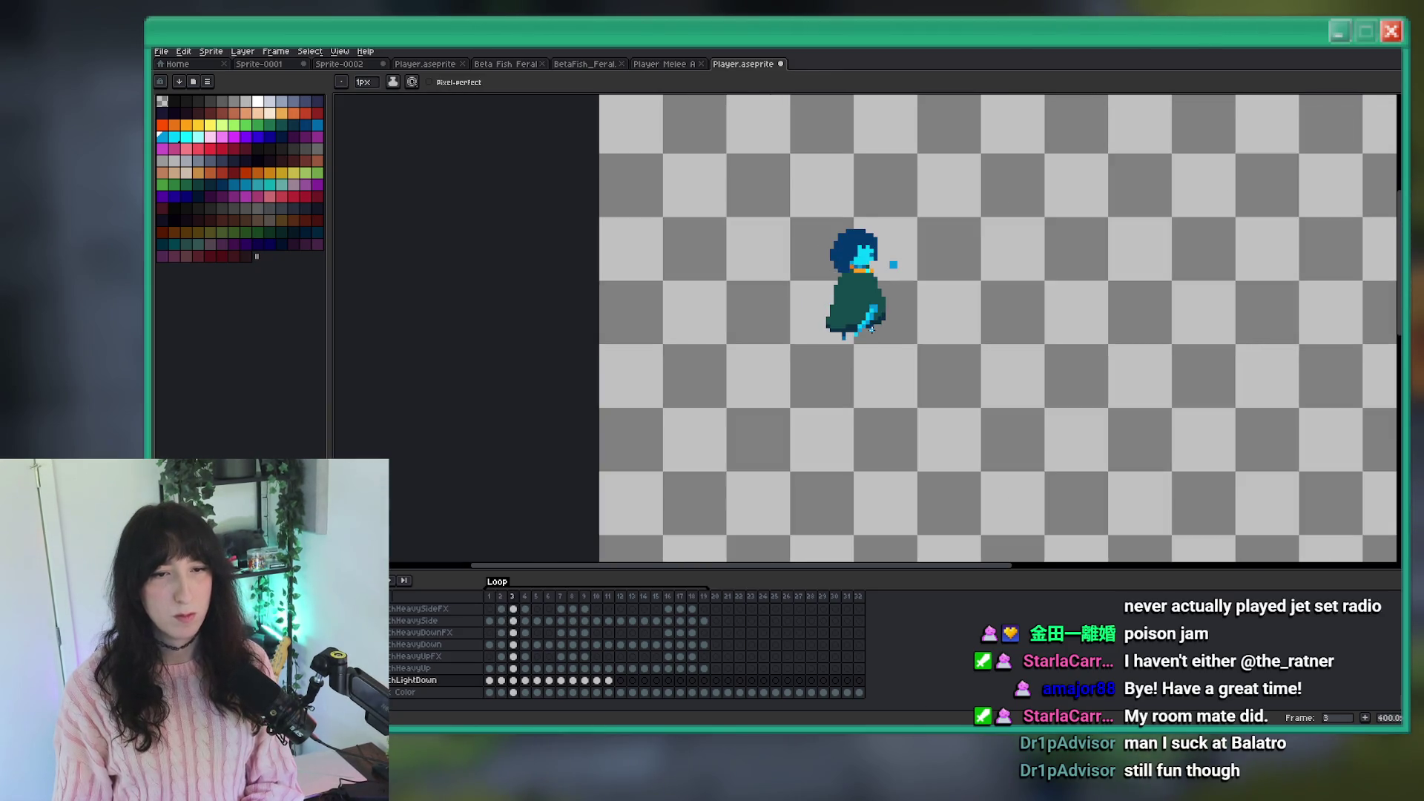
pyautogui.scroll(2, 872, 330)
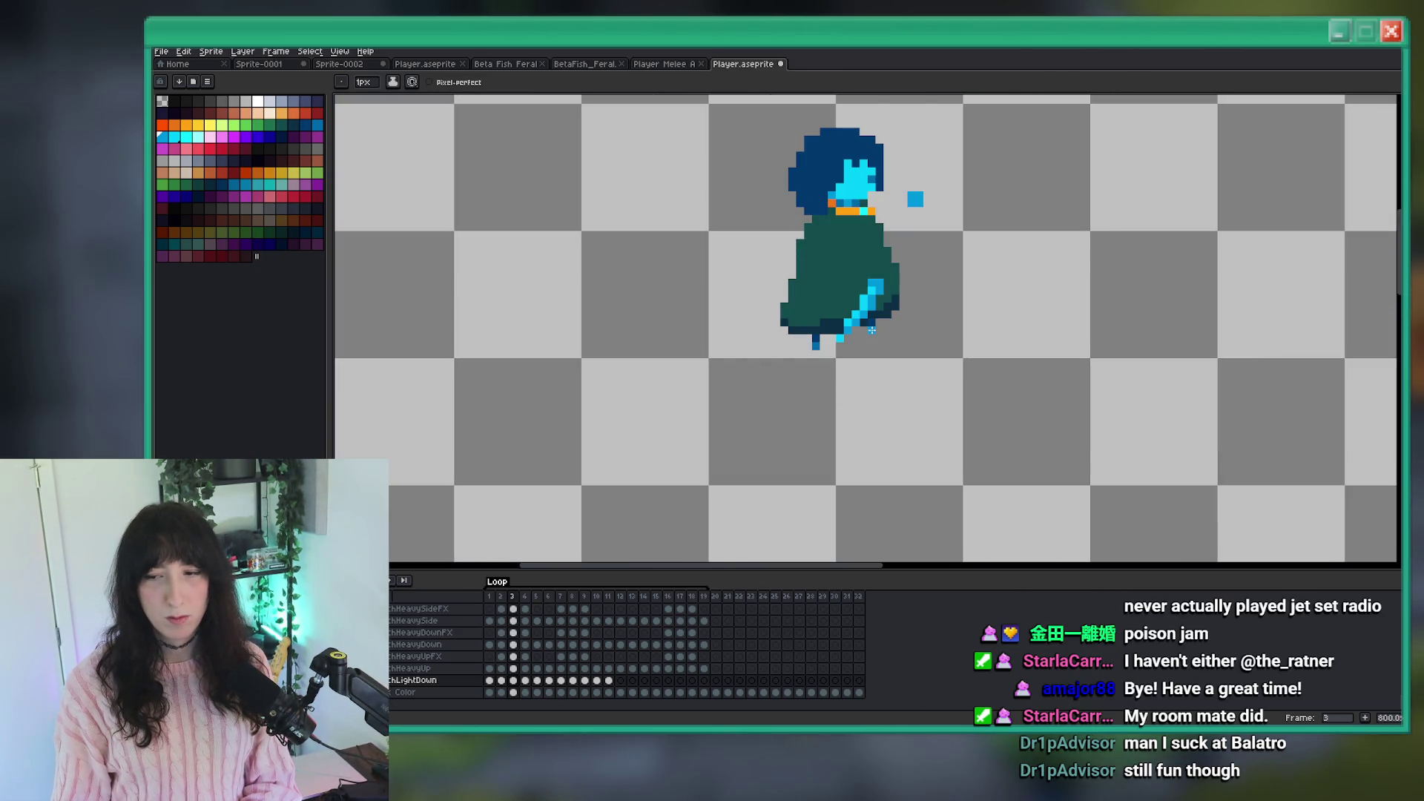
pyautogui.scroll(5, 856, 323)
# Shade the upper blade medium blue, add bright cyan and navy edge pixels, and save.
pyautogui.press('g')
pyautogui.click(911, 246)
pyautogui.click(831, 343)
pyautogui.press('b')
pyautogui.click(877, 339)
pyautogui.rightClick(883, 319)
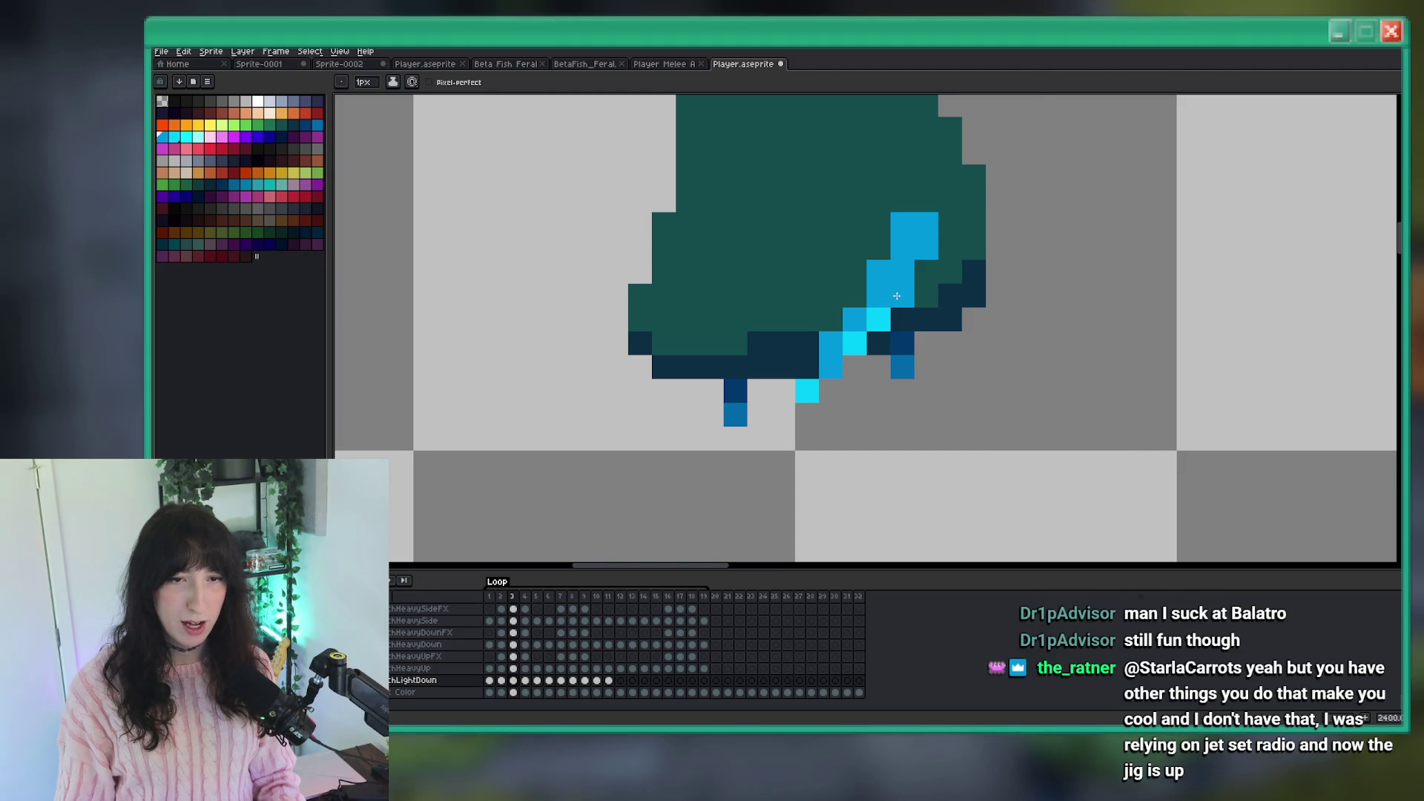
pyautogui.hotkey('ctrl', 's')
pyautogui.scroll(-4, 920, 278)
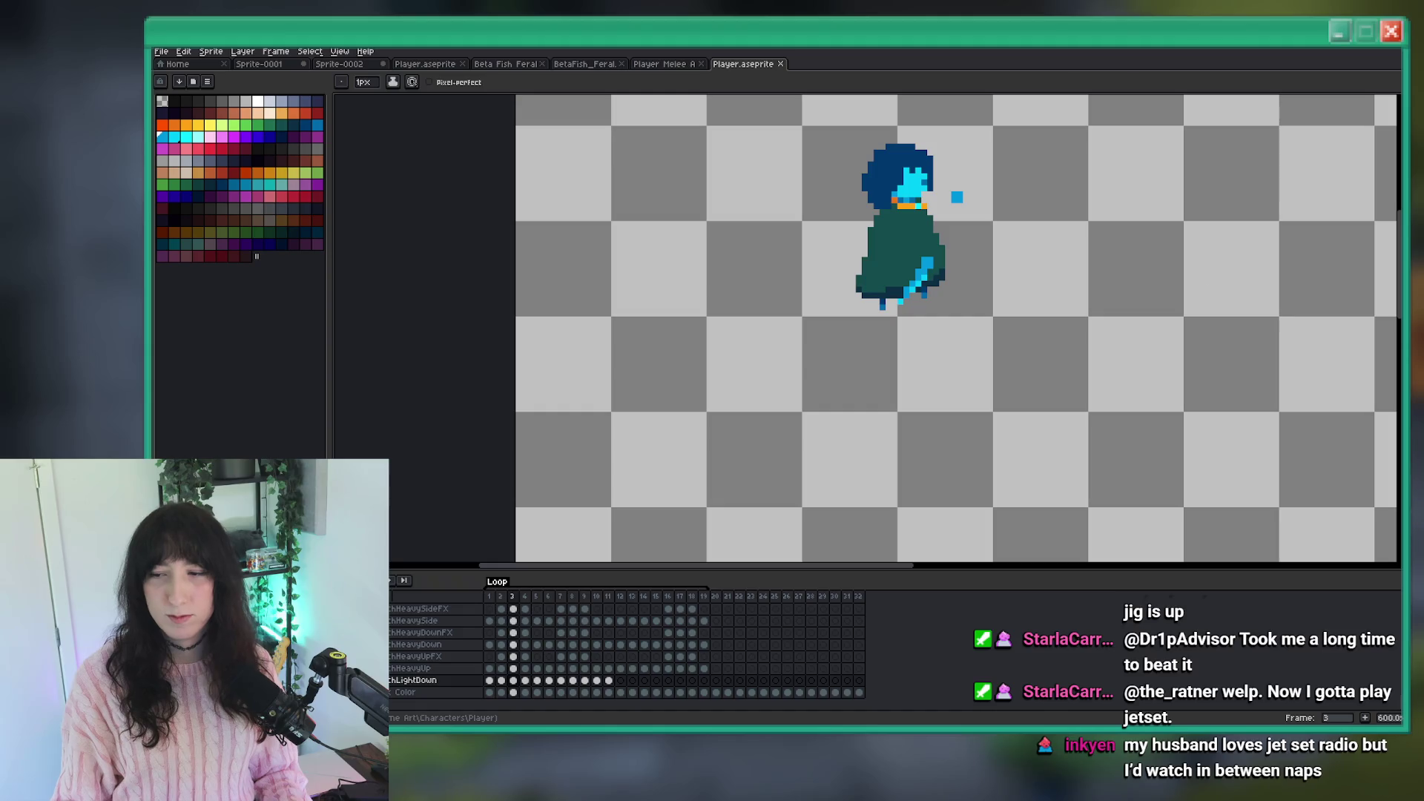
pyautogui.press('Left')
# Compare swing frames 2, 3 and 4, recentring the character in the view.
pyautogui.press('Right')
pyautogui.press('Left')
pyautogui.moveTo(1165, 301); pyautogui.dragTo(929, 401)
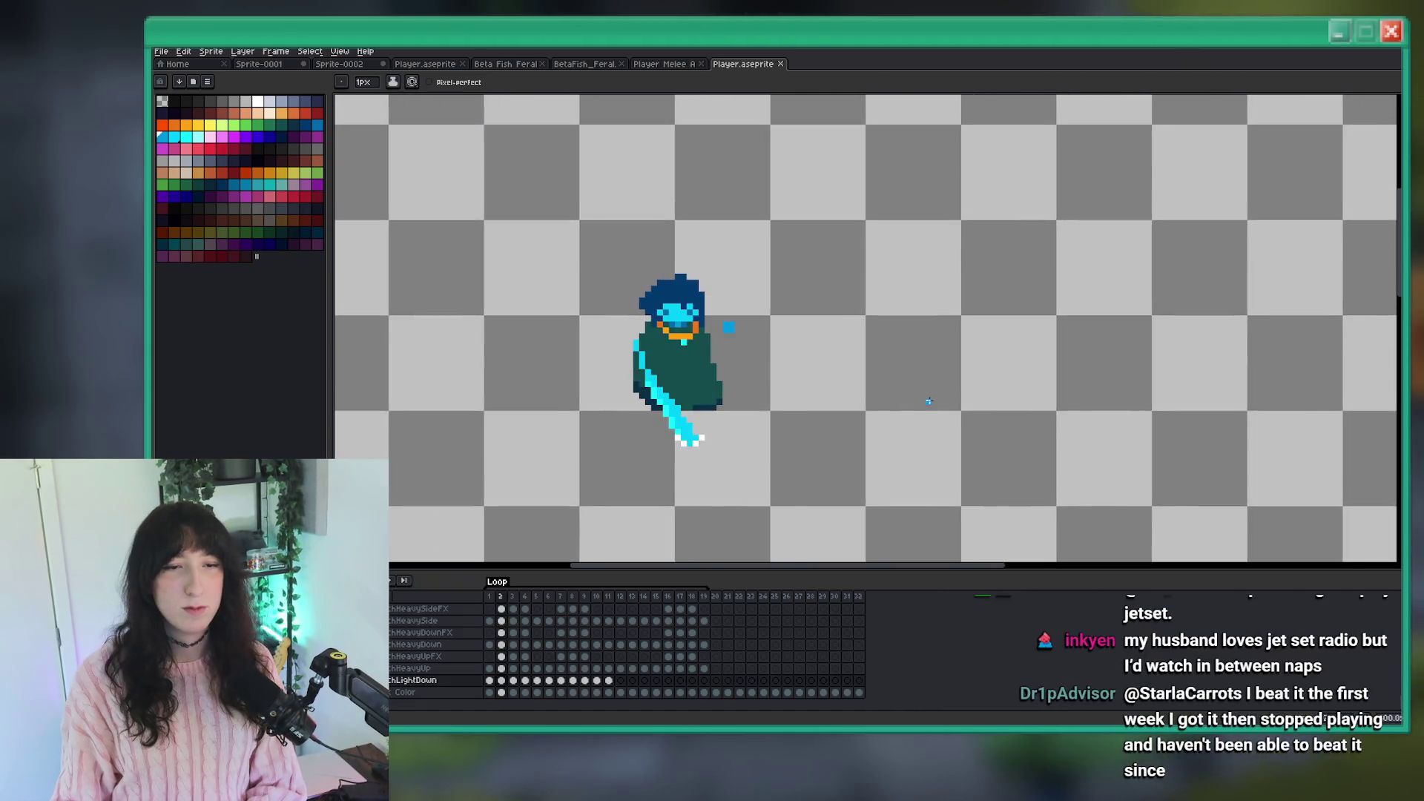
pyautogui.scroll(-1, 929, 401)
pyautogui.press('Right')
pyautogui.press('Right')
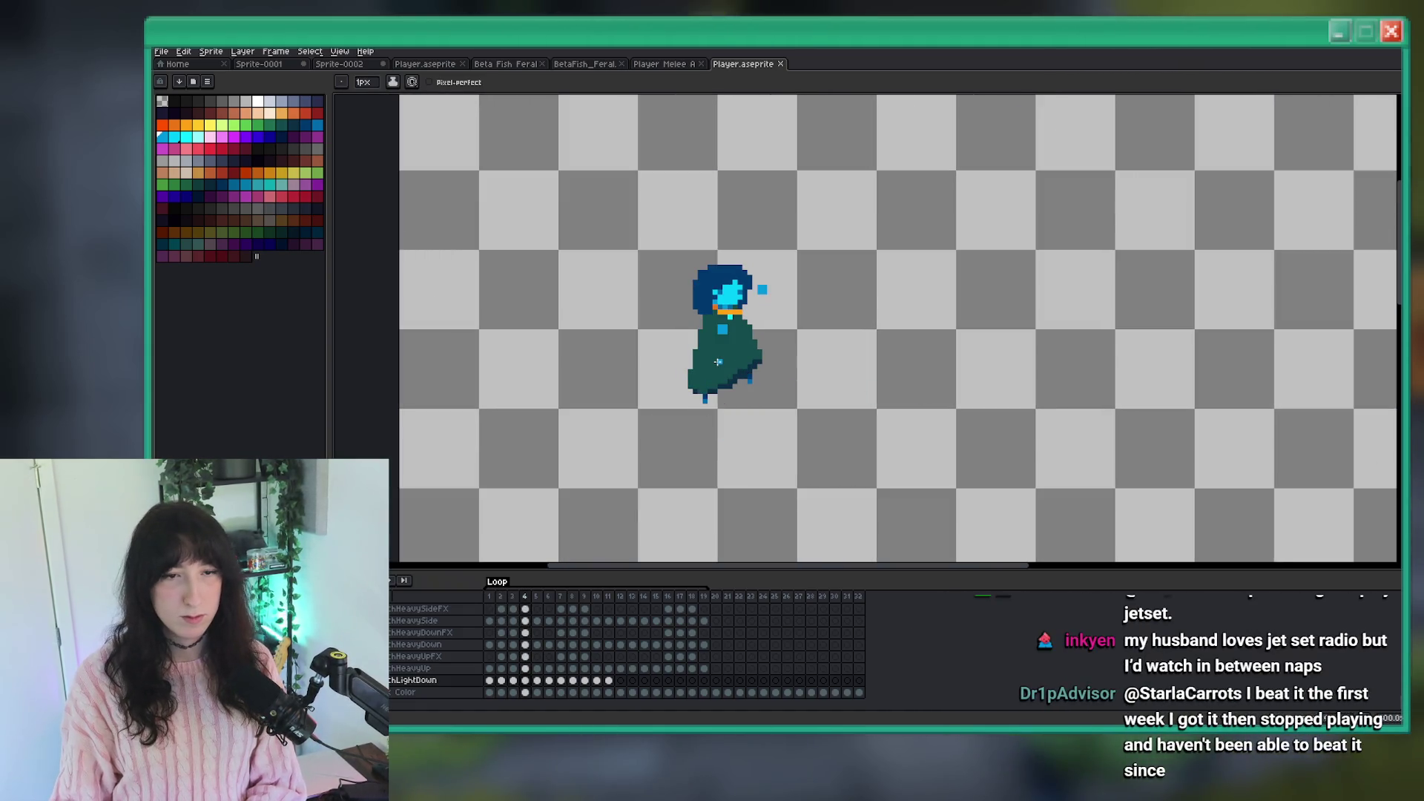
pyautogui.press('Left')
pyautogui.press('Left')
pyautogui.press('Right')
pyautogui.press('Right')
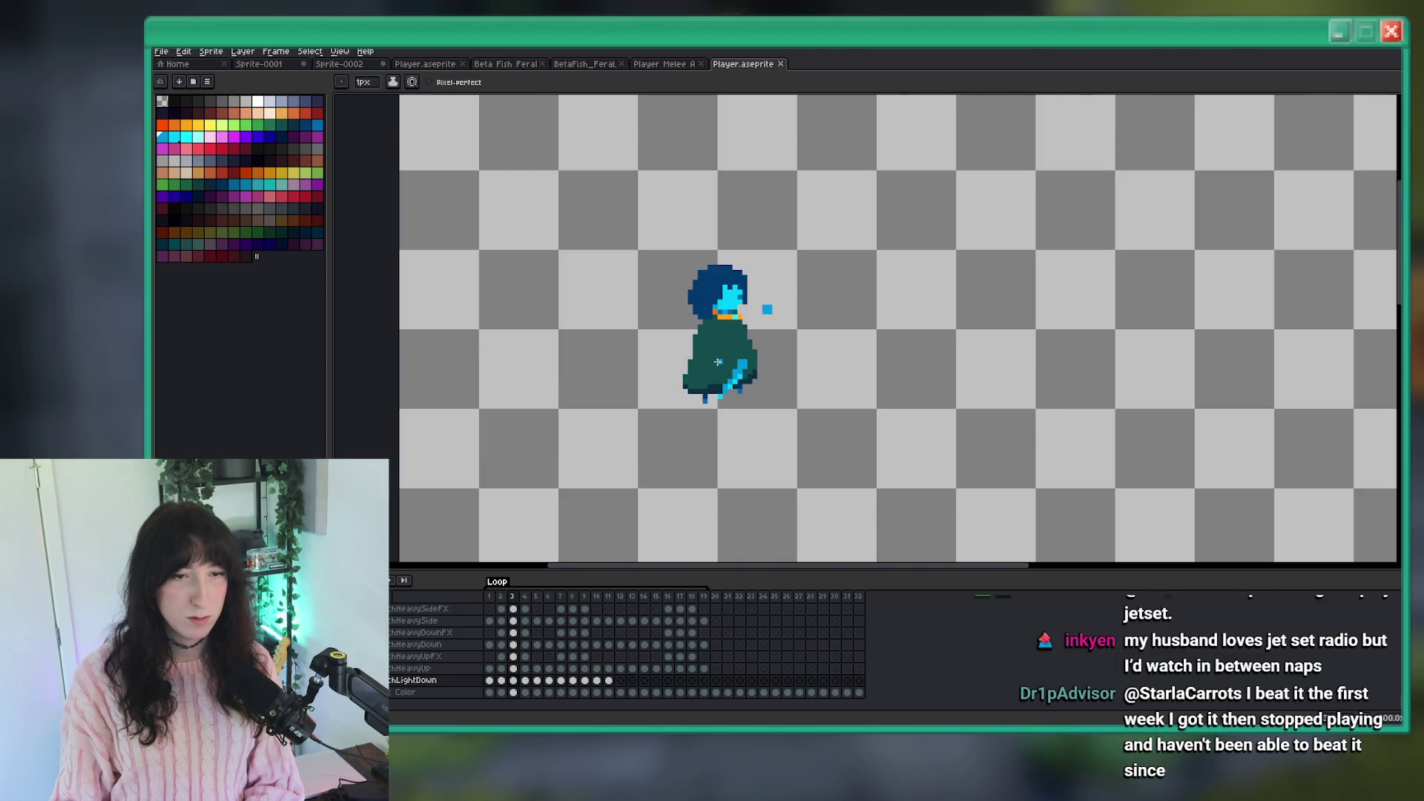
pyautogui.press('Left')
pyautogui.scroll(3, 718, 361)
pyautogui.scroll(1, 759, 374)
pyautogui.scroll(-4, 762, 391)
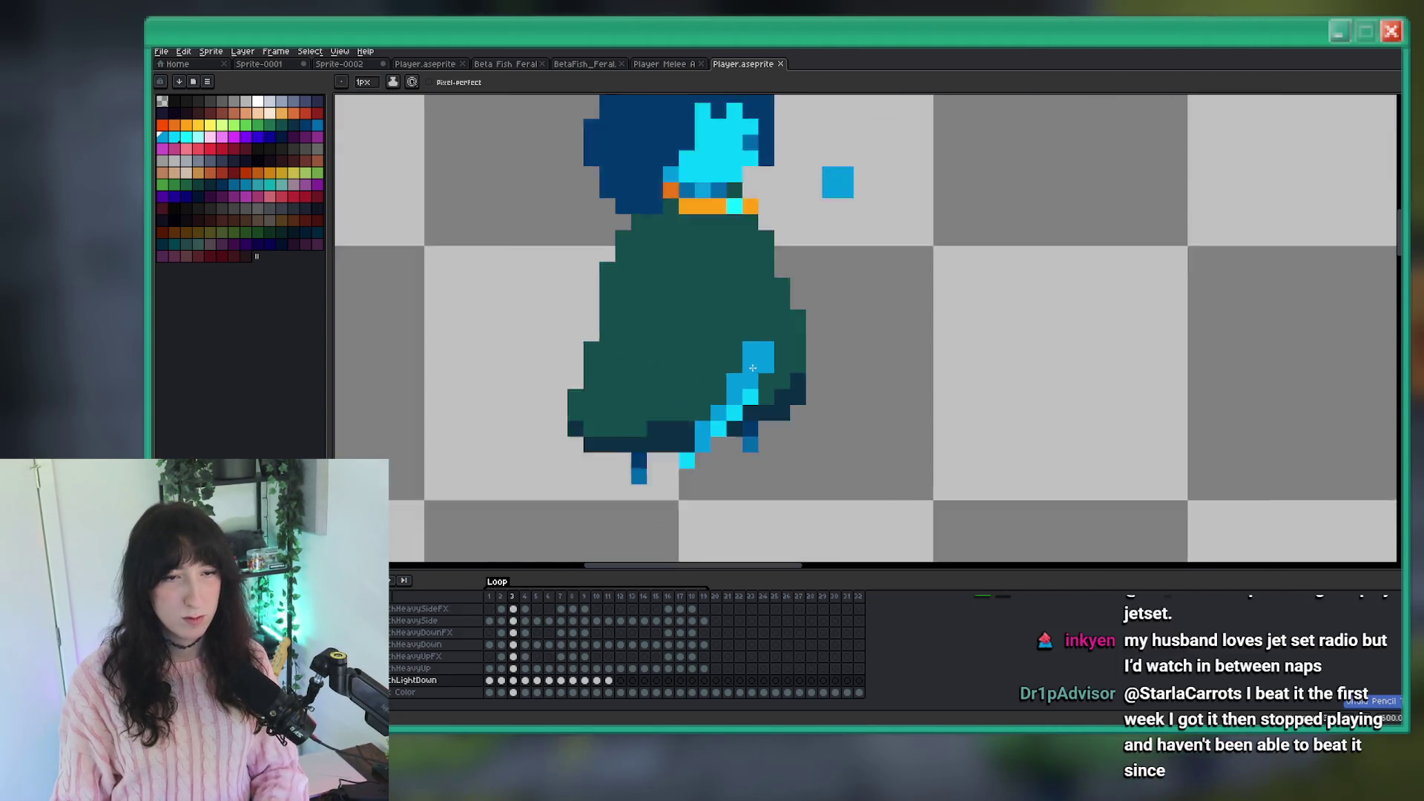
# Pick a darker blue, trial-fill frame 1's robe patch, undo it, and open Frame Properties.
pyautogui.click(317, 124)
pyautogui.press('Left')
pyautogui.press('Left')
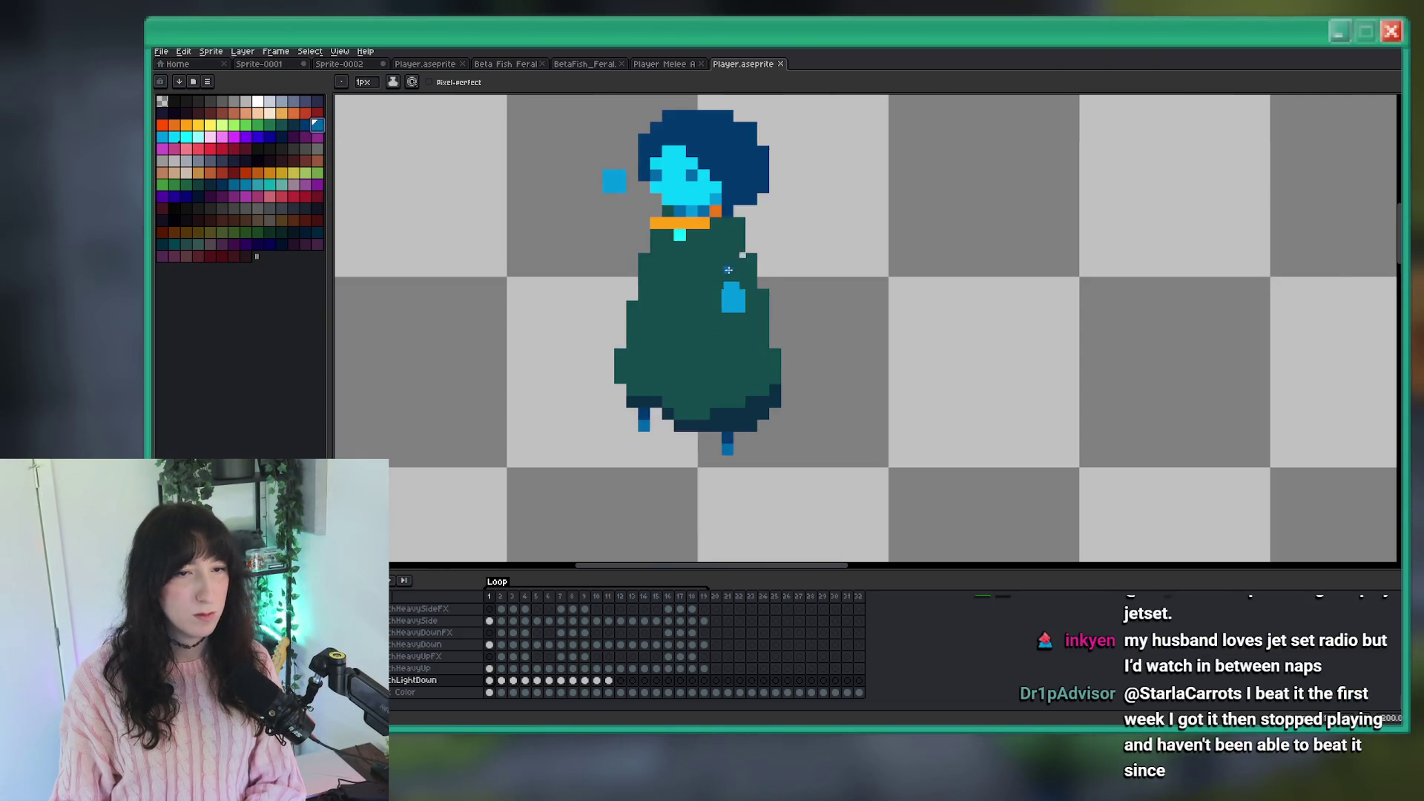
pyautogui.scroll(-1, 734, 307)
pyautogui.scroll(1, 734, 307)
pyautogui.press('g')
pyautogui.click(734, 297)
pyautogui.scroll(-3, 734, 307)
pyautogui.scroll(4, 658, 245)
pyautogui.hotkey('ctrl', 'z')
pyautogui.hotkey('ctrl', 'p')
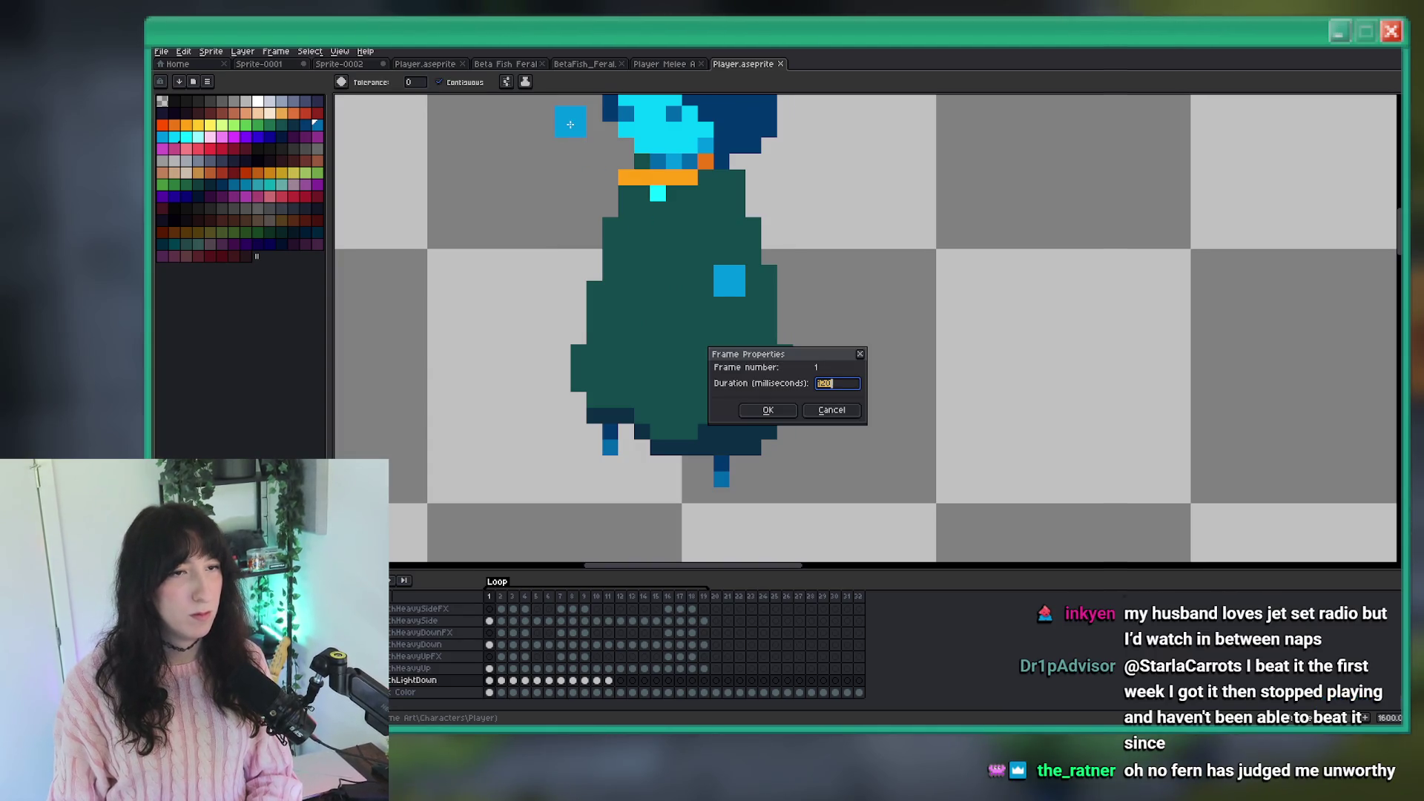
# Close Frame Properties and bucket-fill the robe's light-blue square with darker blue.
pyautogui.press('Escape')
pyautogui.press('i')
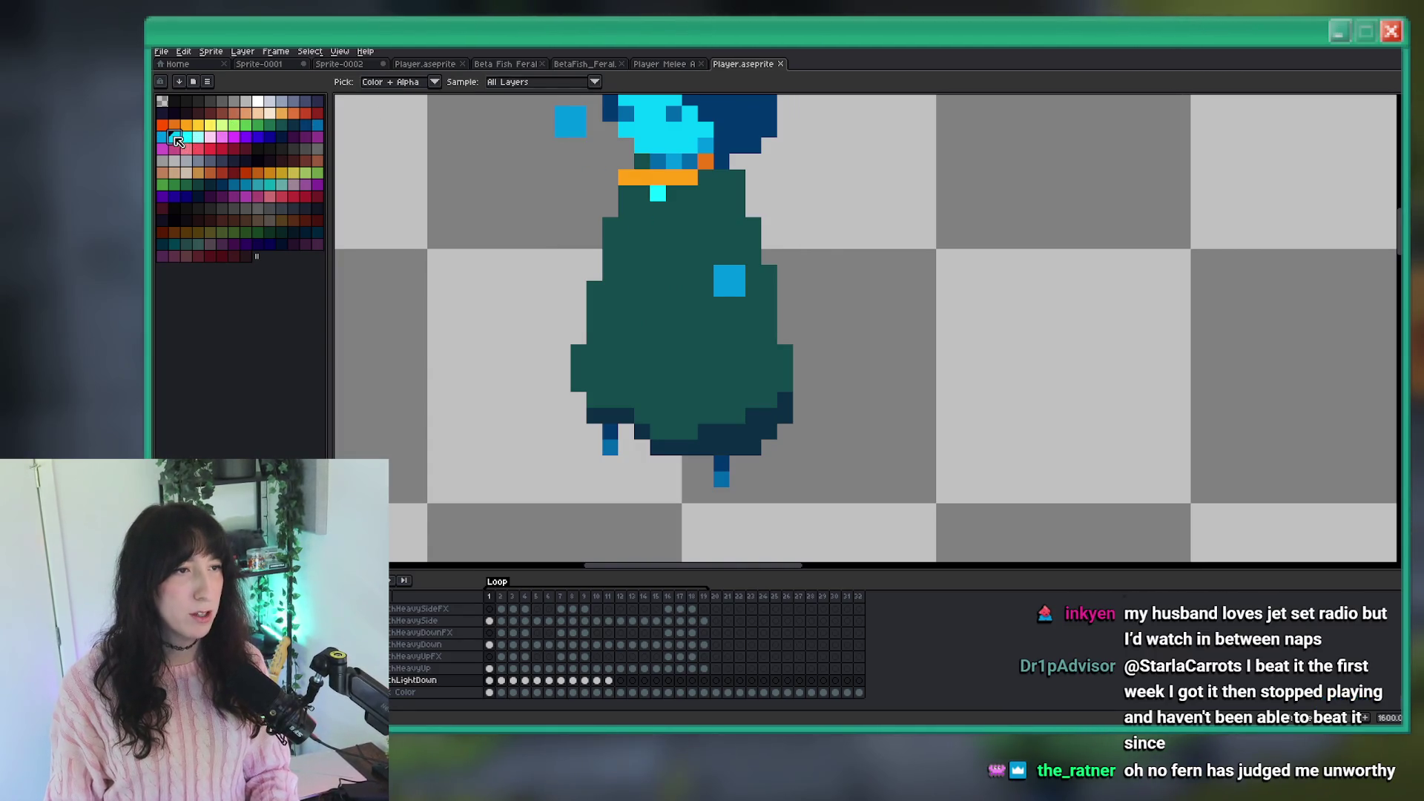
pyautogui.press('g')
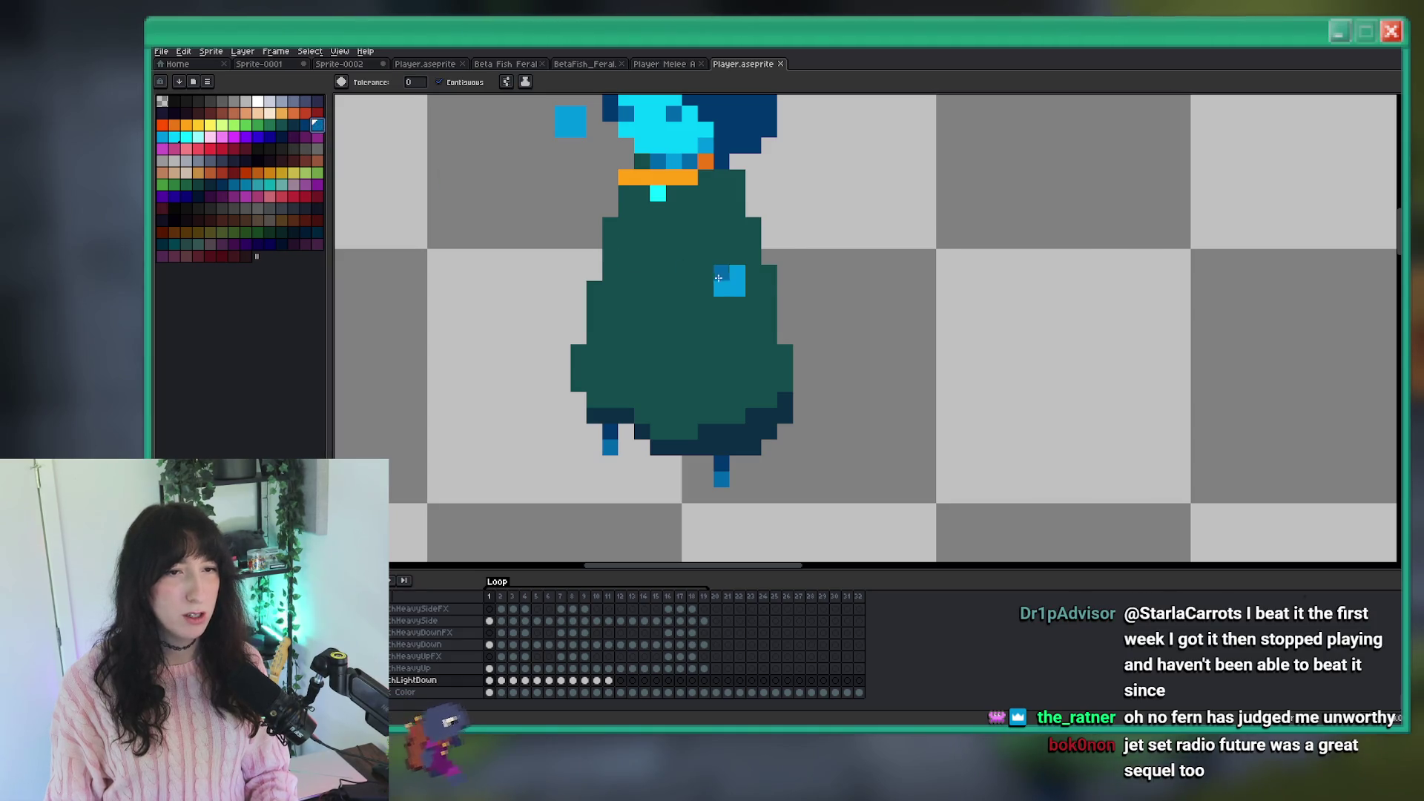
pyautogui.click(729, 281)
pyautogui.scroll(-3, 729, 281)
pyautogui.scroll(3, 794, 295)
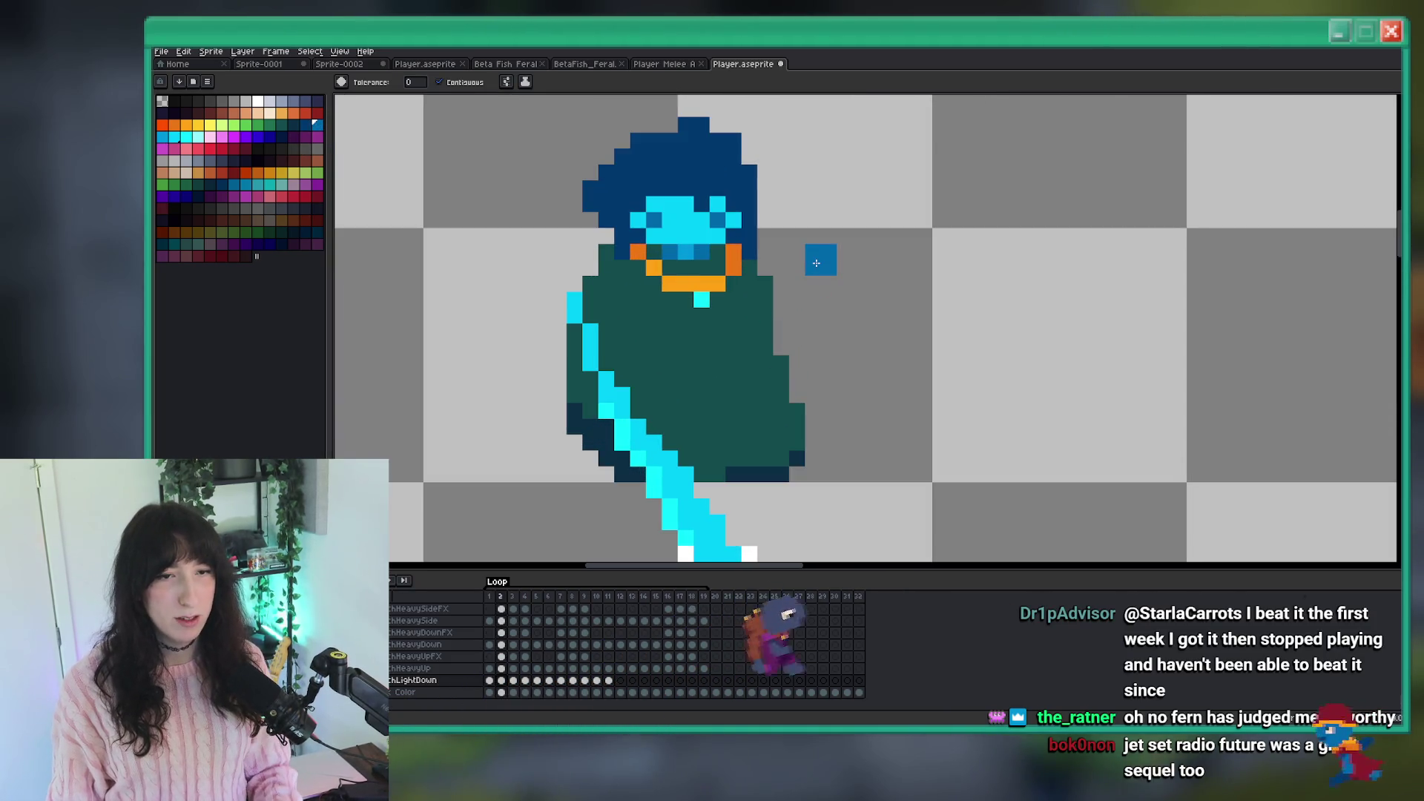
pyautogui.scroll(-3, 793, 295)
# Step forward through swing frames 3, 5 and 6 on to frame 9.
pyautogui.press('Right')
pyautogui.scroll(2, 821, 230)
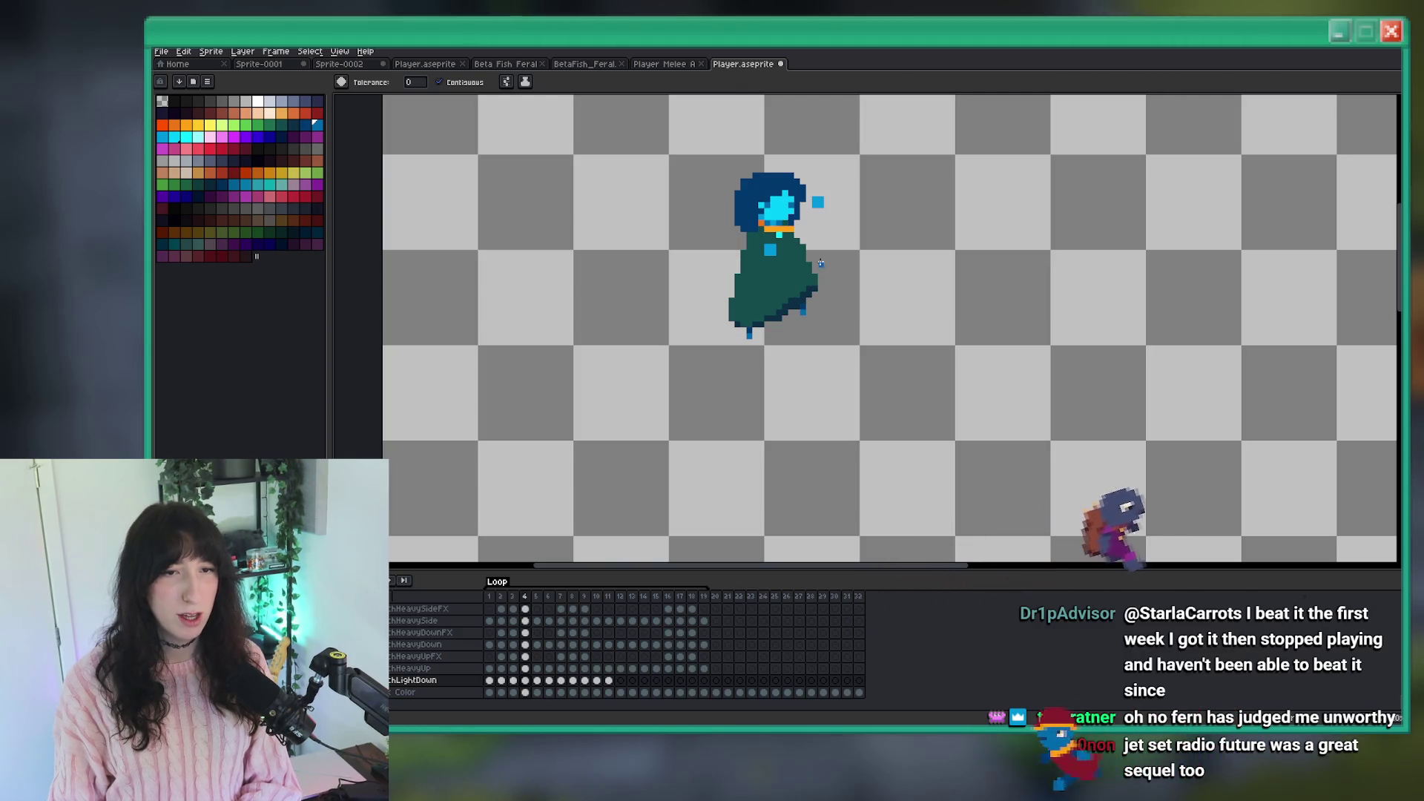
pyautogui.press('Right')
pyautogui.press('Right')
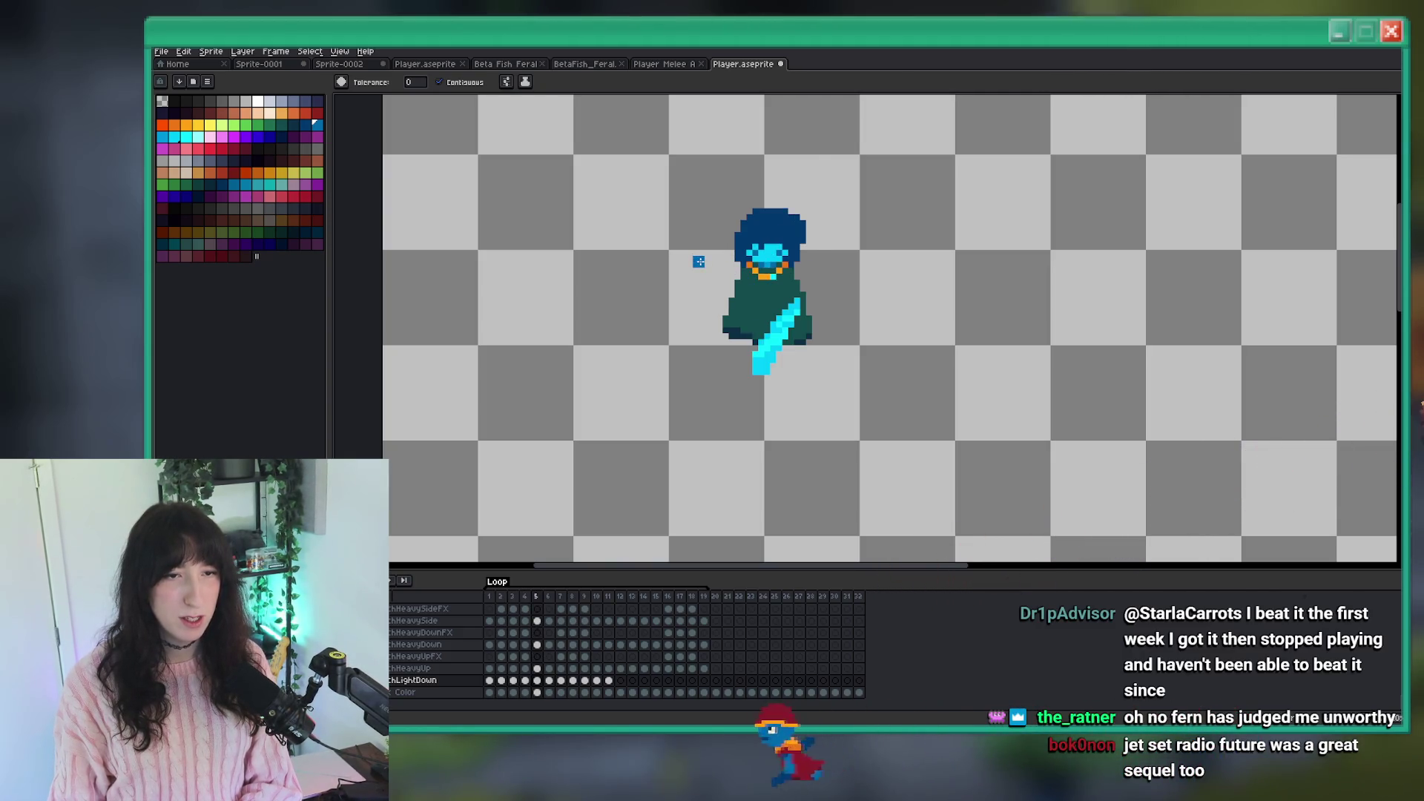
pyautogui.press('Right')
pyautogui.press('Right')
pyautogui.press('Right')
pyautogui.press('Right')
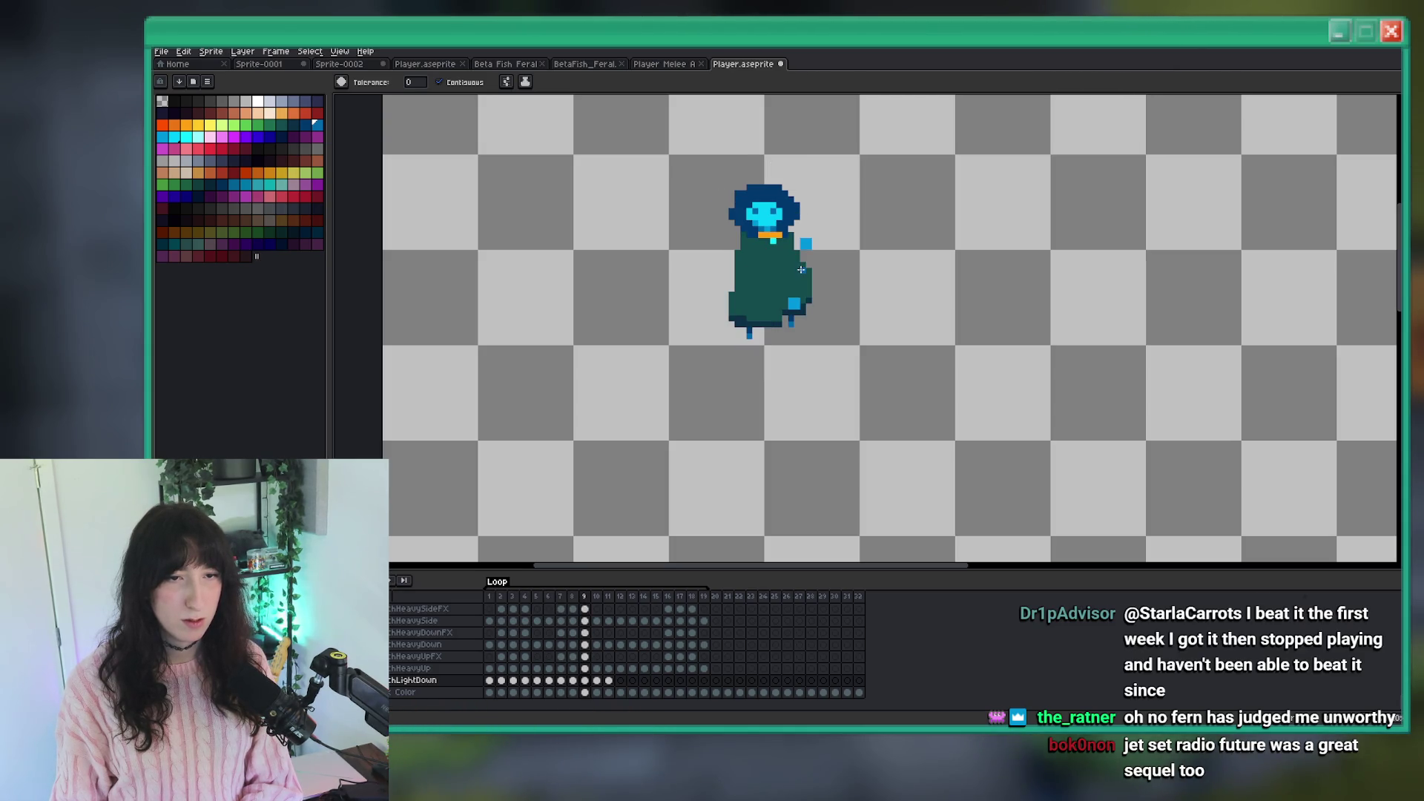
# Compare frames 8 through 11 and play the light-down swing to preview it.
pyautogui.press('Left')
pyautogui.press('Right')
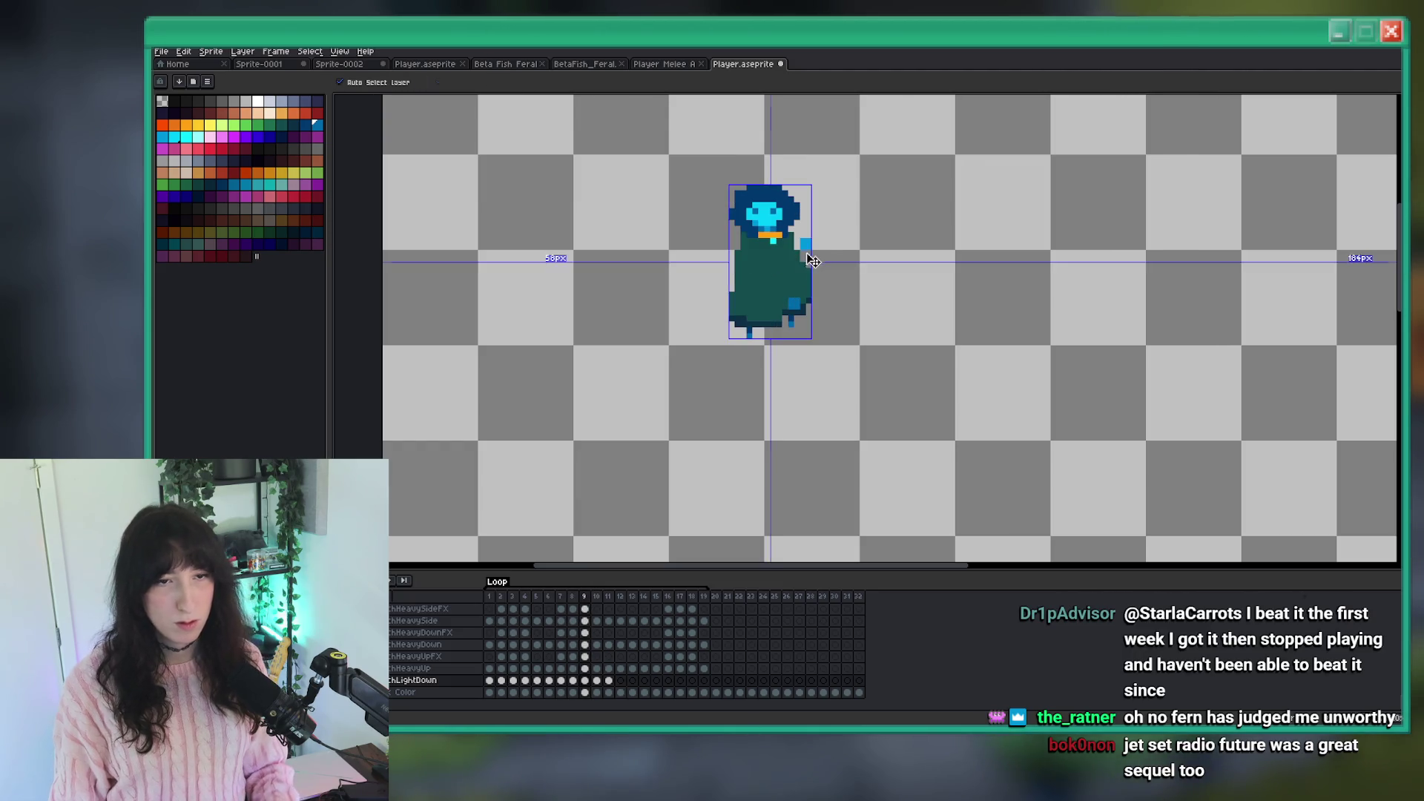
pyautogui.press('Left')
pyautogui.press('Right')
pyautogui.press('Right')
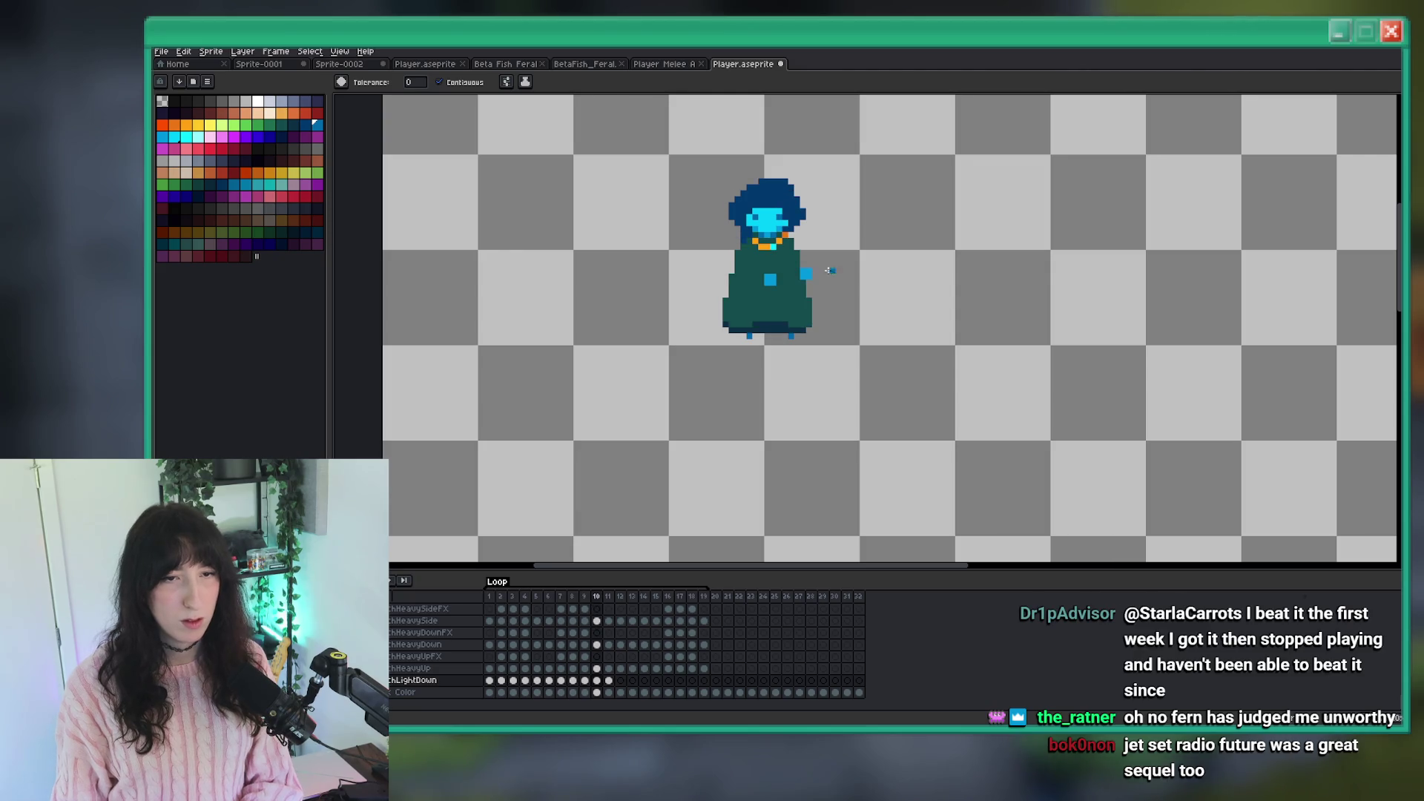
pyautogui.press('Right')
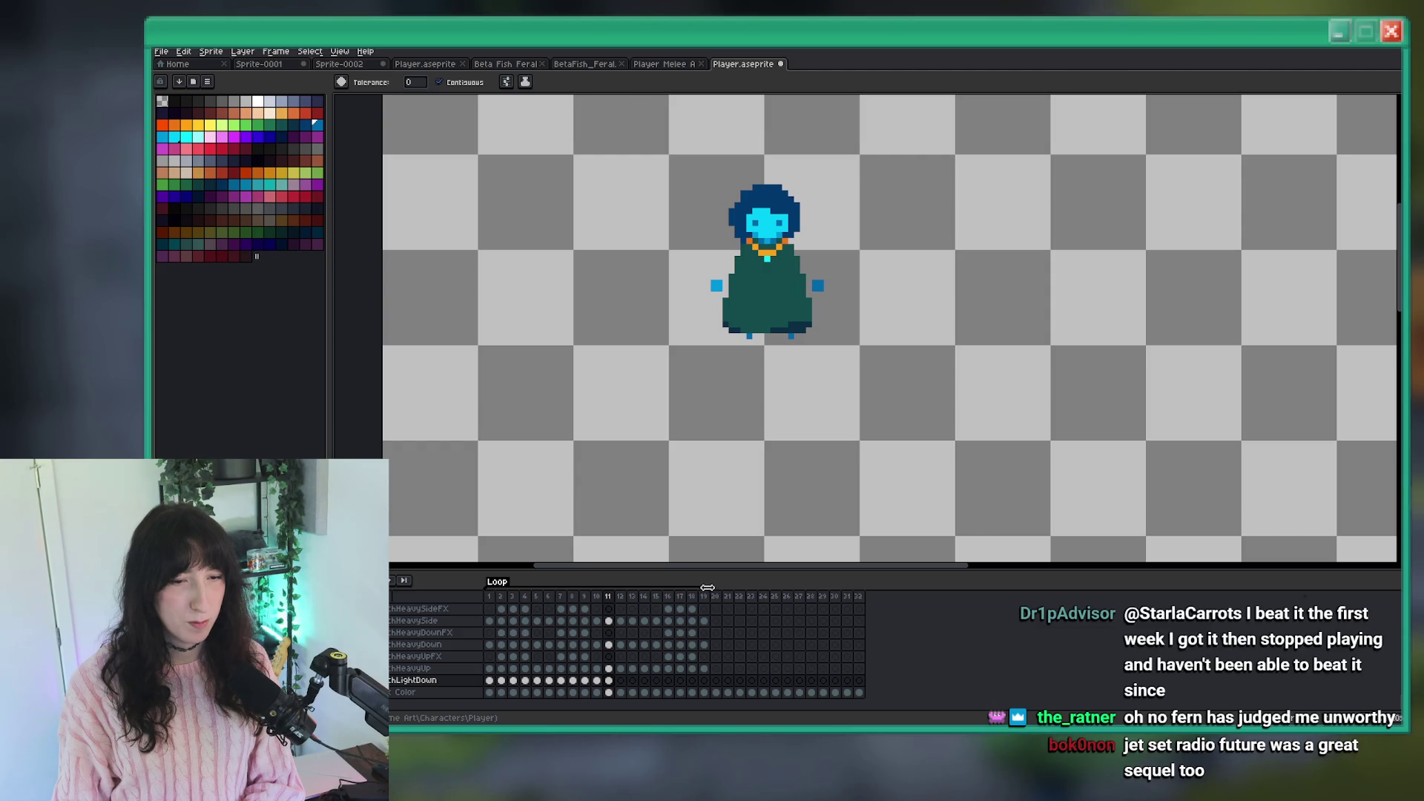
pyautogui.press('Return')
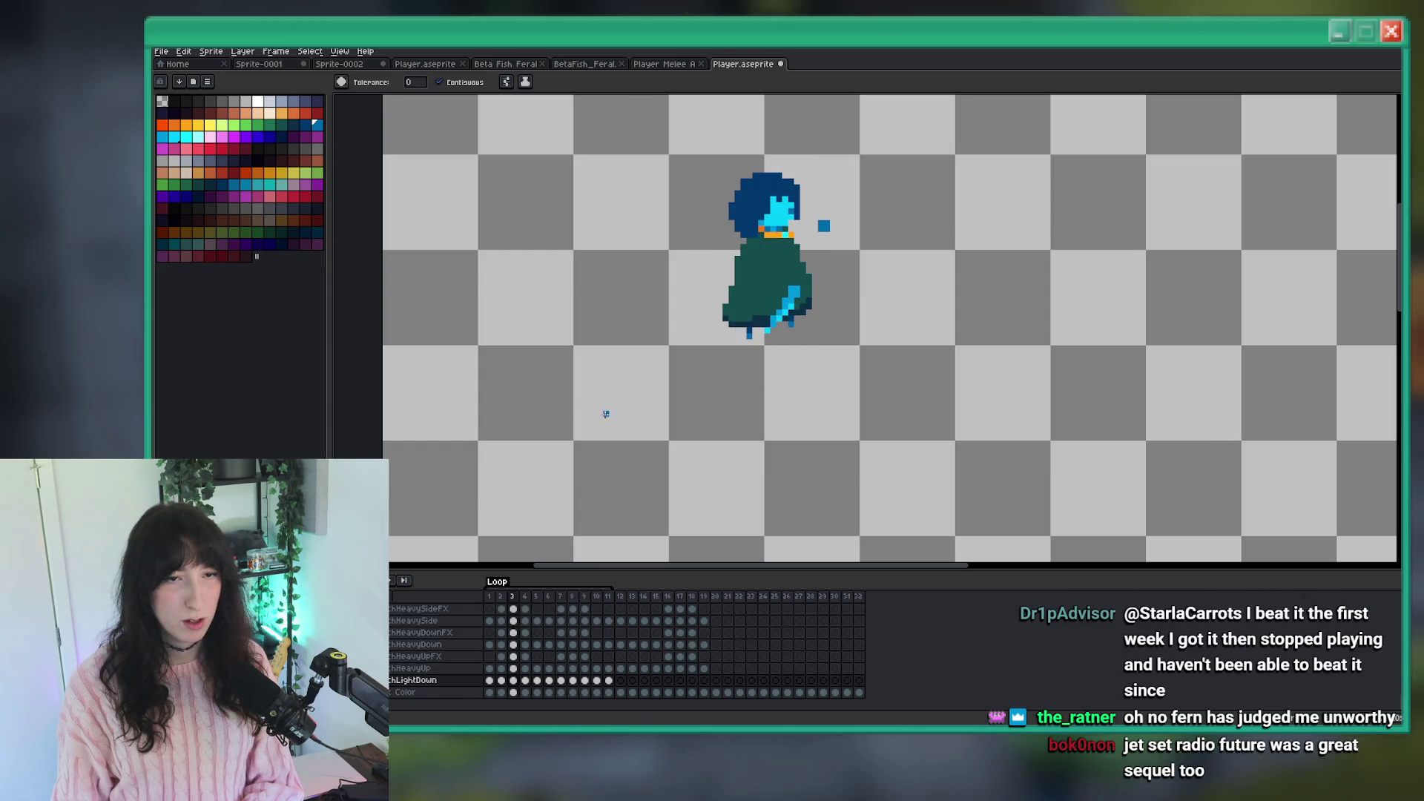
pyautogui.scroll(-1, 621, 439)
pyautogui.scroll(-1, 653, 421)
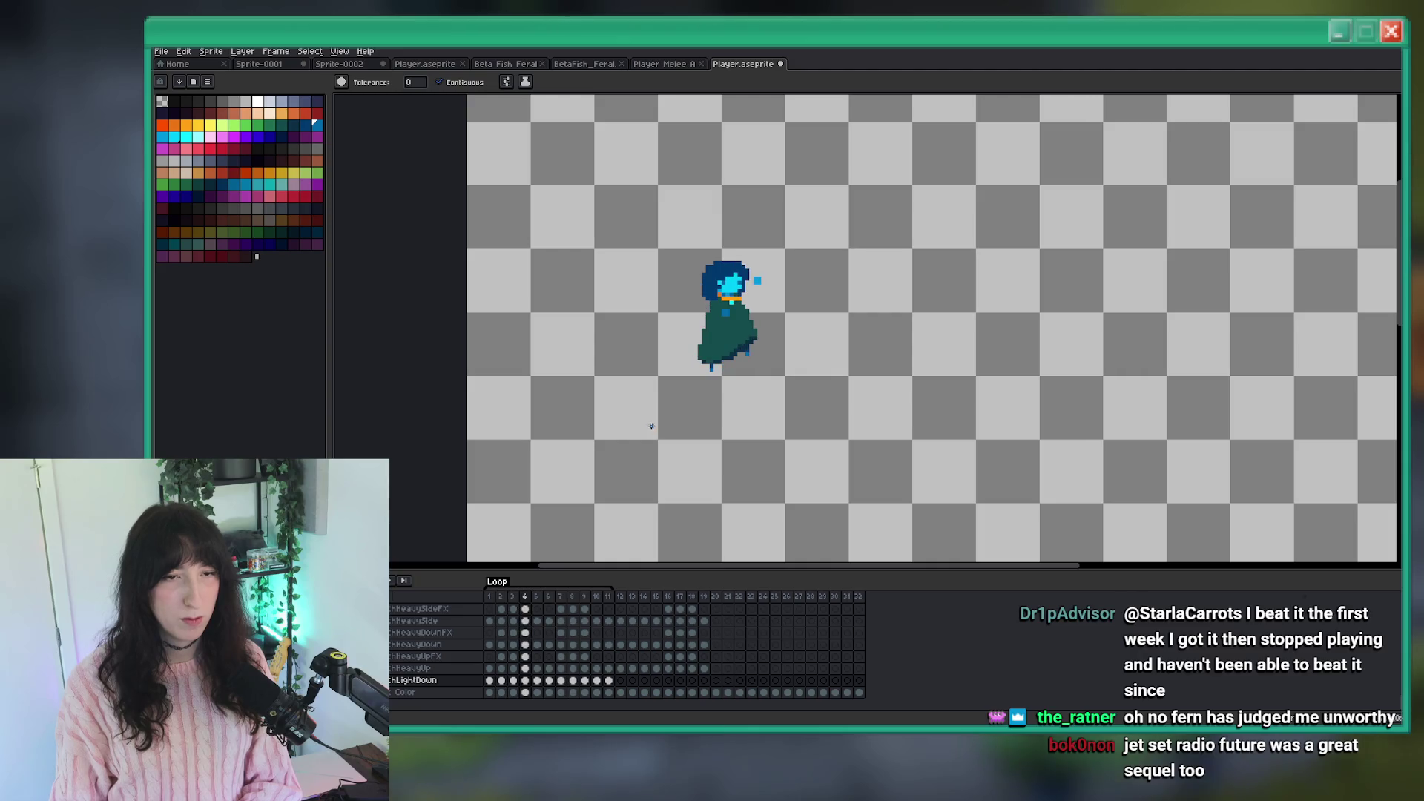
pyautogui.scroll(4, 716, 375)
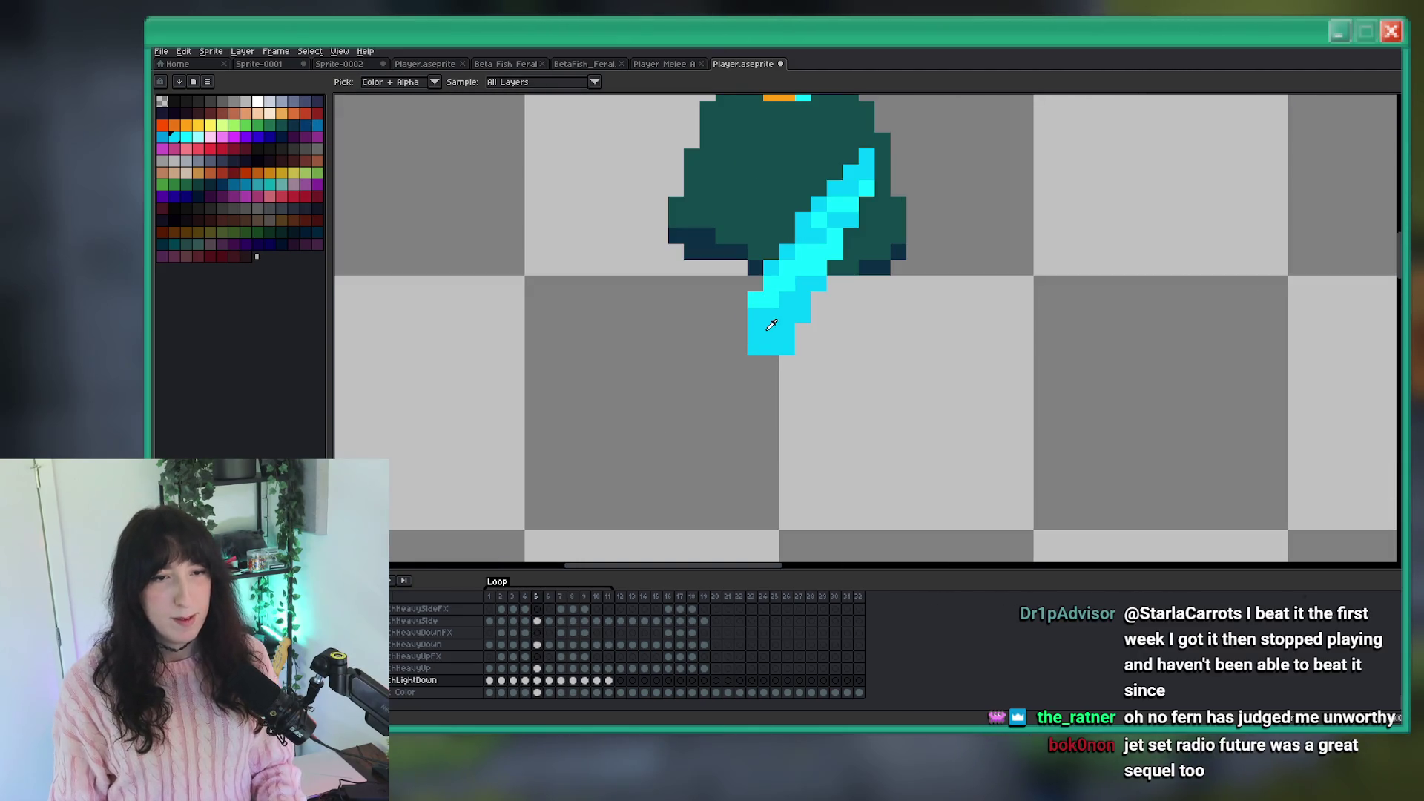
pyautogui.moveTo(801, 290)
pyautogui.mouseDown()
pyautogui.moveTo(791, 280)
pyautogui.moveTo(752, 360)
pyautogui.mouseUp()
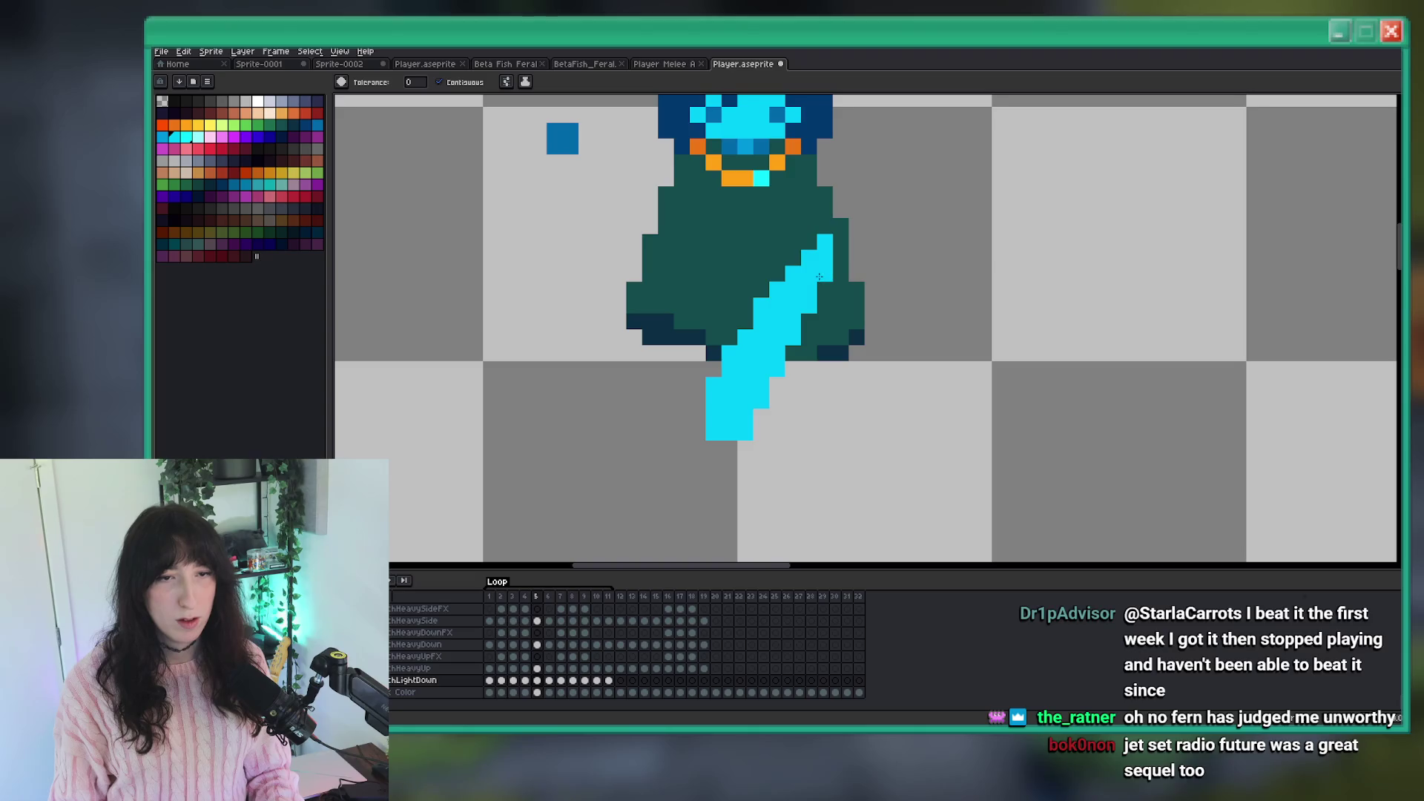
pyautogui.scroll(3, 808, 286)
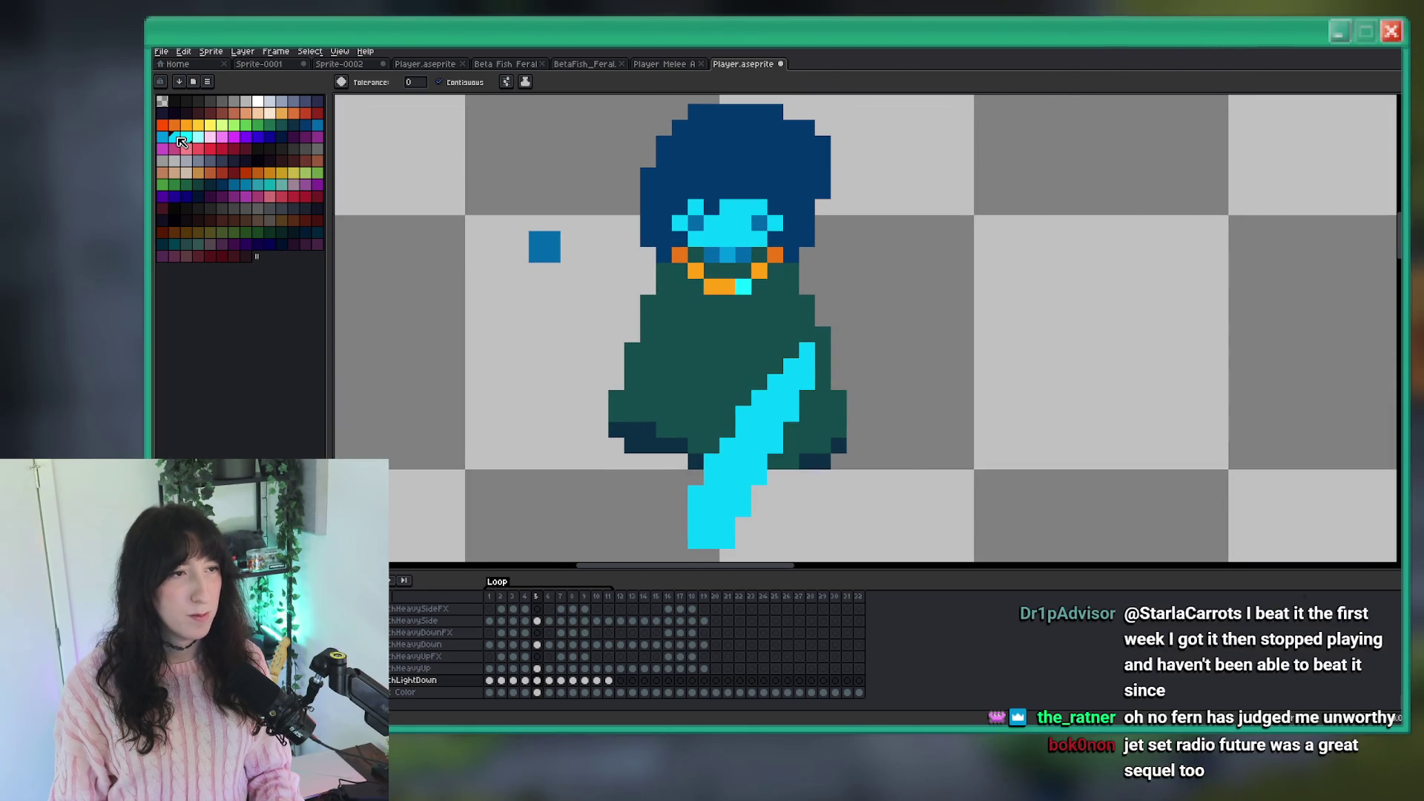
# With the pencil, repaint the extra sword pixels over the cloak in its dark teal.
pyautogui.press('b')
pyautogui.scroll(2, 786, 474)
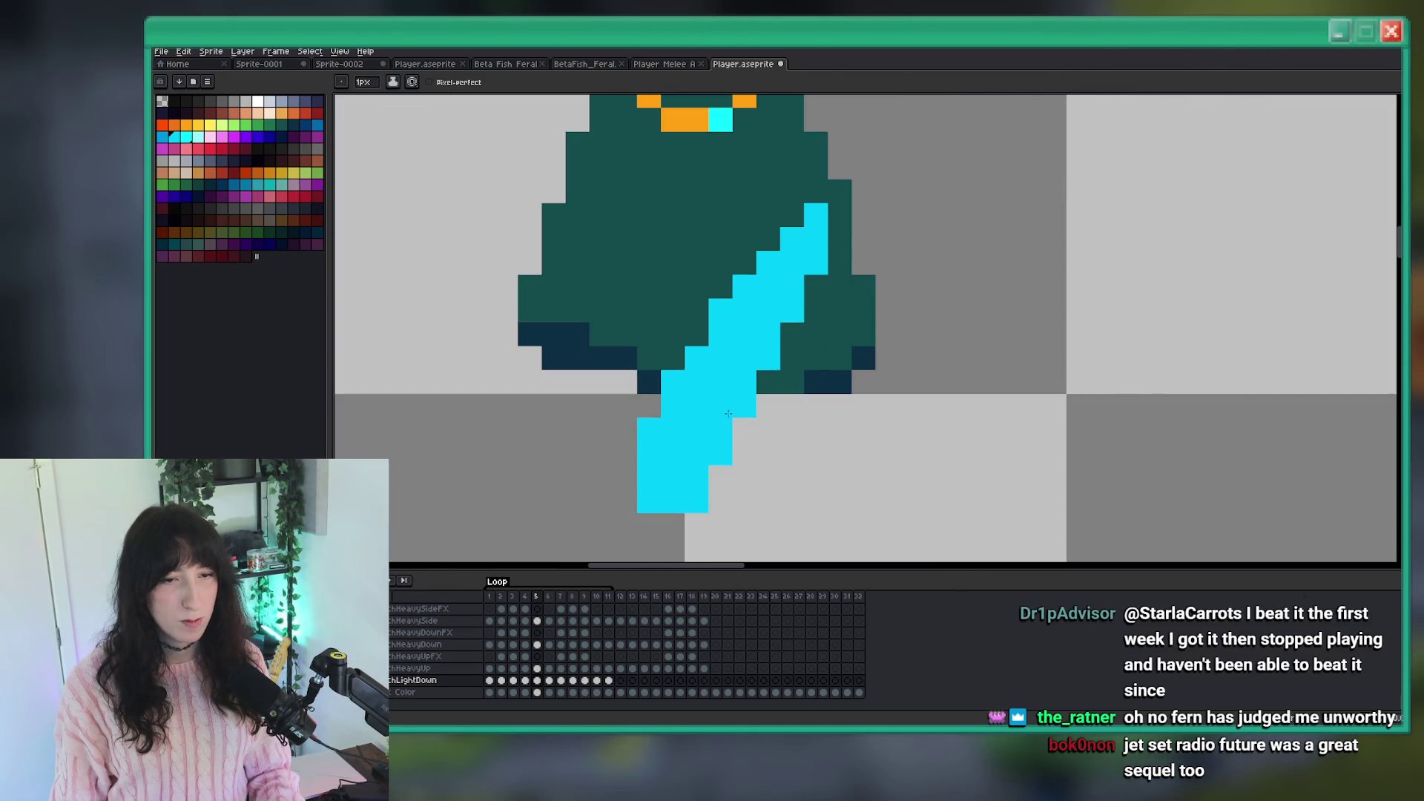
pyautogui.scroll(-1, 672, 455)
pyautogui.keyDown('alt'); pyautogui.click(642, 422); pyautogui.keyUp('alt')
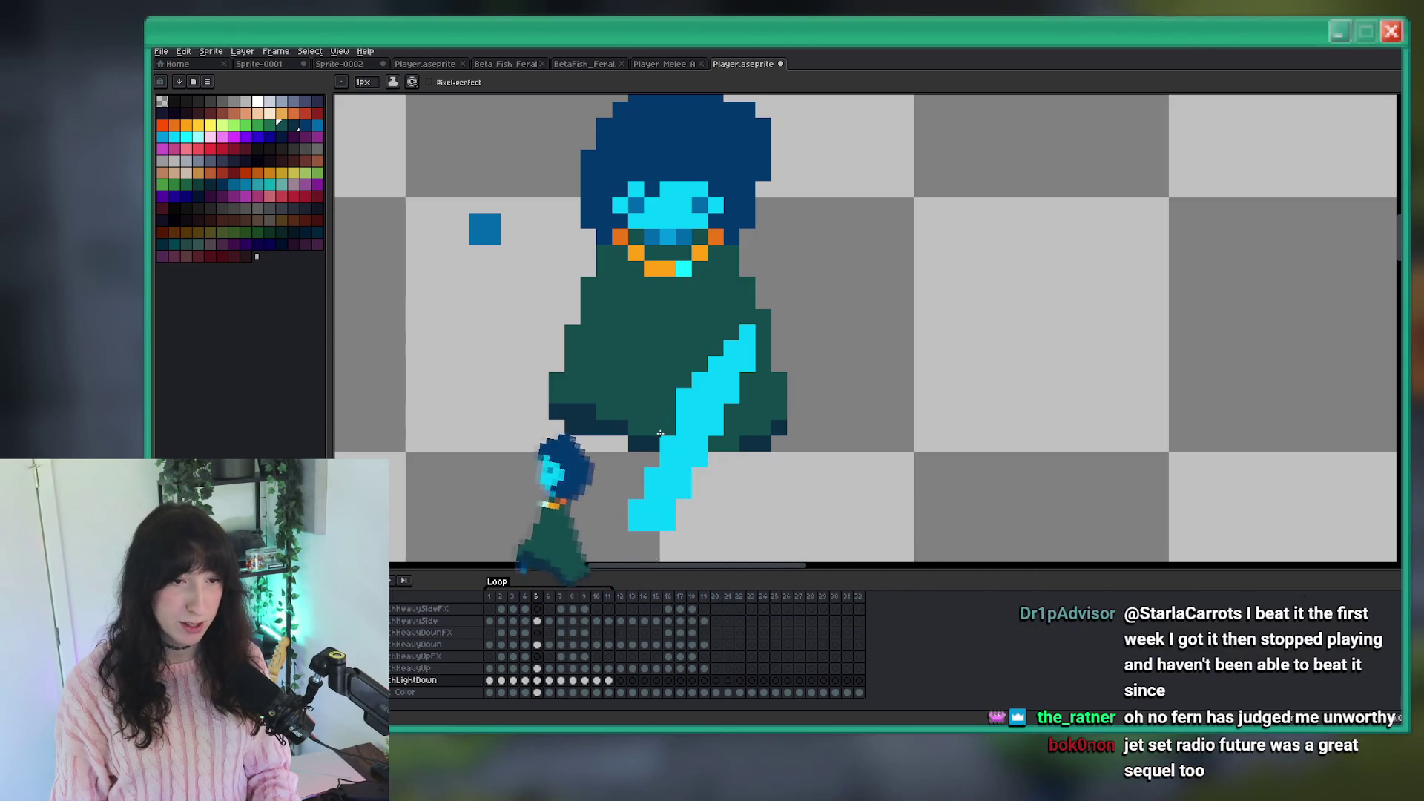
pyautogui.moveTo(672, 410); pyautogui.dragTo(698, 390)
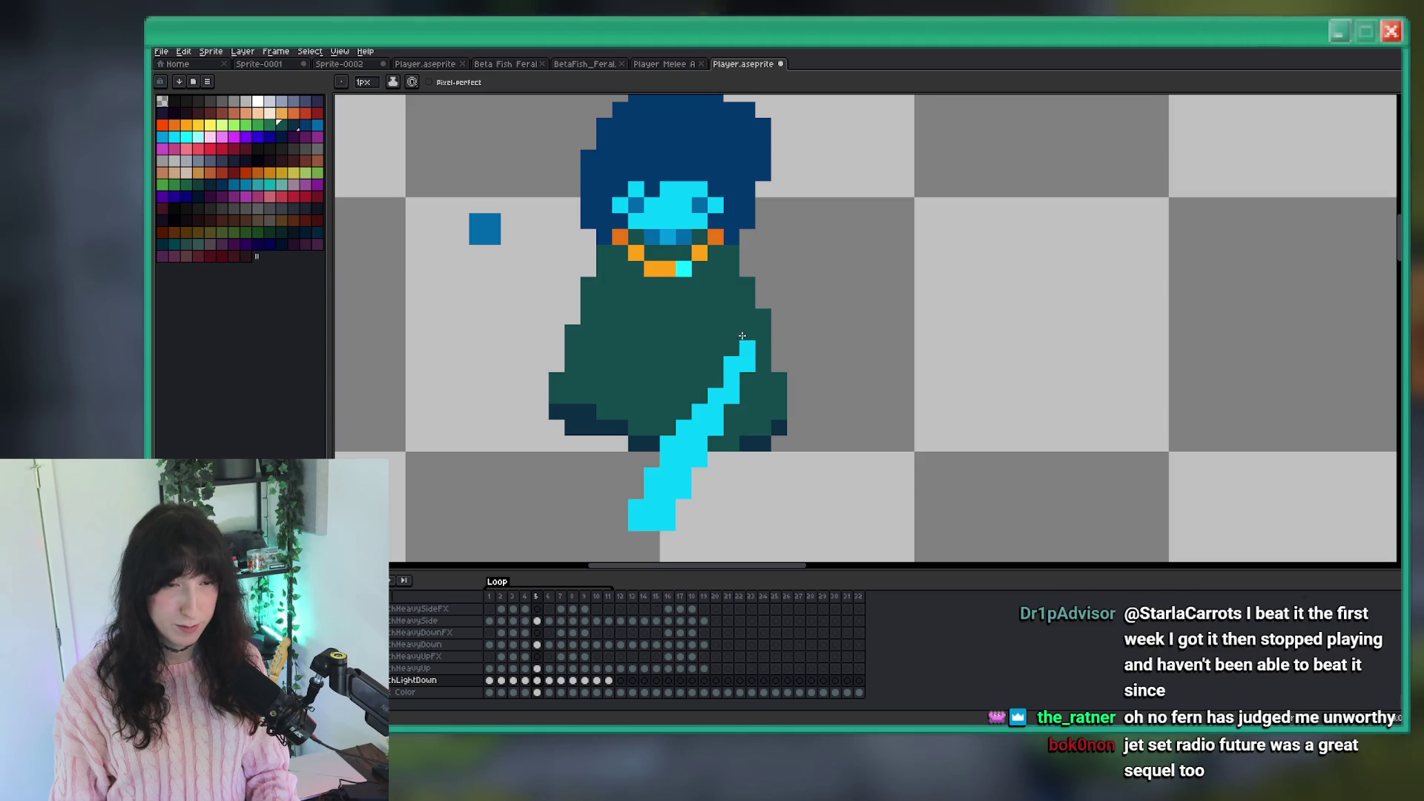
# Eyedrop the sword's cyan and add a cyan pixel extending the blade tip.
pyautogui.scroll(-5, 711, 377)
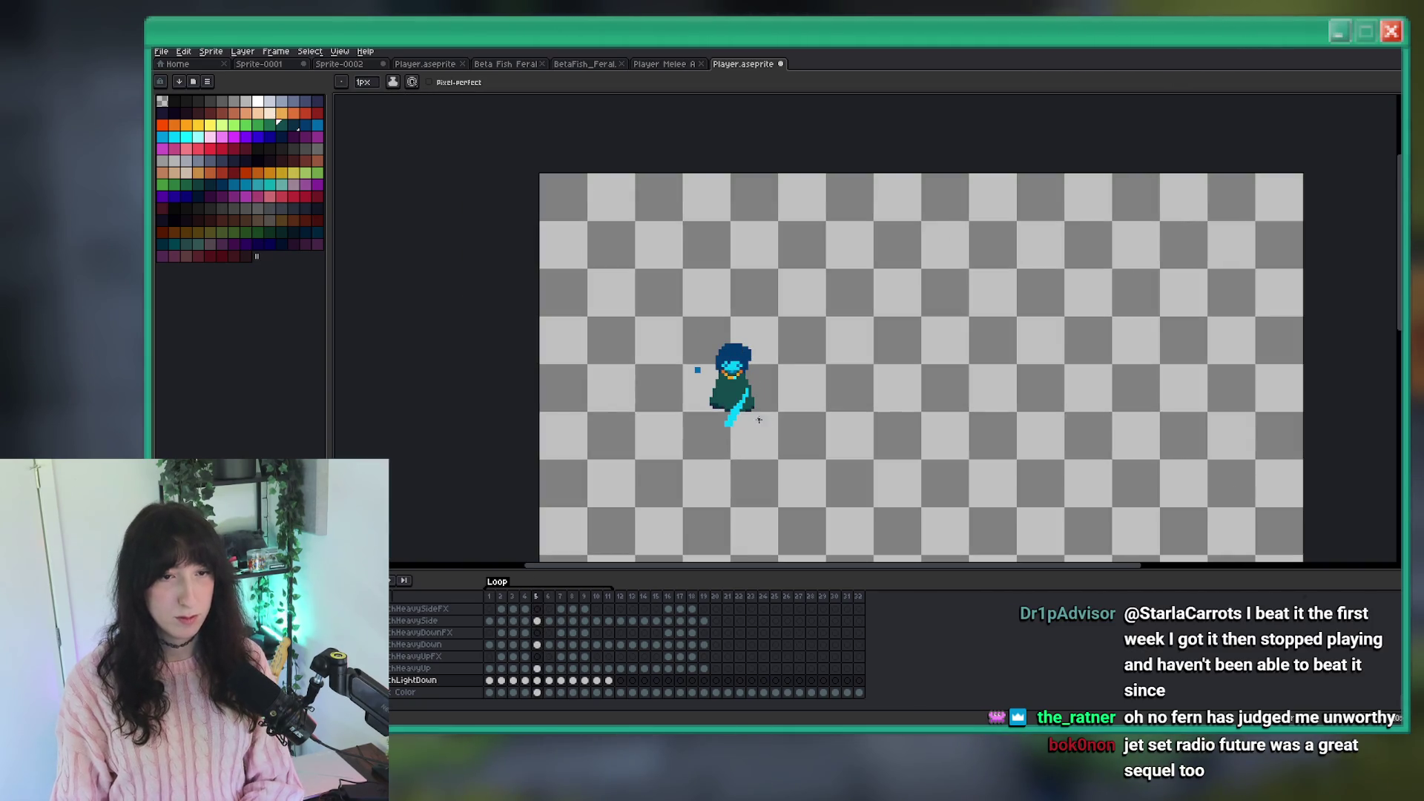
pyautogui.press('i')
pyautogui.scroll(5, 722, 389)
pyautogui.click(896, 370)
pyautogui.press('b')
pyautogui.click(896, 335)
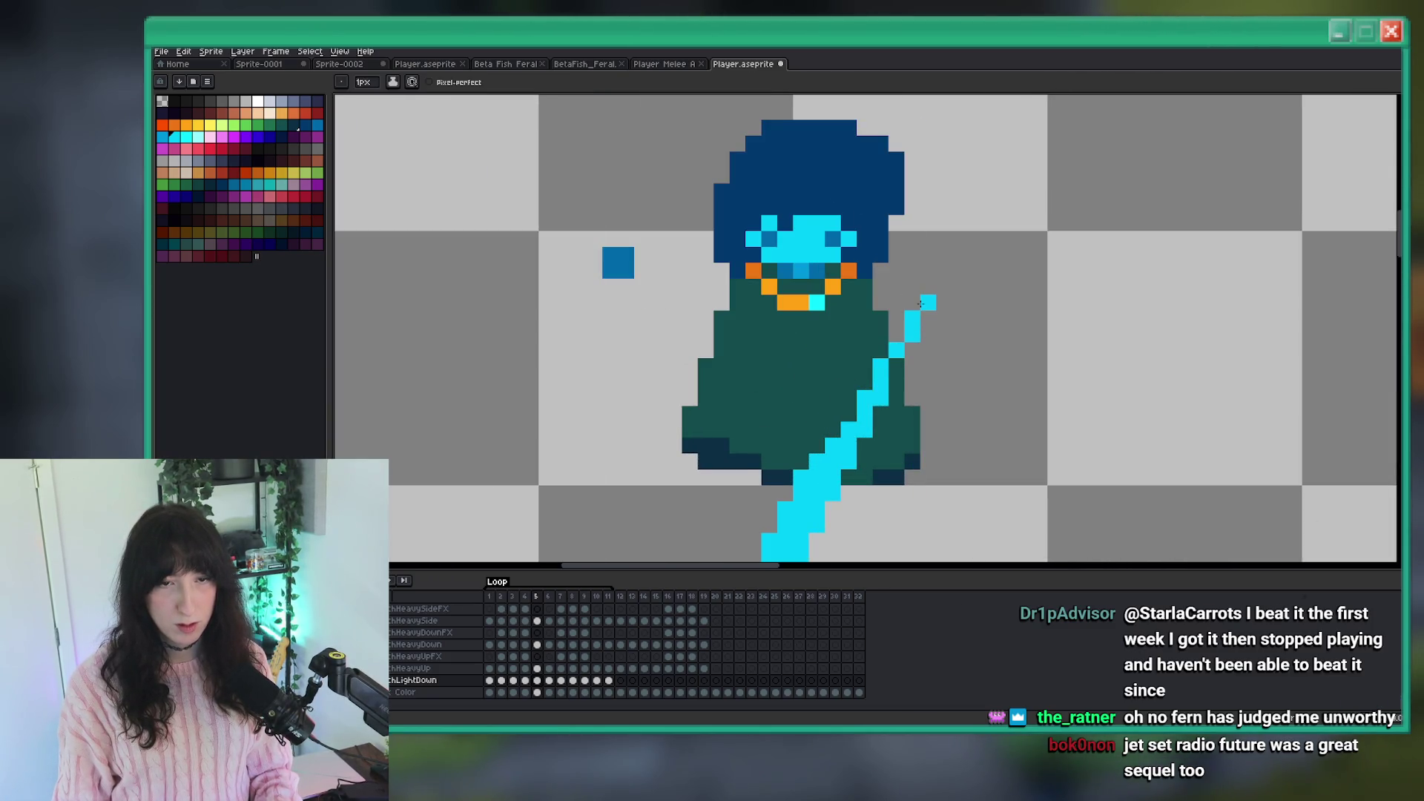
# Pan and zoom around the sprite to bring the sword tip and cloak edge into view.
pyautogui.scroll(-5, 920, 304)
pyautogui.scroll(-2, 991, 417)
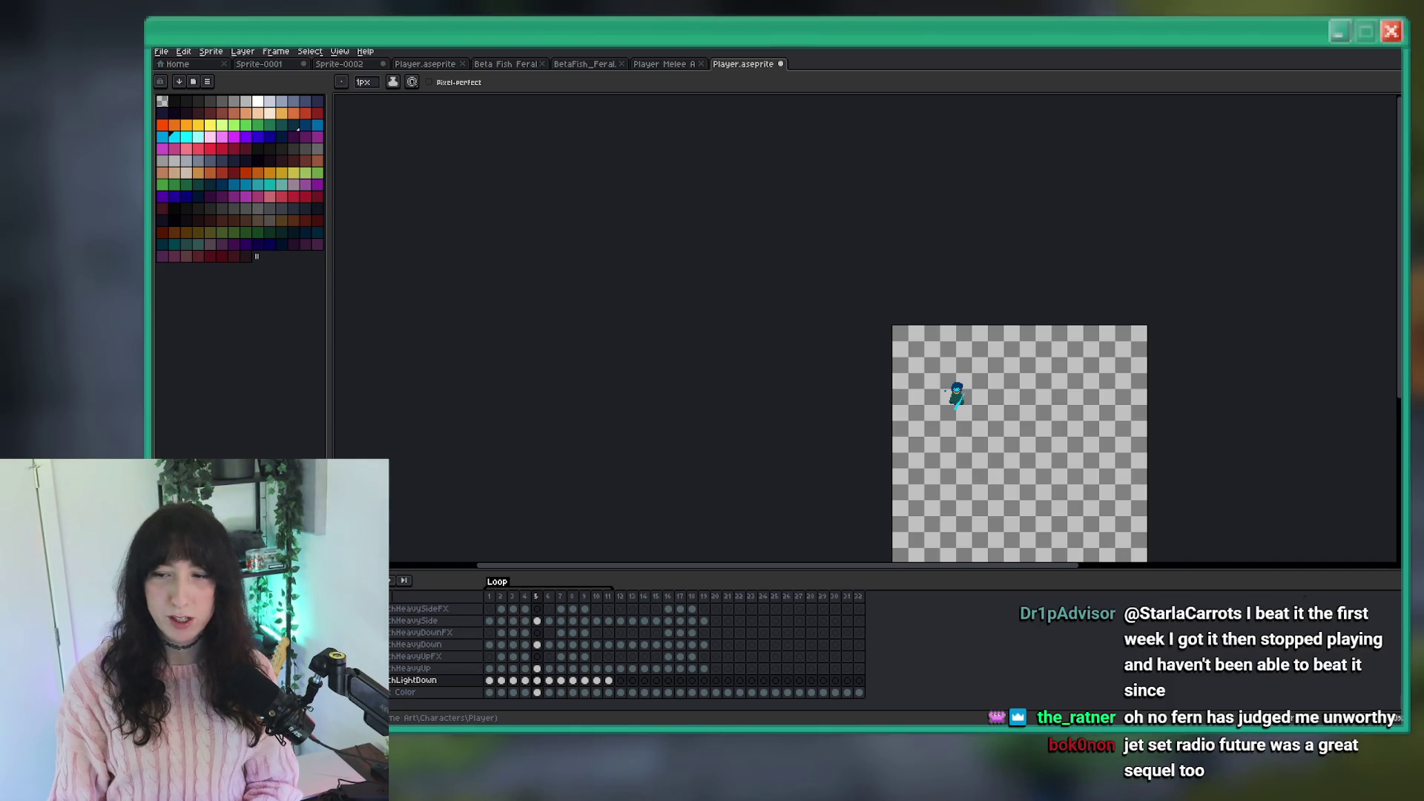
pyautogui.moveTo(1024, 295); pyautogui.dragTo(847, 262)
pyautogui.scroll(2, 608, 266)
pyautogui.scroll(-2, 746, 334)
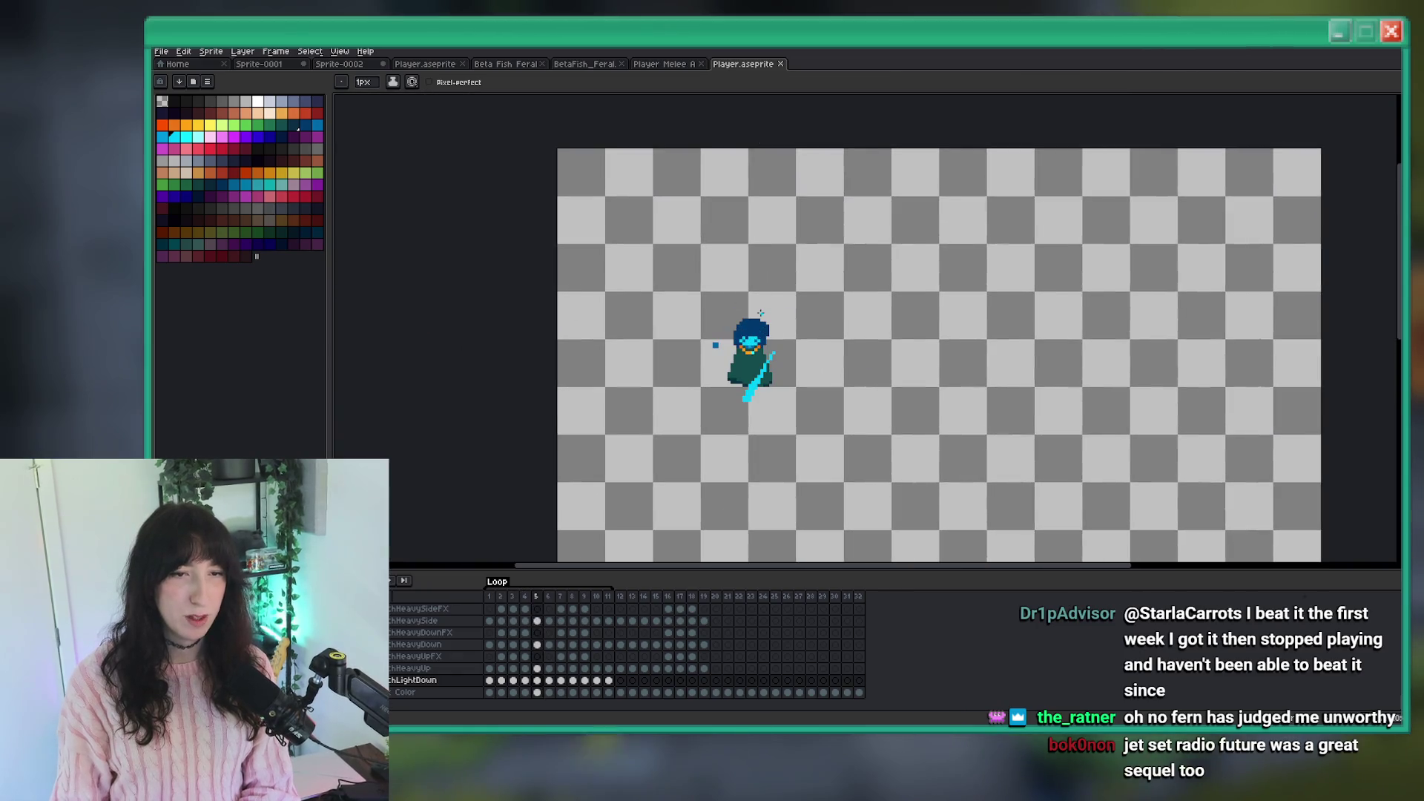
pyautogui.scroll(3, 759, 328)
pyautogui.scroll(-1, 758, 328)
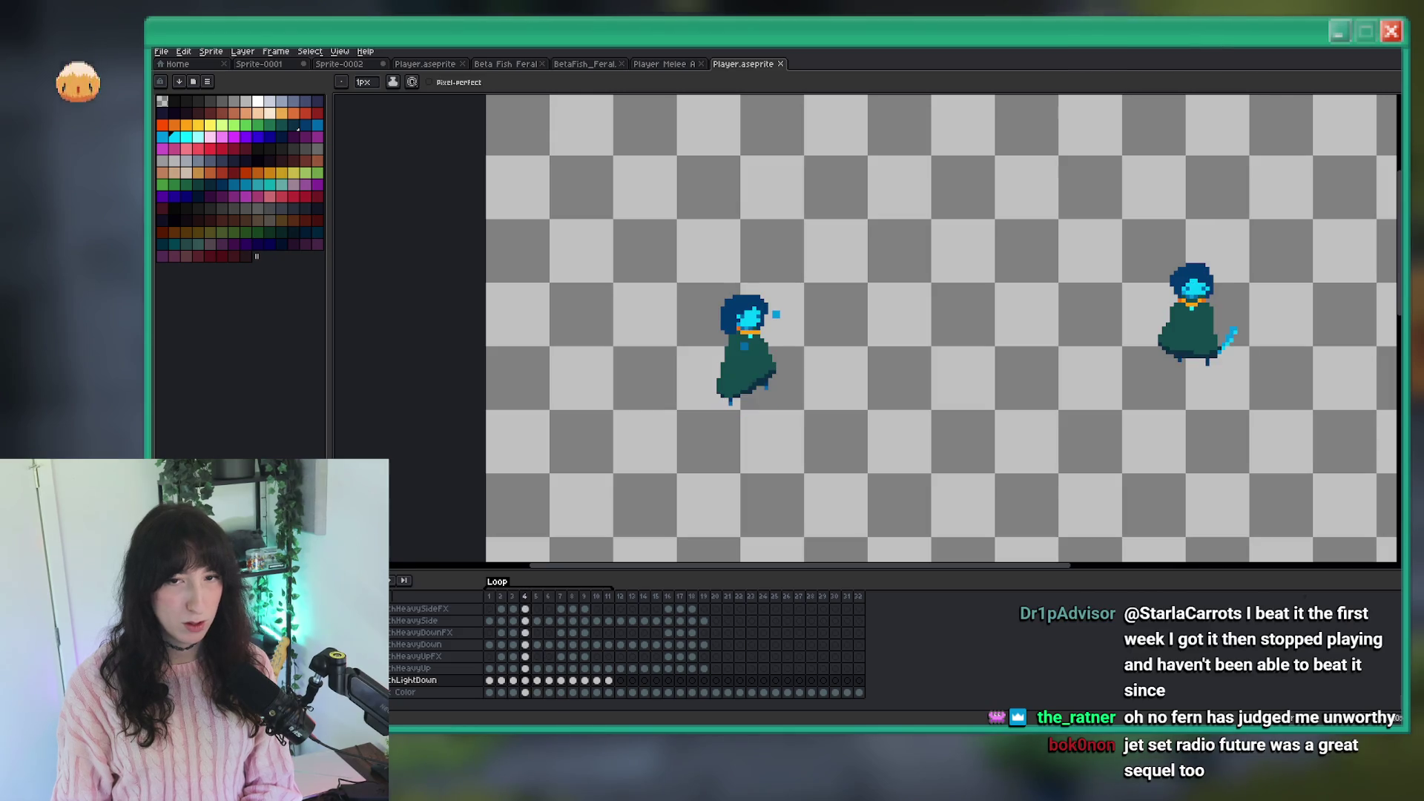
pyautogui.hscroll(3, 898, 330)
pyautogui.hscroll(3, 898, 330)
pyautogui.scroll(4, 1030, 317)
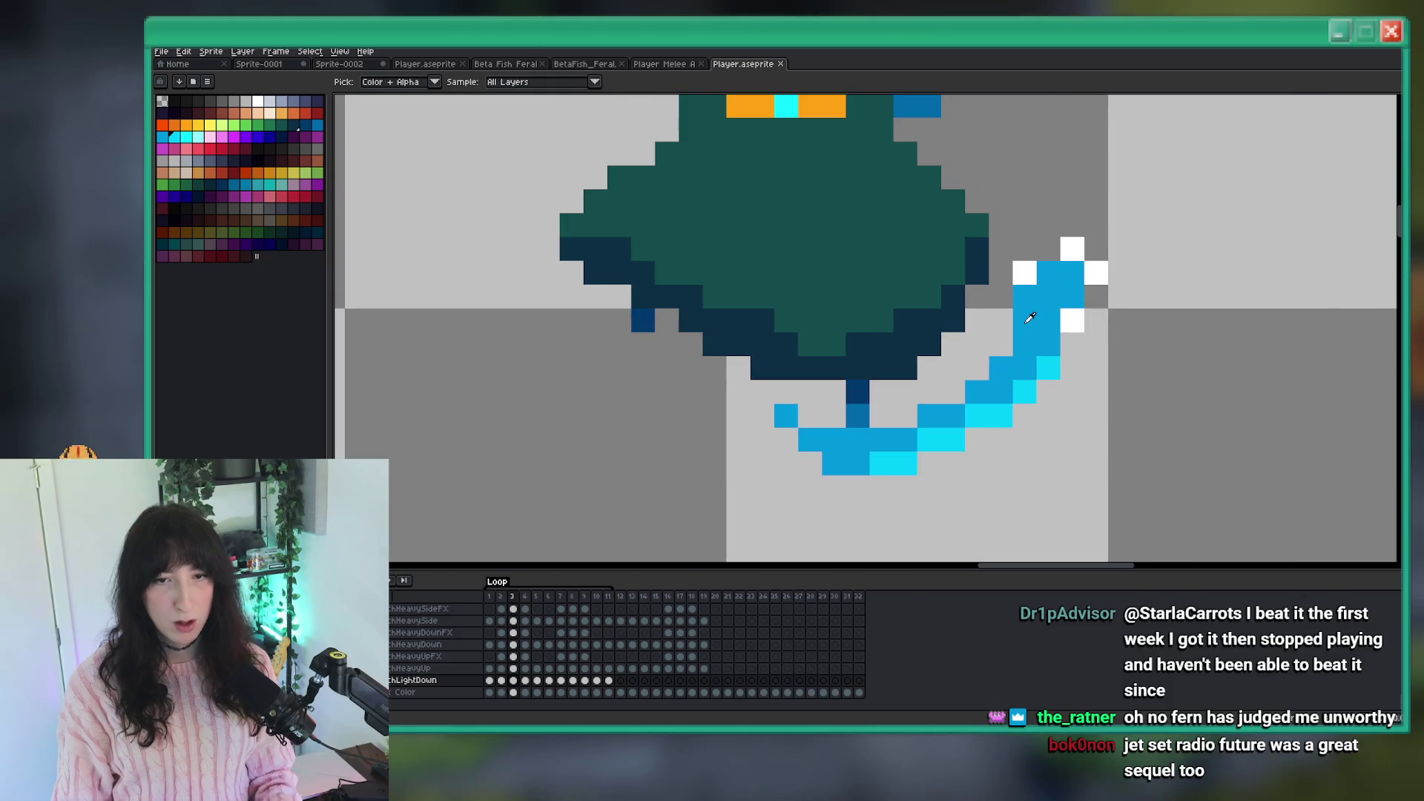
pyautogui.scroll(-5, 1054, 355)
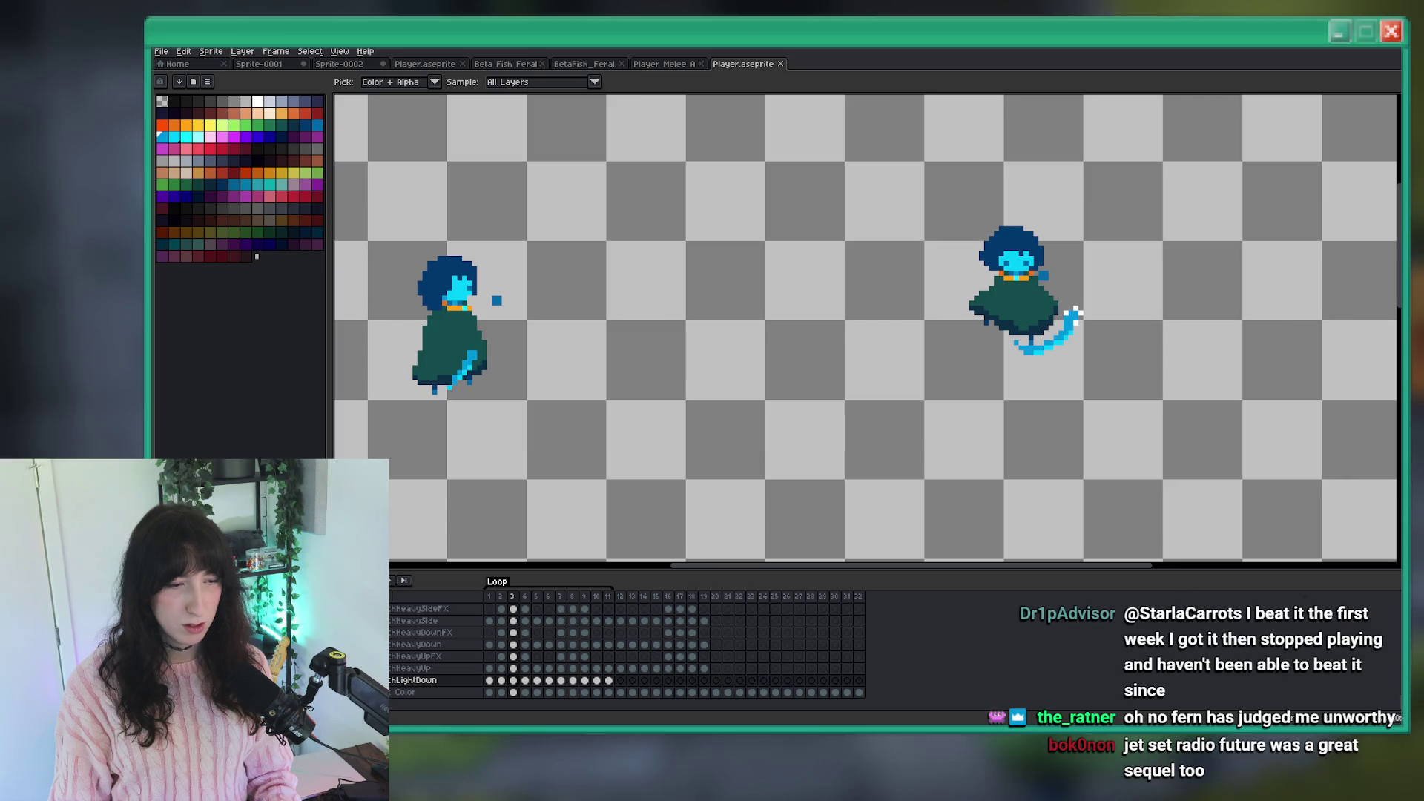
pyautogui.scroll(2, 590, 382)
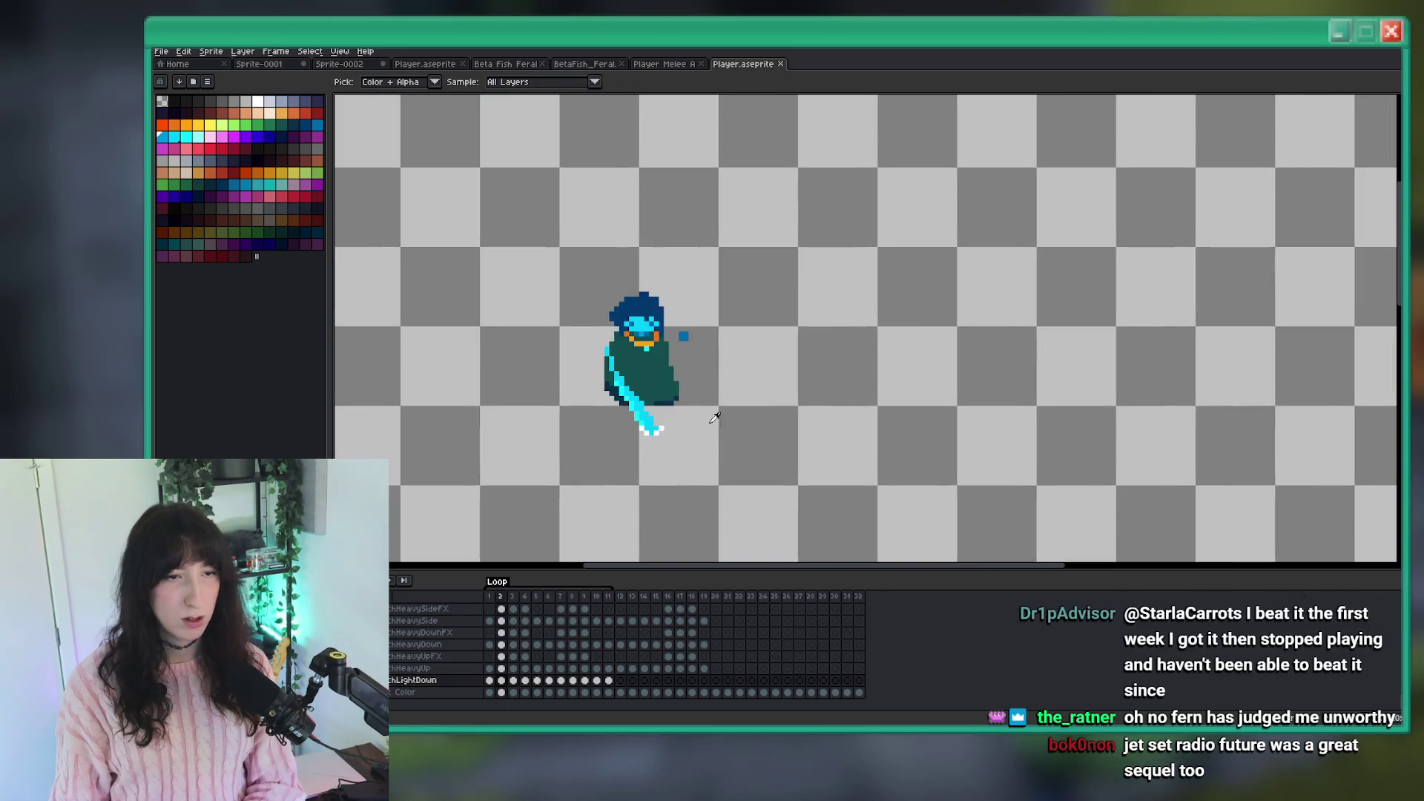
# Bucket-fill the cyan sword blade and its remaining cyan pixels with darker blue.
pyautogui.scroll(1, 647, 427)
pyautogui.press('g')
pyautogui.scroll(2, 650, 450)
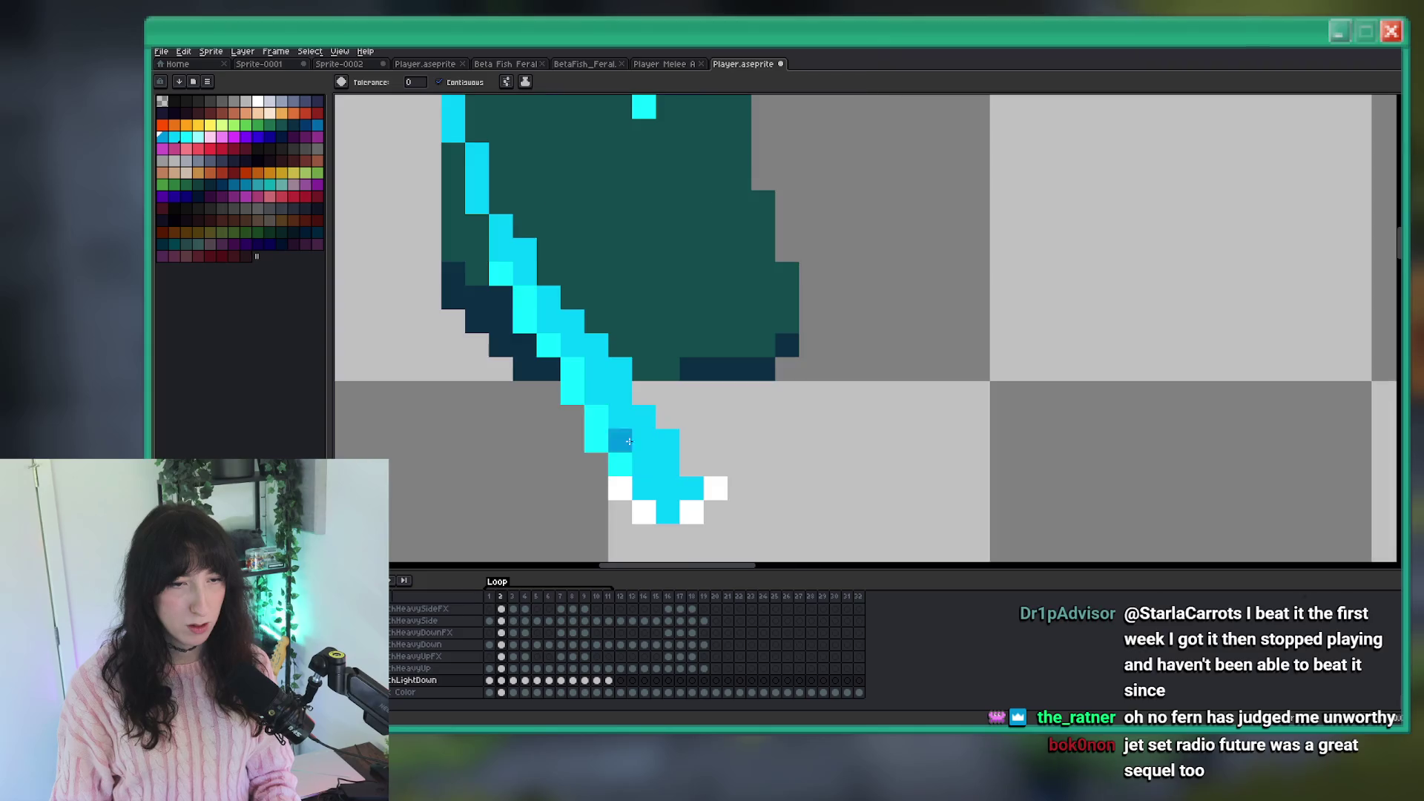
pyautogui.scroll(-2, 601, 427)
pyautogui.click(611, 424)
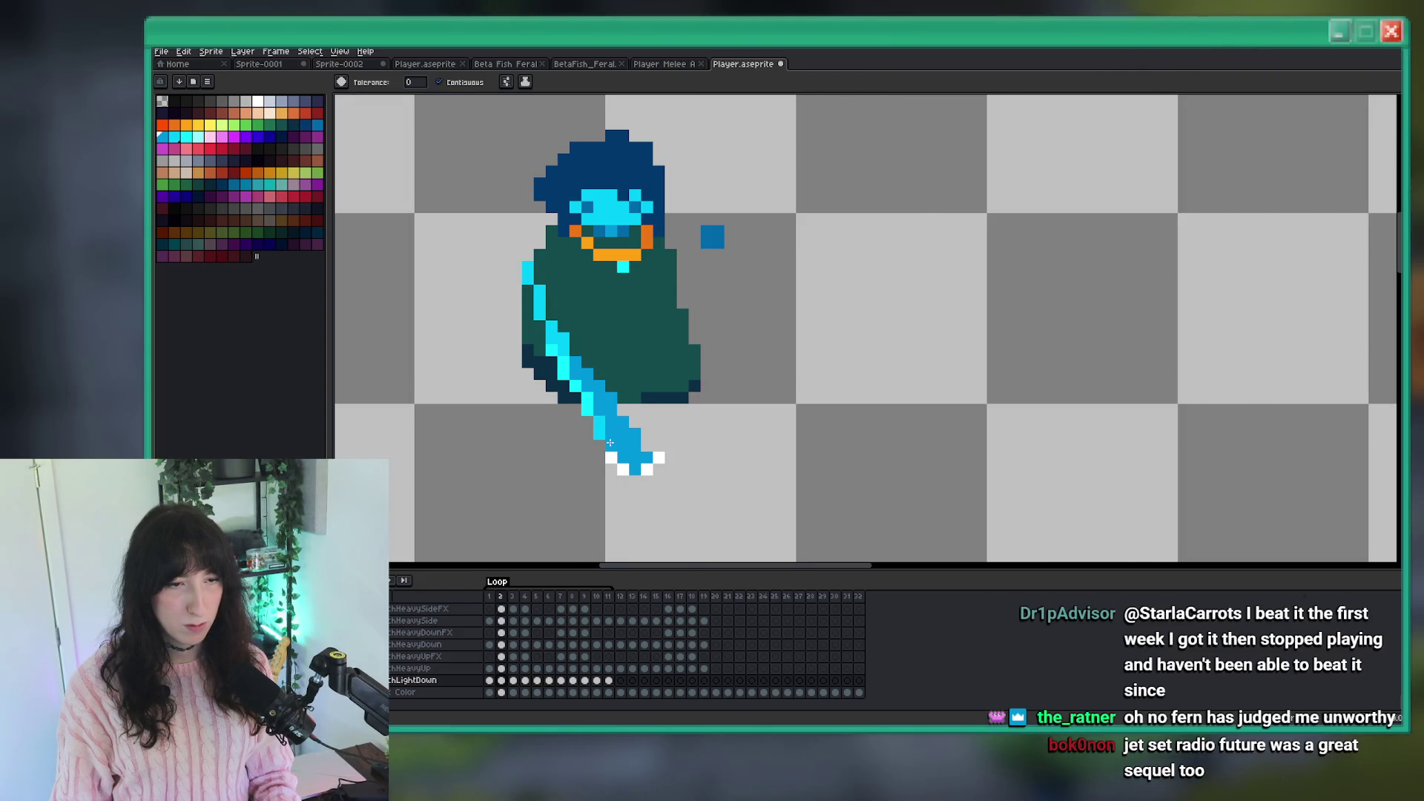
pyautogui.click(564, 367)
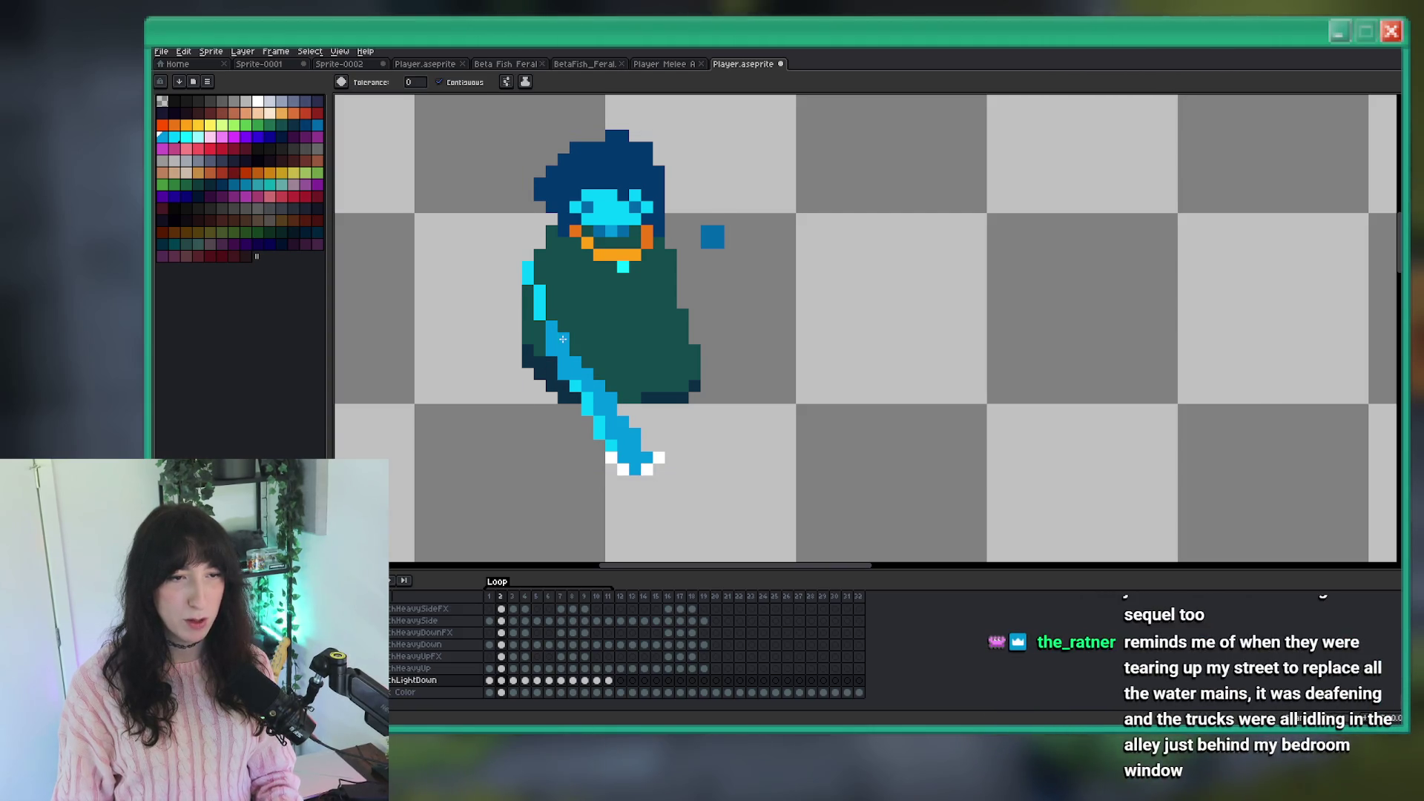
pyautogui.scroll(-3, 524, 271)
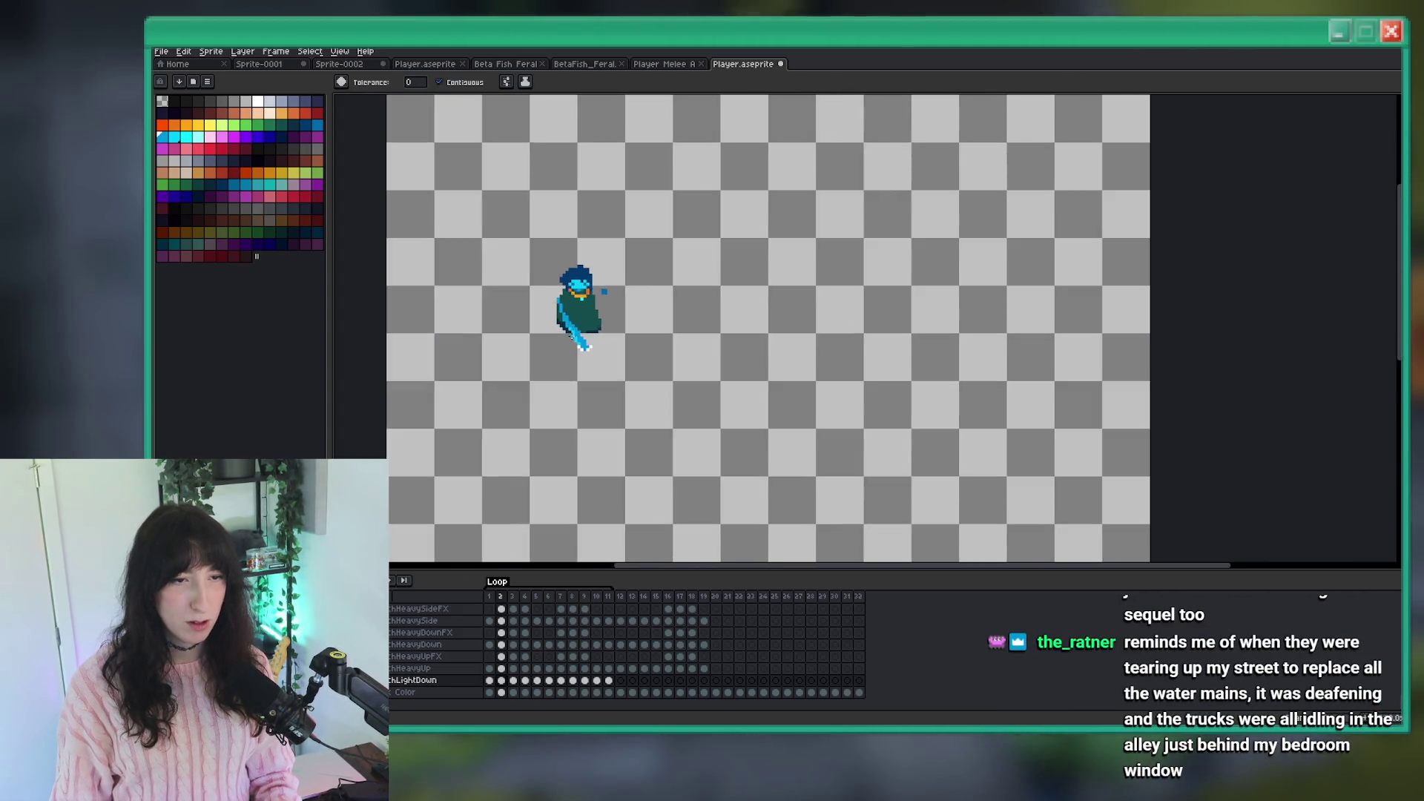
pyautogui.scroll(2, 573, 339)
# Flip between frames 1 and 2 to review the recoloured darker blue blade.
pyautogui.press('Left')
pyautogui.scroll(1, 541, 215)
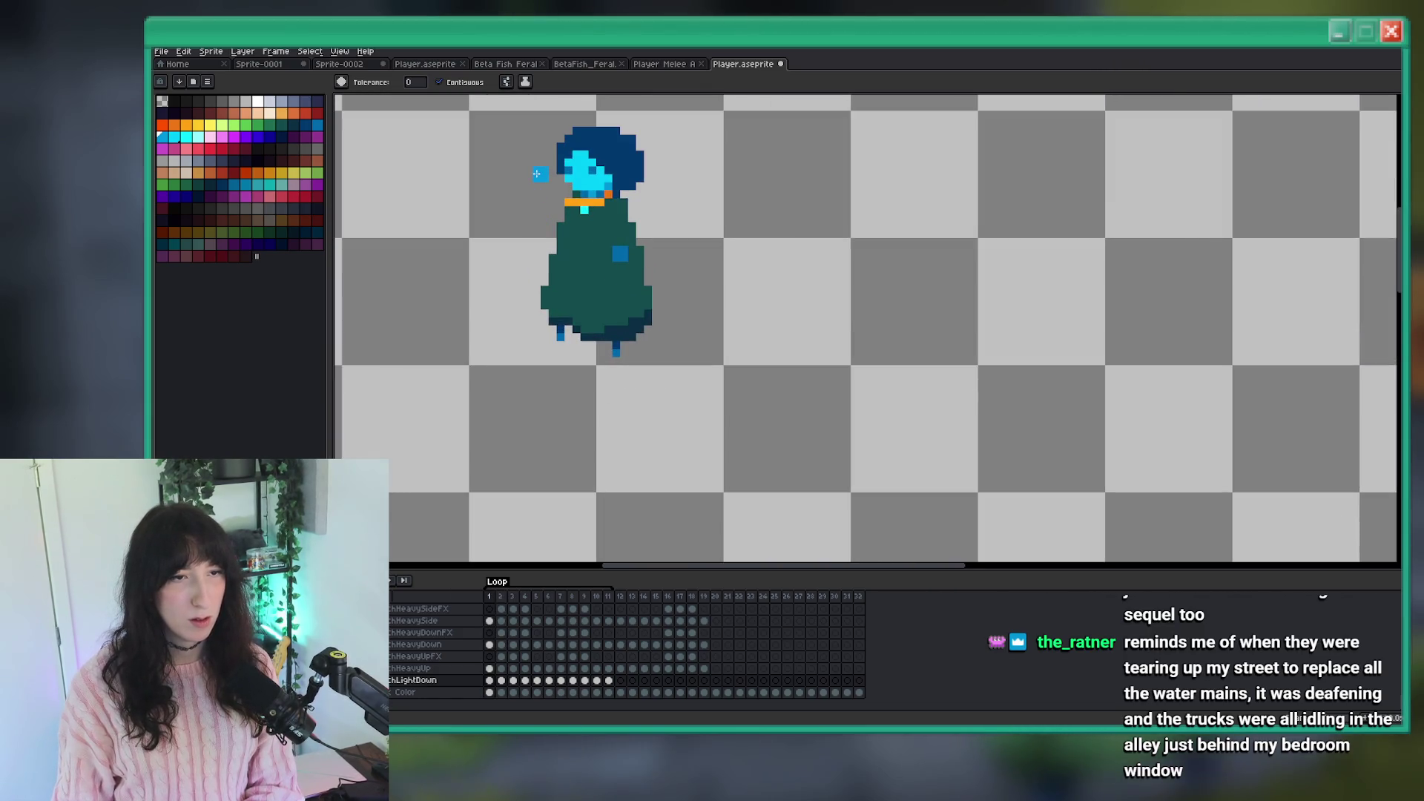
pyautogui.press('Right')
pyautogui.press('Right')
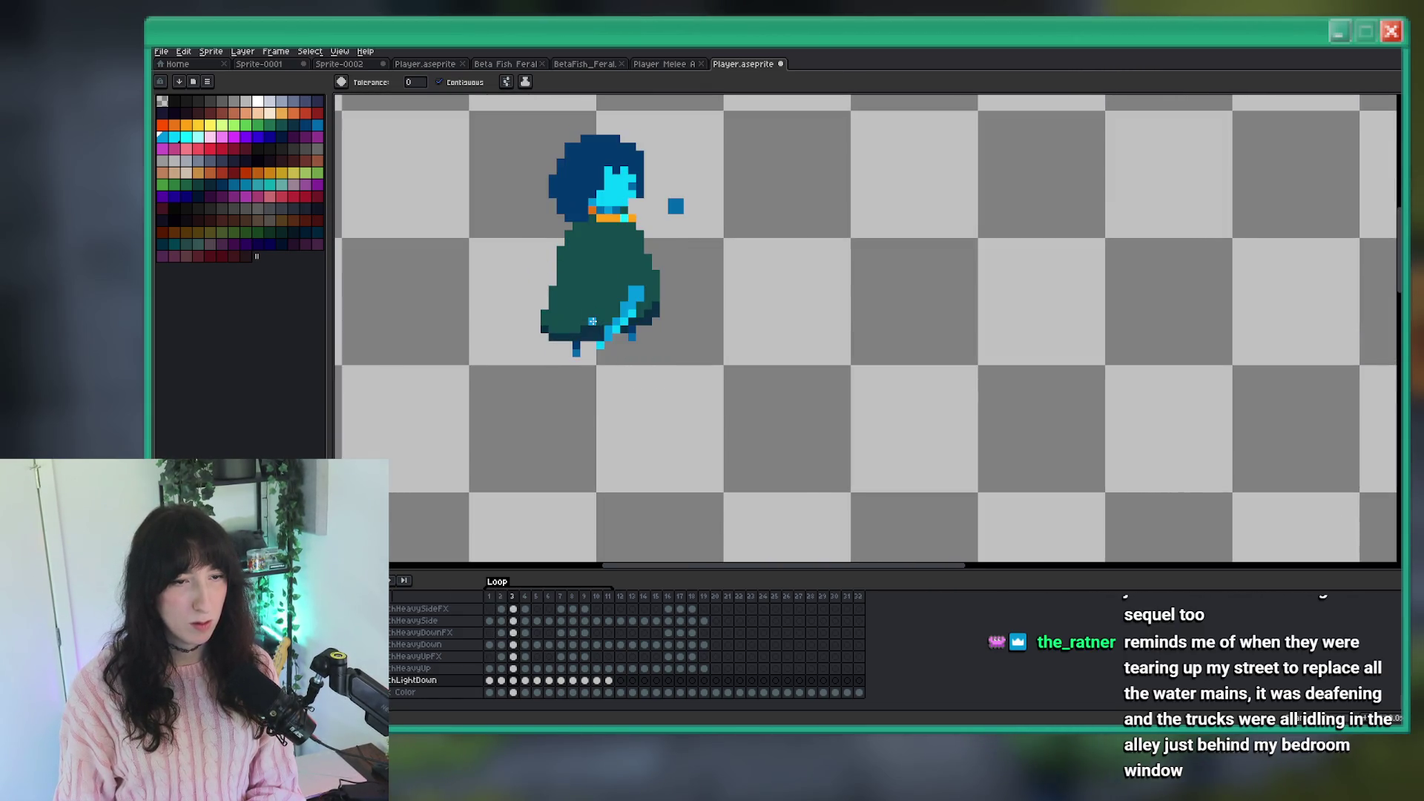
pyautogui.scroll(3, 643, 289)
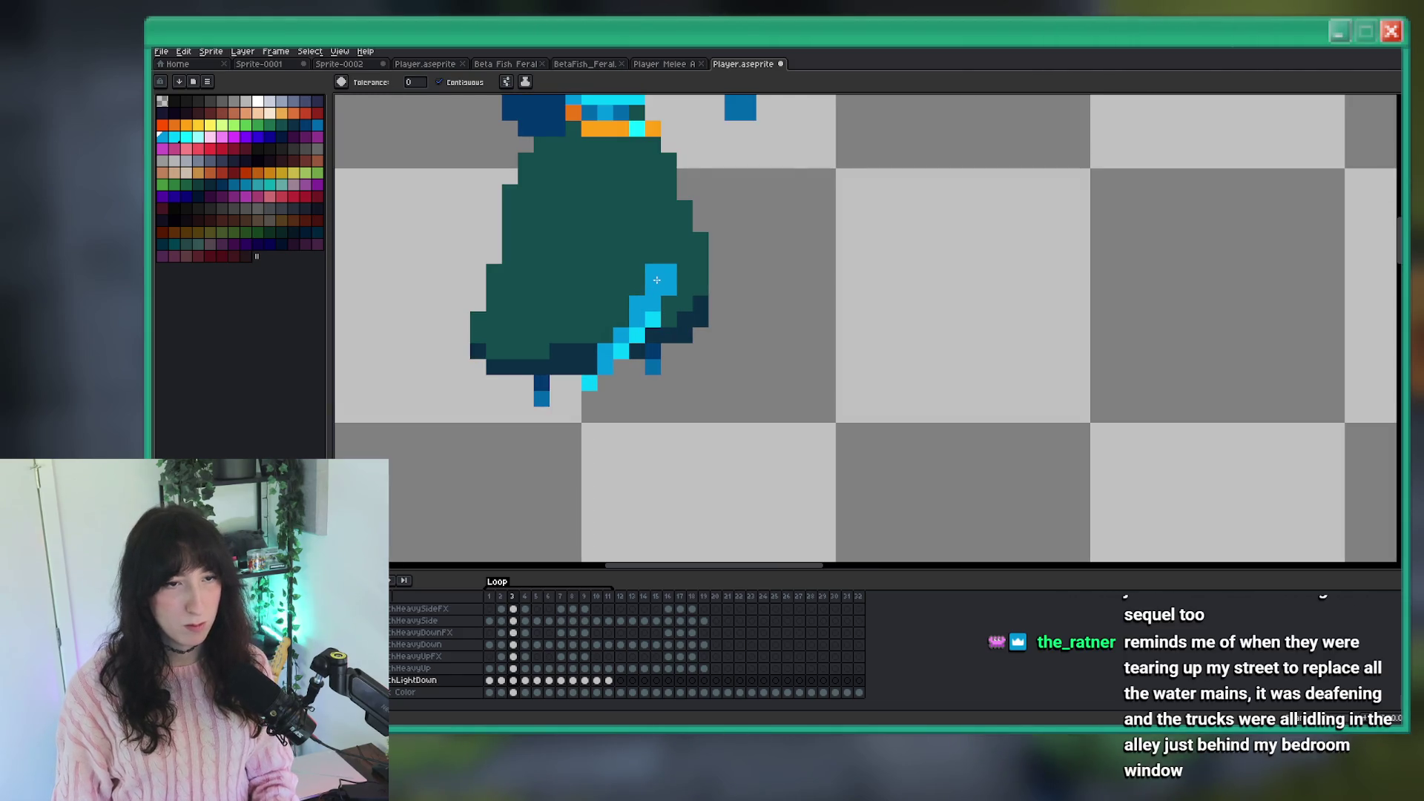
pyautogui.scroll(2, 655, 285)
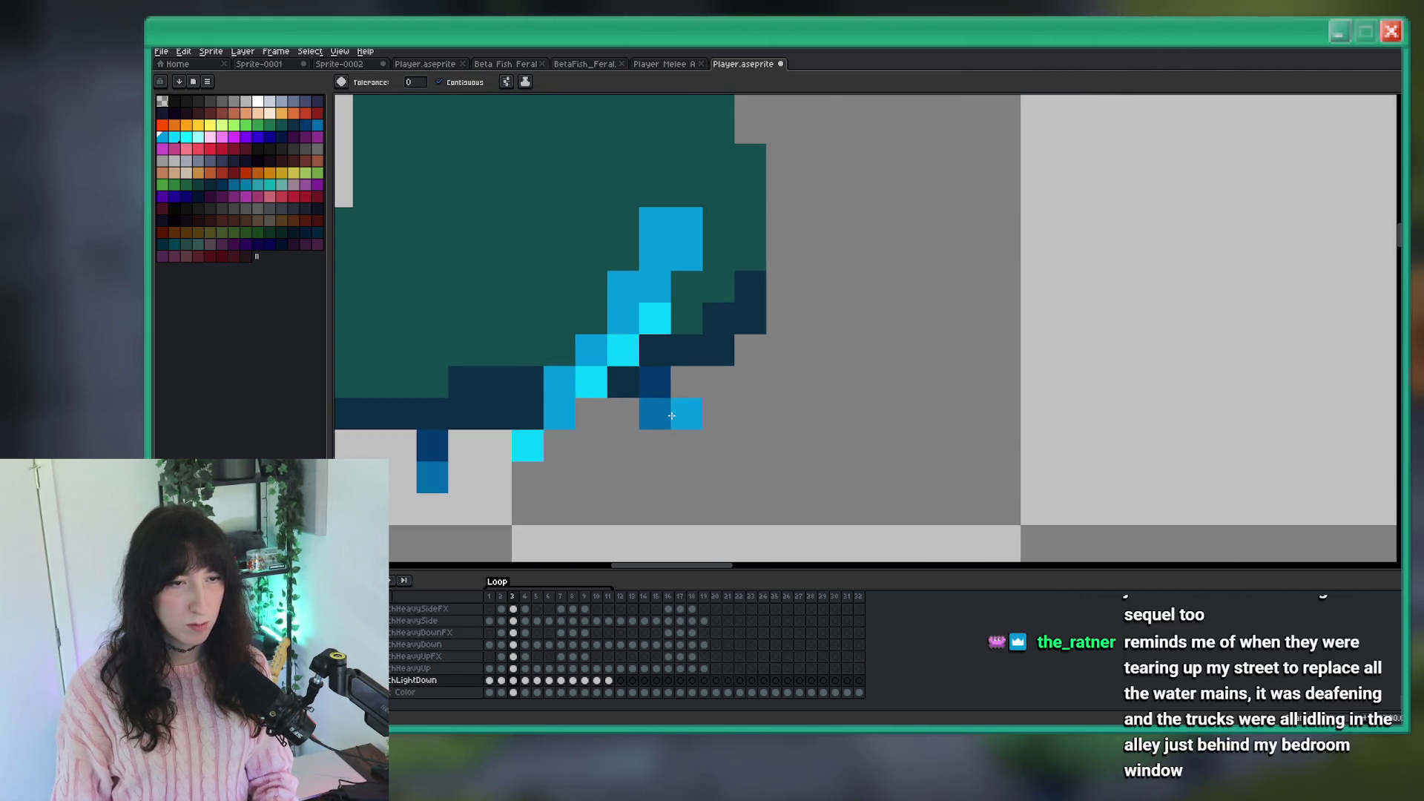
pyautogui.scroll(-5, 671, 416)
pyautogui.press('Left')
pyautogui.press('Right')
pyautogui.press('Right')
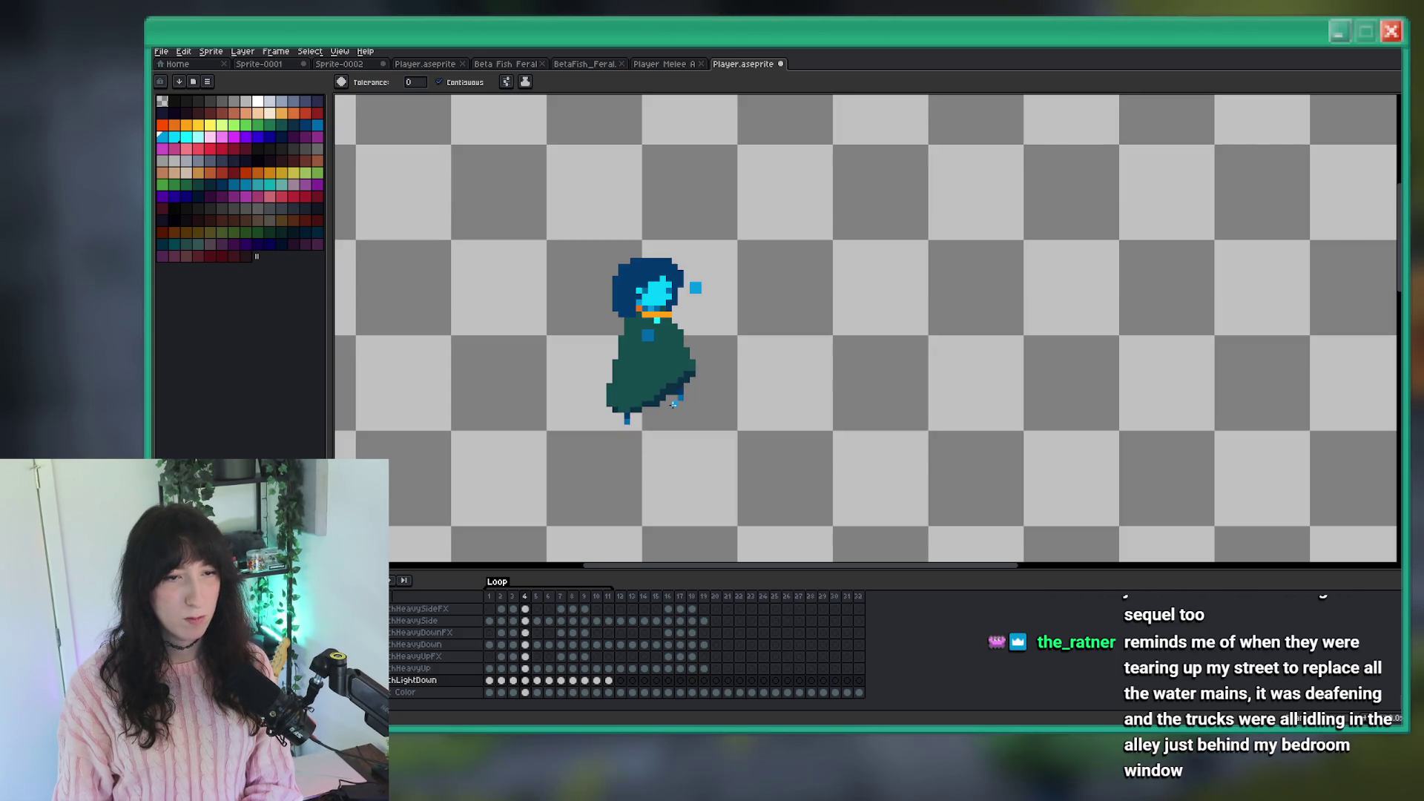
pyautogui.press('Left')
pyautogui.press('Left')
pyautogui.press('Left')
pyautogui.press('Right')
pyautogui.press('Right')
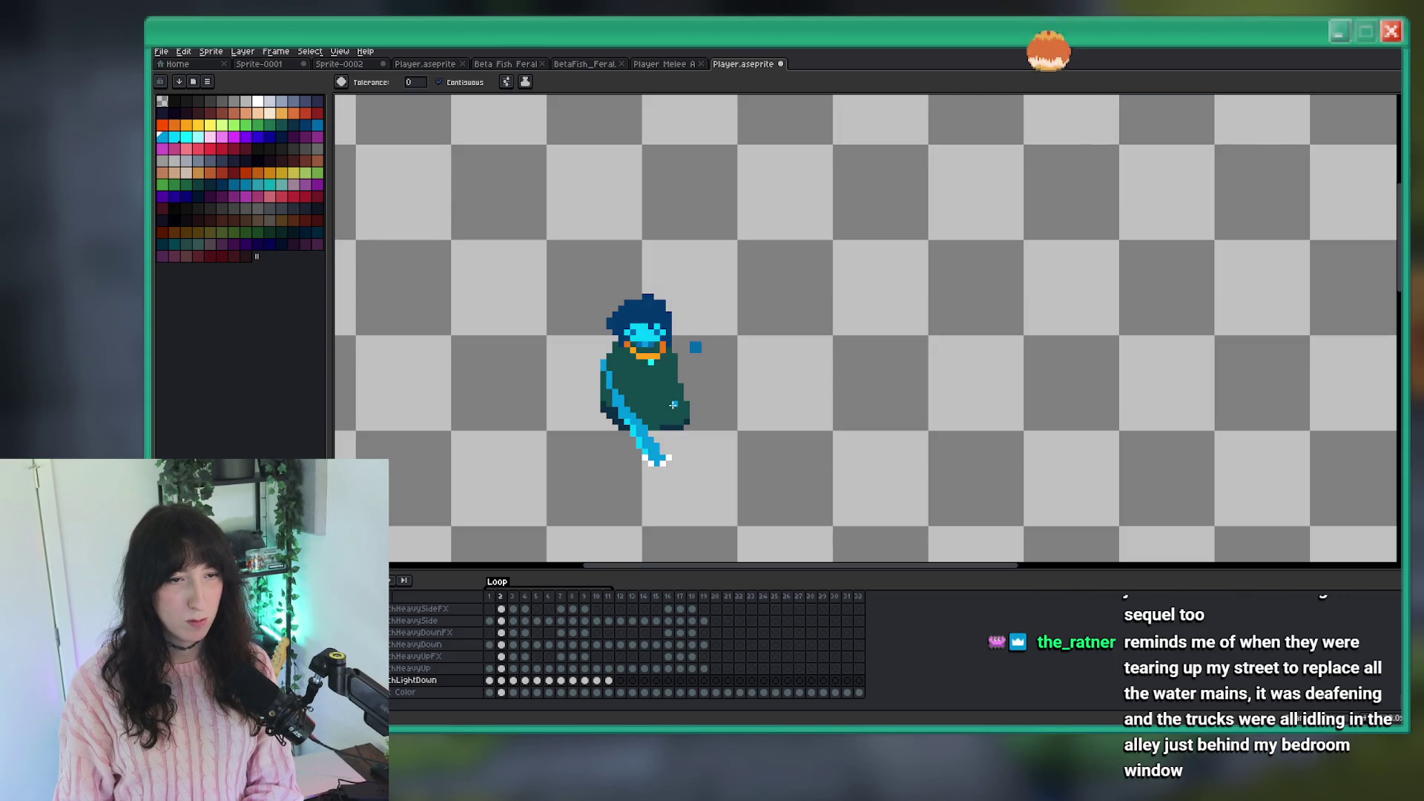
pyautogui.press('Right')
pyautogui.press('Right')
pyautogui.press('Right')
pyautogui.scroll(2, 671, 405)
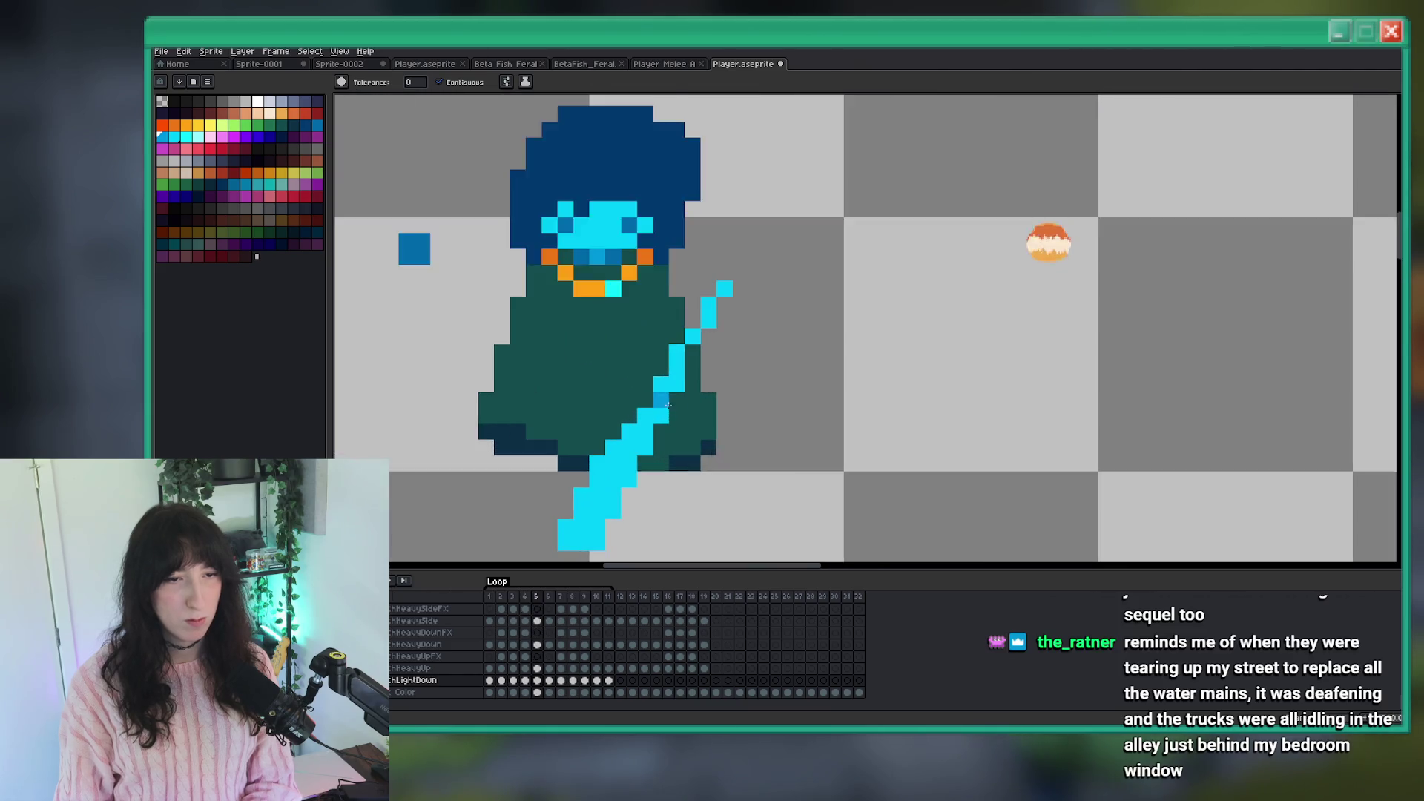
pyautogui.scroll(2, 671, 405)
pyautogui.scroll(-4, 672, 404)
pyautogui.scroll(4, 675, 355)
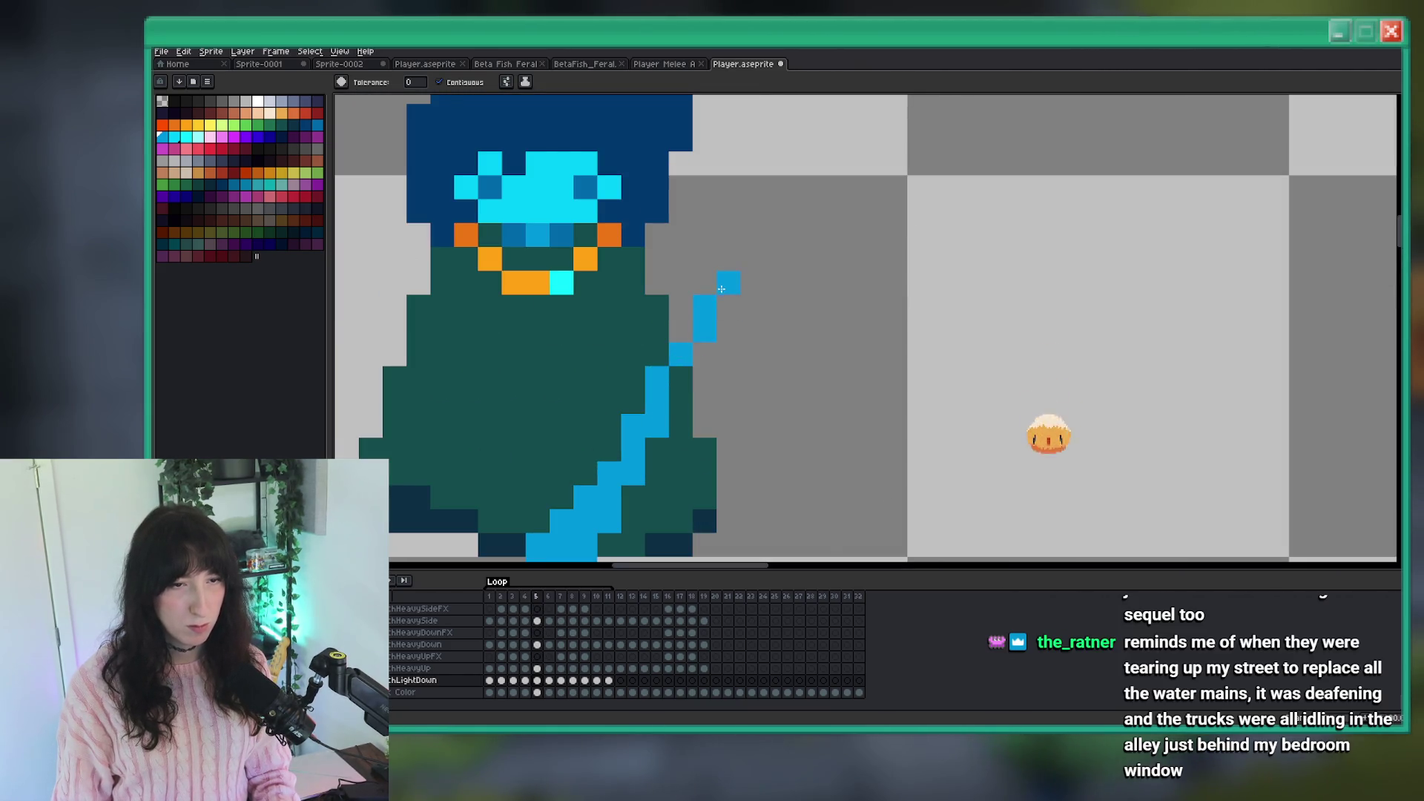
pyautogui.scroll(-4, 675, 355)
pyautogui.scroll(4, 754, 343)
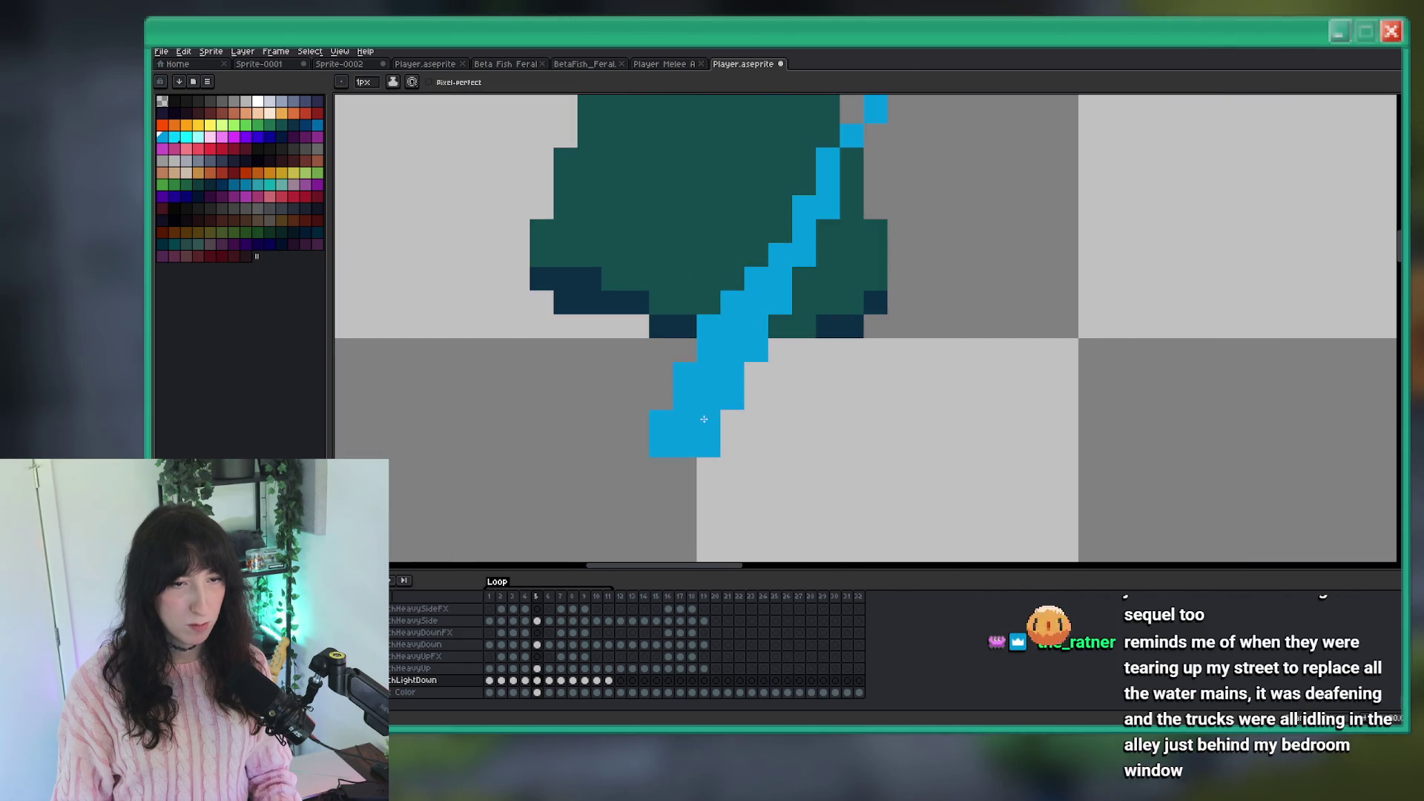